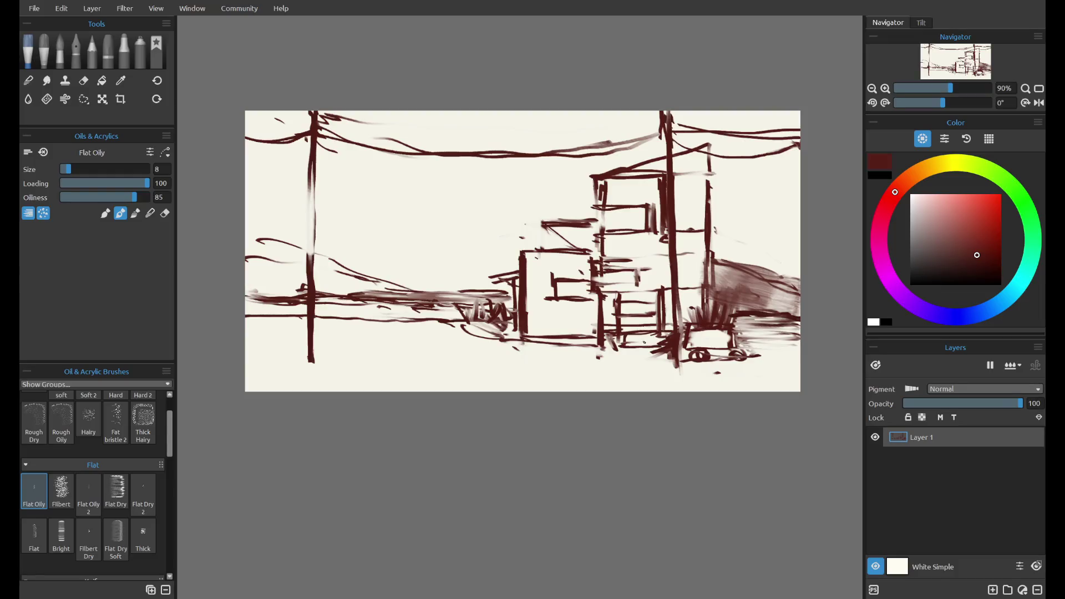
- Undo the stray stroke, then add a long ground line and a short stroke along the sketch's bottom
{"action": "key", "text": "ctrl+z"}
{"action": "left_click_drag", "start_coordinate": [252, 339], "coordinate": [516, 347]}
{"action": "left_click_drag", "start_coordinate": [275, 339], "coordinate": [326, 333]}
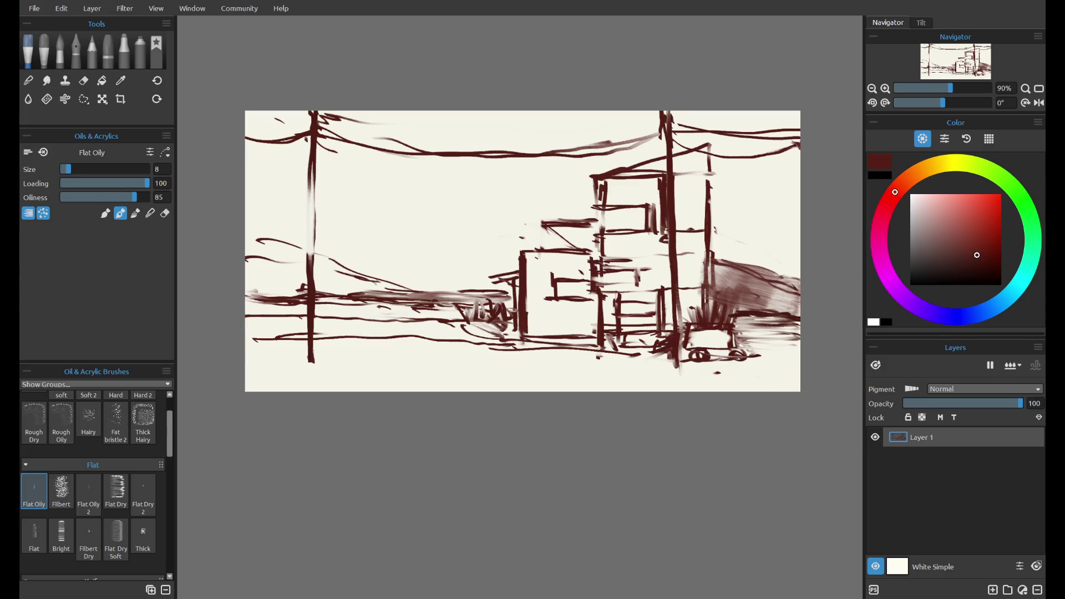
{"action": "left_click", "coordinate": [992, 590]}
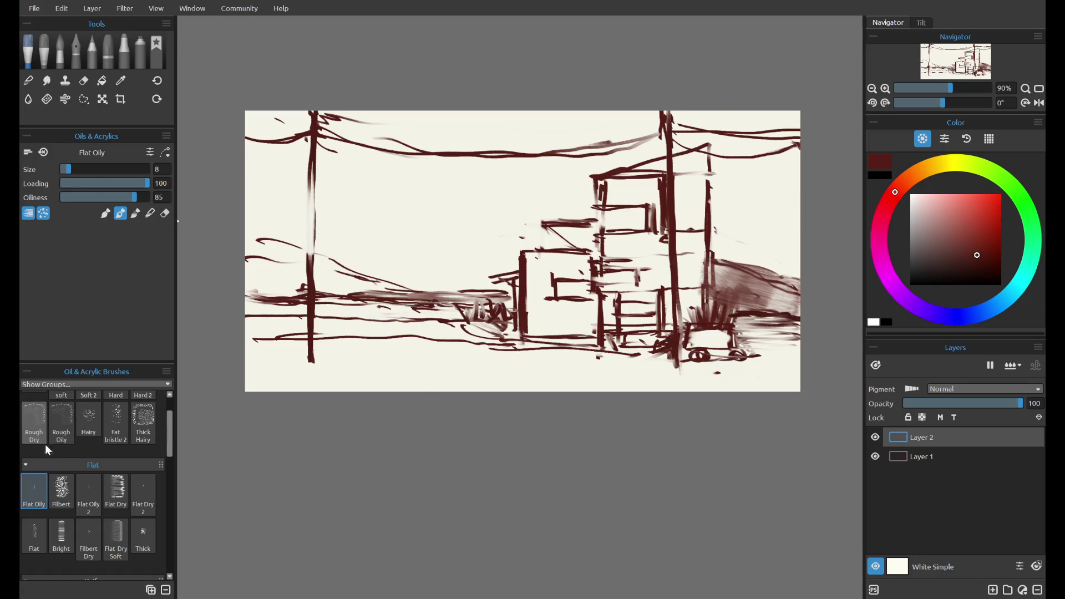
{"action": "left_click", "coordinate": [125, 482]}
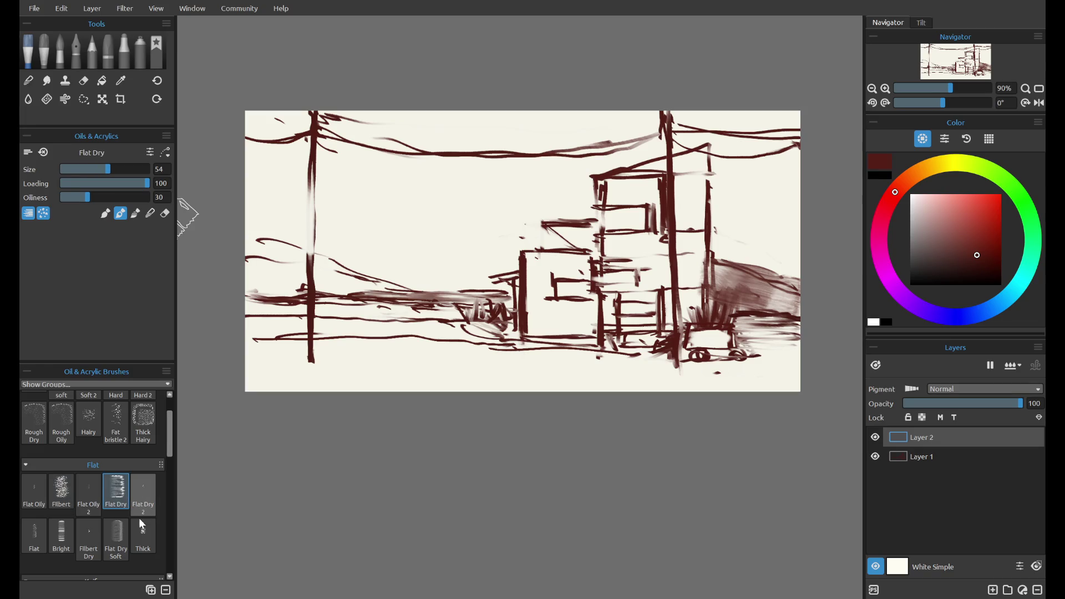
{"action": "left_click", "coordinate": [112, 530]}
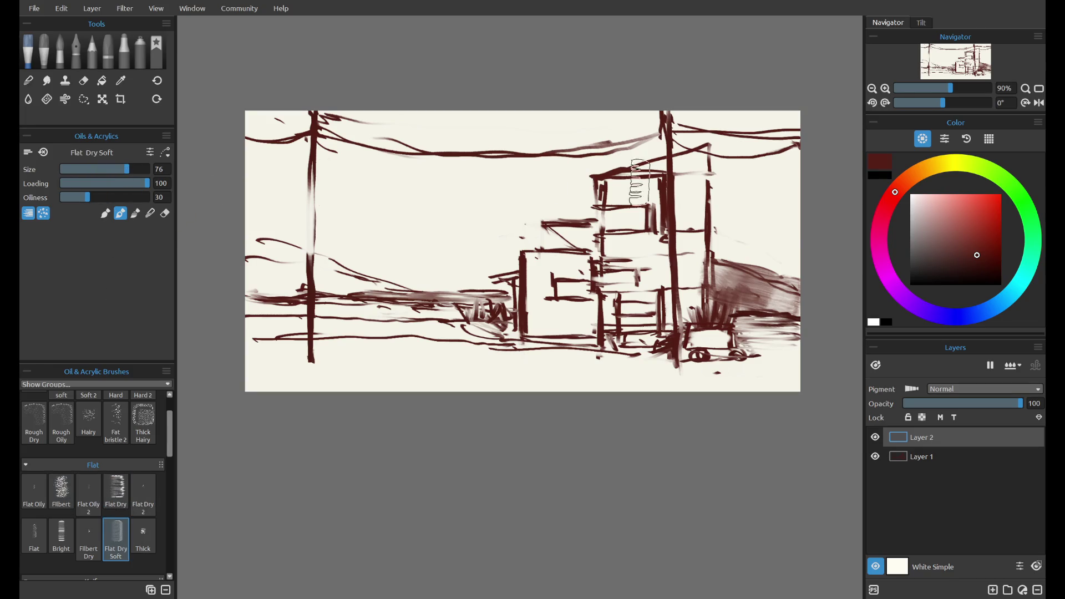
{"action": "left_click_drag", "start_coordinate": [974, 218], "coordinate": [942, 177]}
{"action": "left_click", "coordinate": [928, 174]}
{"action": "left_click", "coordinate": [964, 204]}
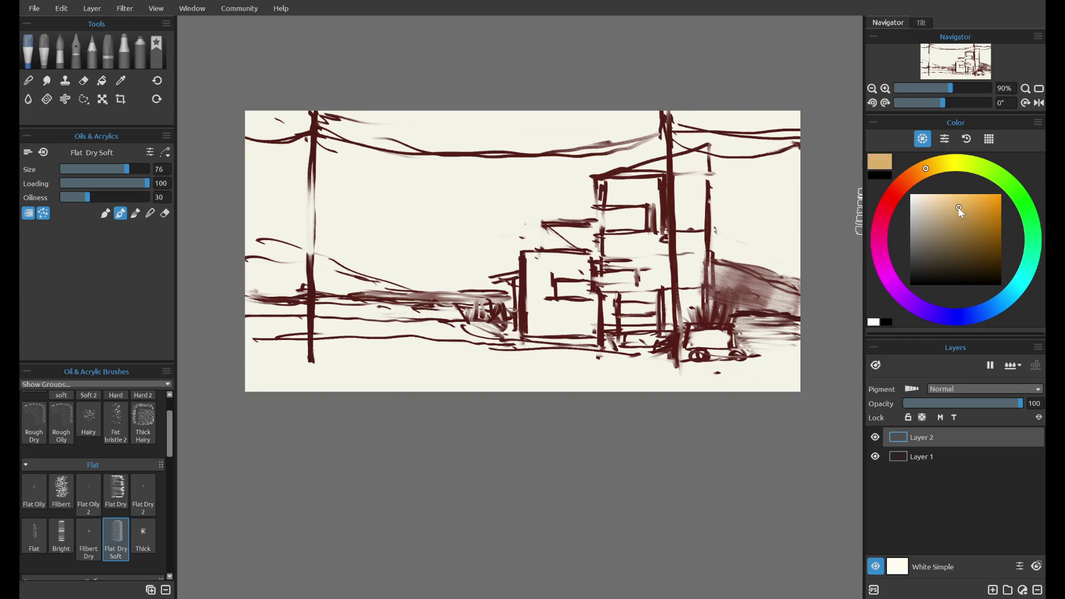
{"action": "left_click_drag", "start_coordinate": [239, 144], "coordinate": [842, 145]}
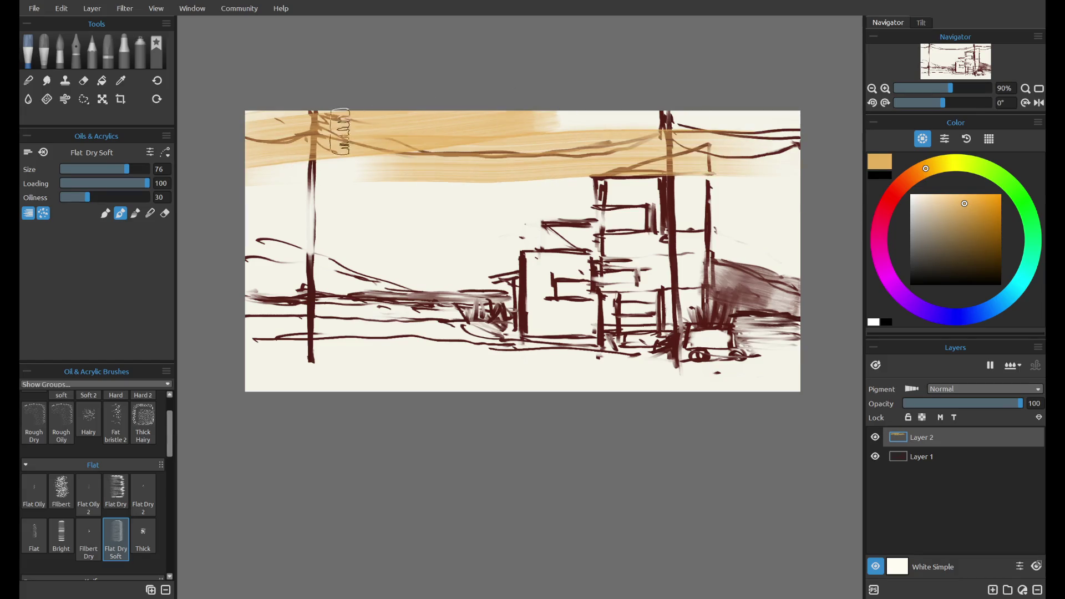
{"action": "key", "text": "ctrl+z"}
{"action": "left_click", "coordinate": [135, 213]}
{"action": "left_click_drag", "start_coordinate": [239, 139], "coordinate": [282, 133]}
{"action": "key", "text": "ctrl+z"}
{"action": "key", "text": "ctrl+z"}
{"action": "left_click", "coordinate": [42, 55]}
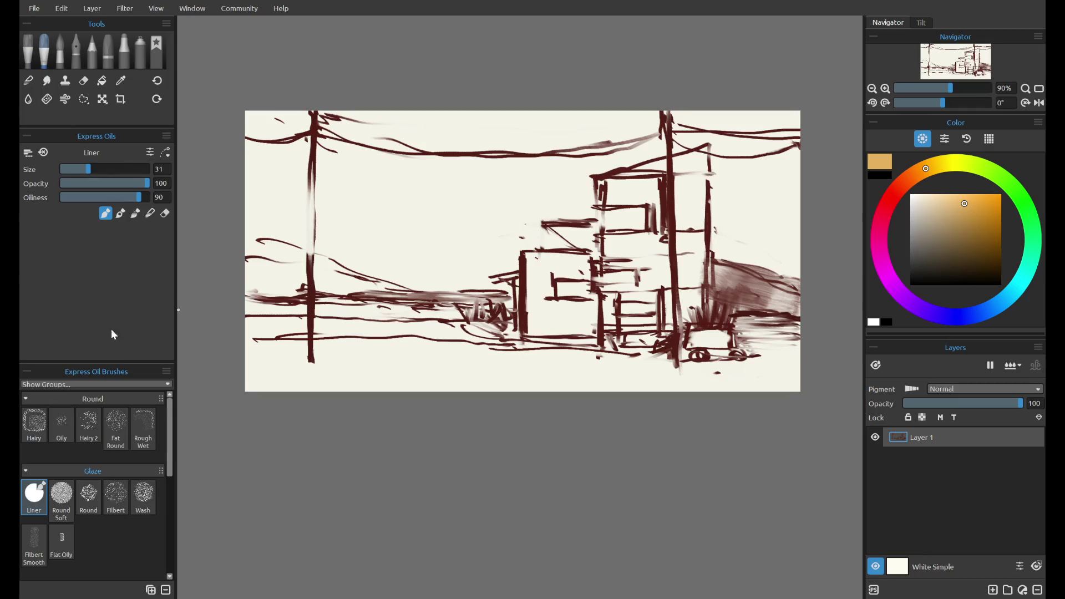
- Select the watercolour Mop brush and wash tan over the left third of the canvas
{"action": "left_click", "coordinate": [62, 58]}
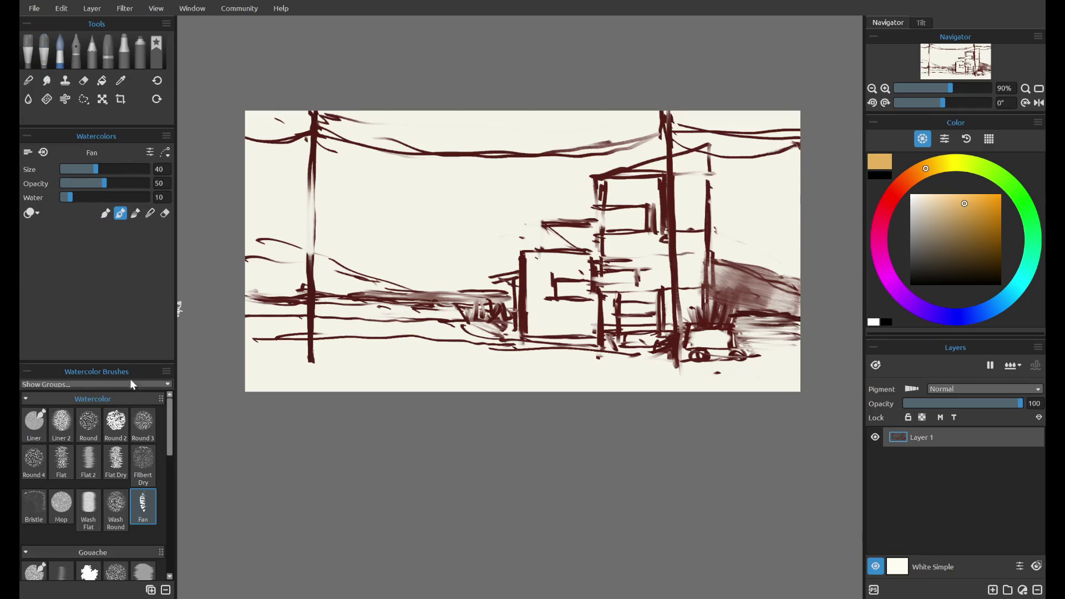
{"action": "left_click", "coordinate": [61, 505]}
{"action": "mouse_move", "coordinate": [339, 226]}
{"action": "left_mouse_down"}
{"action": "mouse_move", "coordinate": [257, 350]}
{"action": "mouse_move", "coordinate": [369, 339]}
{"action": "mouse_move", "coordinate": [387, 385]}
{"action": "left_mouse_up"}
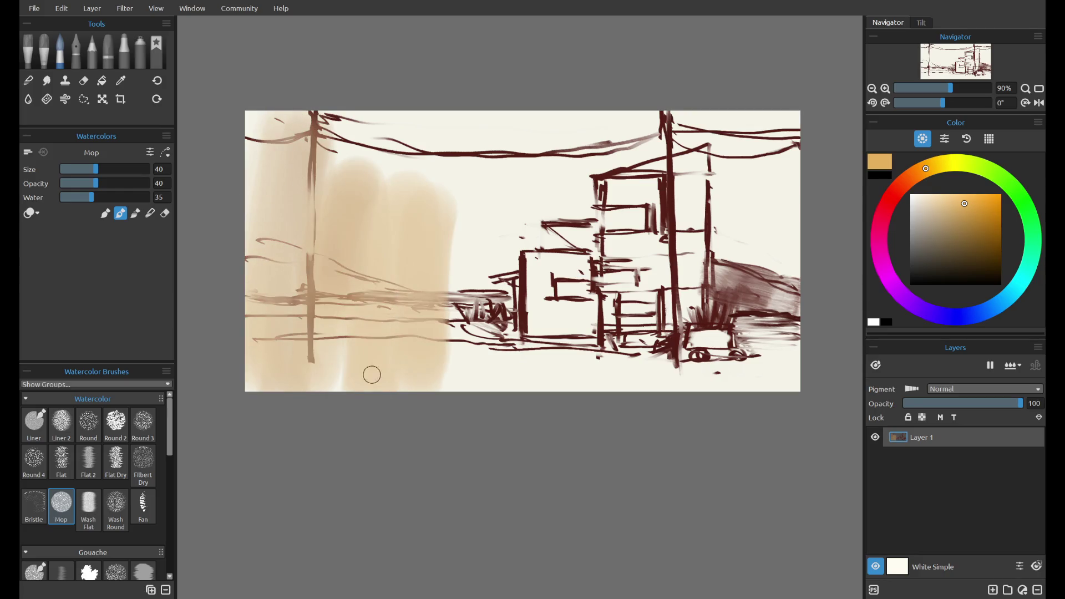
{"action": "key", "text": "ctrl+z"}
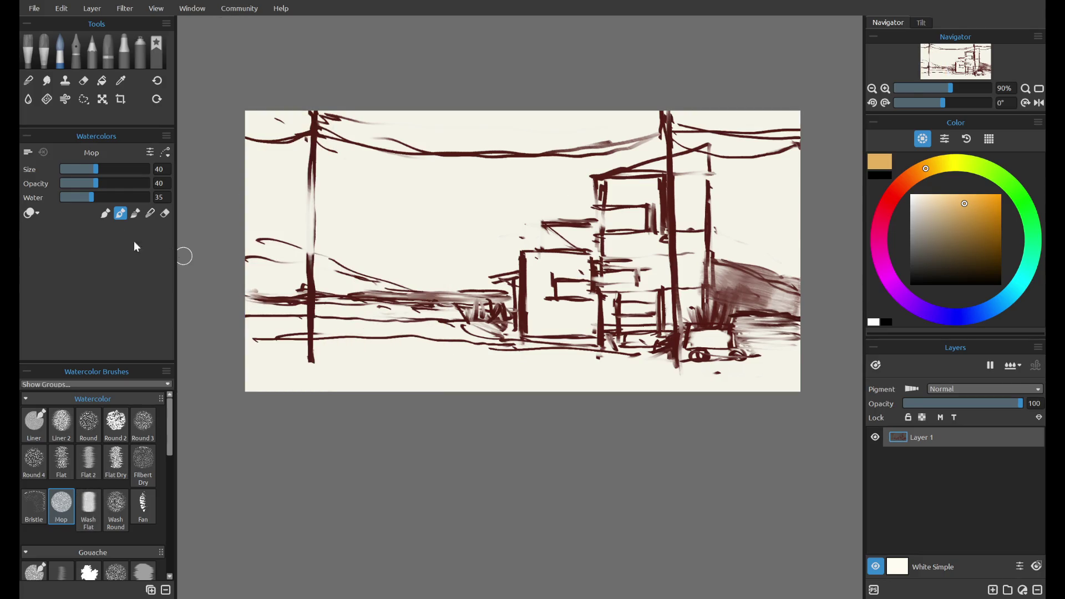
{"action": "left_click", "coordinate": [105, 213]}
{"action": "mouse_move", "coordinate": [353, 146]}
{"action": "left_mouse_down"}
{"action": "mouse_move", "coordinate": [257, 266]}
{"action": "mouse_move", "coordinate": [317, 196]}
{"action": "mouse_move", "coordinate": [424, 238]}
{"action": "mouse_move", "coordinate": [433, 366]}
{"action": "left_mouse_up"}
- Switch to a lighter orange and spread washes across the sky and buildings to the upper right
{"action": "left_click", "coordinate": [960, 194]}
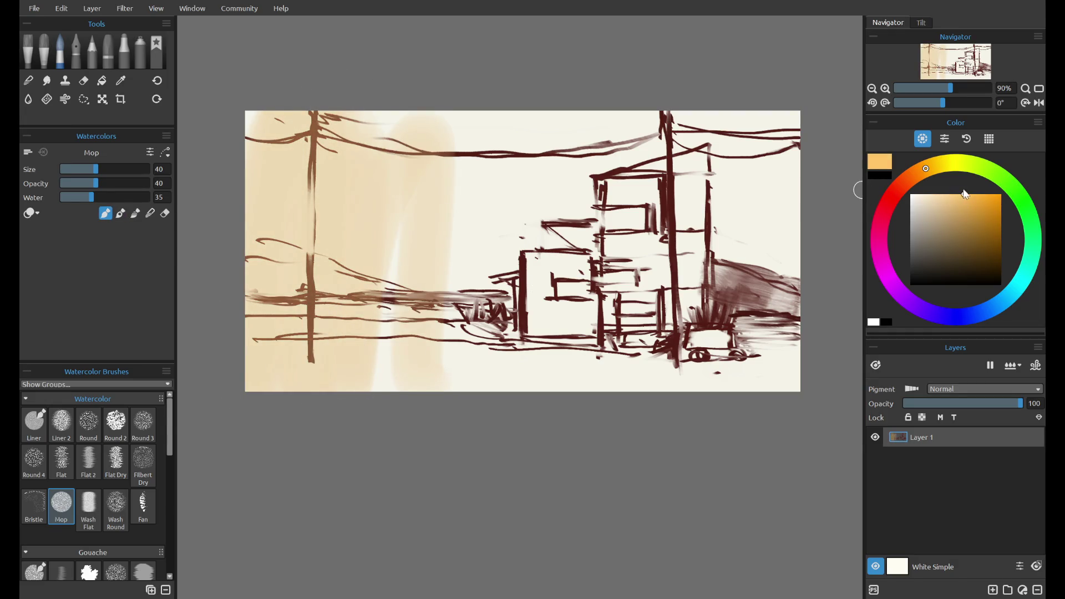
{"action": "mouse_move", "coordinate": [430, 186]}
{"action": "left_mouse_down"}
{"action": "mouse_move", "coordinate": [310, 321]}
{"action": "mouse_move", "coordinate": [333, 249]}
{"action": "mouse_move", "coordinate": [424, 280]}
{"action": "mouse_move", "coordinate": [416, 352]}
{"action": "mouse_move", "coordinate": [500, 334]}
{"action": "mouse_move", "coordinate": [813, 388]}
{"action": "mouse_move", "coordinate": [737, 238]}
{"action": "mouse_move", "coordinate": [808, 222]}
{"action": "mouse_move", "coordinate": [638, 295]}
{"action": "mouse_move", "coordinate": [627, 233]}
{"action": "mouse_move", "coordinate": [583, 222]}
{"action": "mouse_move", "coordinate": [505, 294]}
{"action": "left_mouse_up"}
{"action": "mouse_move", "coordinate": [394, 156]}
{"action": "left_mouse_down"}
{"action": "mouse_move", "coordinate": [464, 115]}
{"action": "mouse_move", "coordinate": [333, 131]}
{"action": "mouse_move", "coordinate": [327, 299]}
{"action": "mouse_move", "coordinate": [434, 365]}
{"action": "left_mouse_up"}
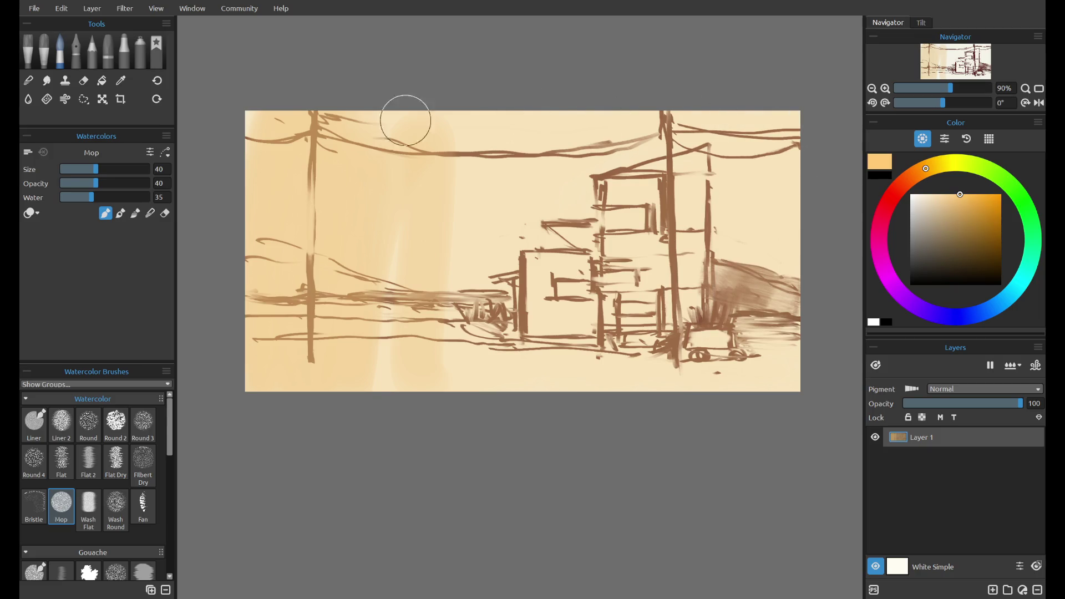
{"action": "left_click_drag", "start_coordinate": [409, 251], "coordinate": [586, 151]}
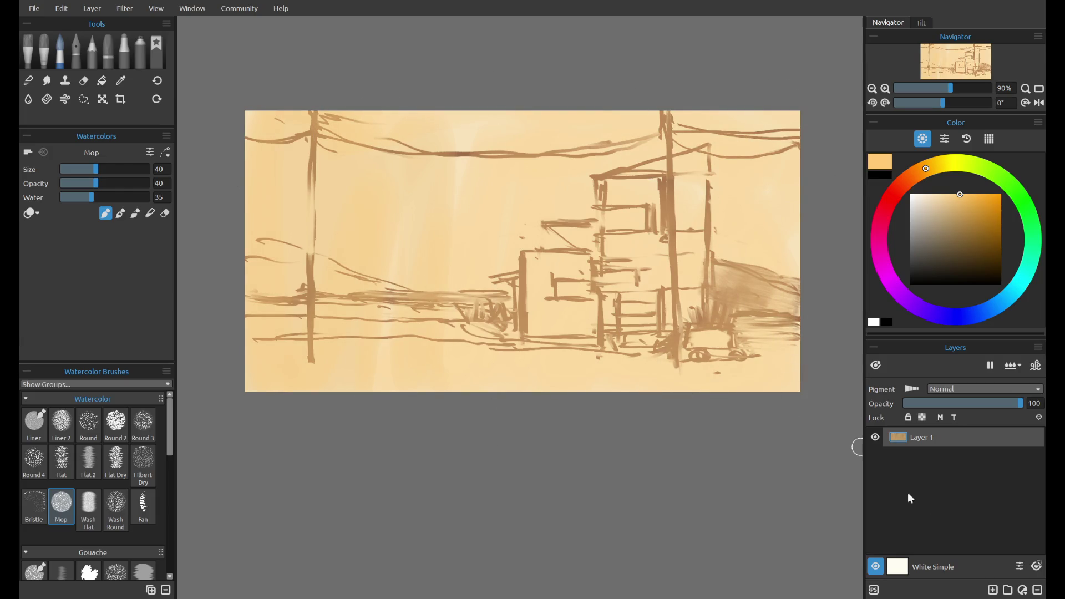
- Add a new layer, pick the rough dry round oil brush and mix a muted soft teal
{"action": "left_click", "coordinate": [993, 590]}
{"action": "left_click", "coordinate": [28, 51]}
{"action": "scroll", "coordinate": [163, 439], "scroll_direction": "up", "scroll_amount": 2}
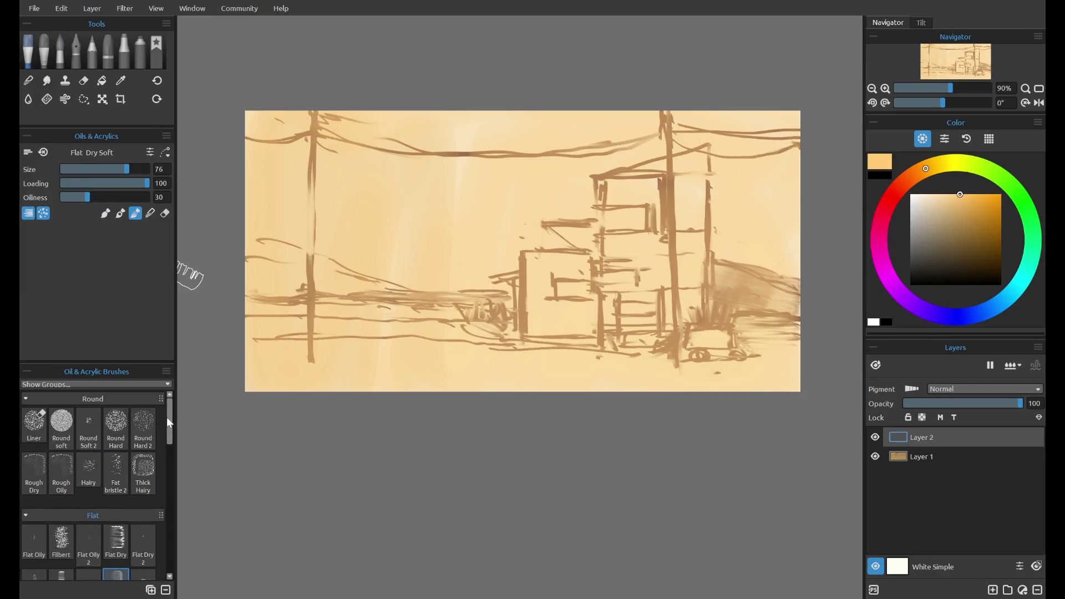
{"action": "left_click", "coordinate": [34, 471]}
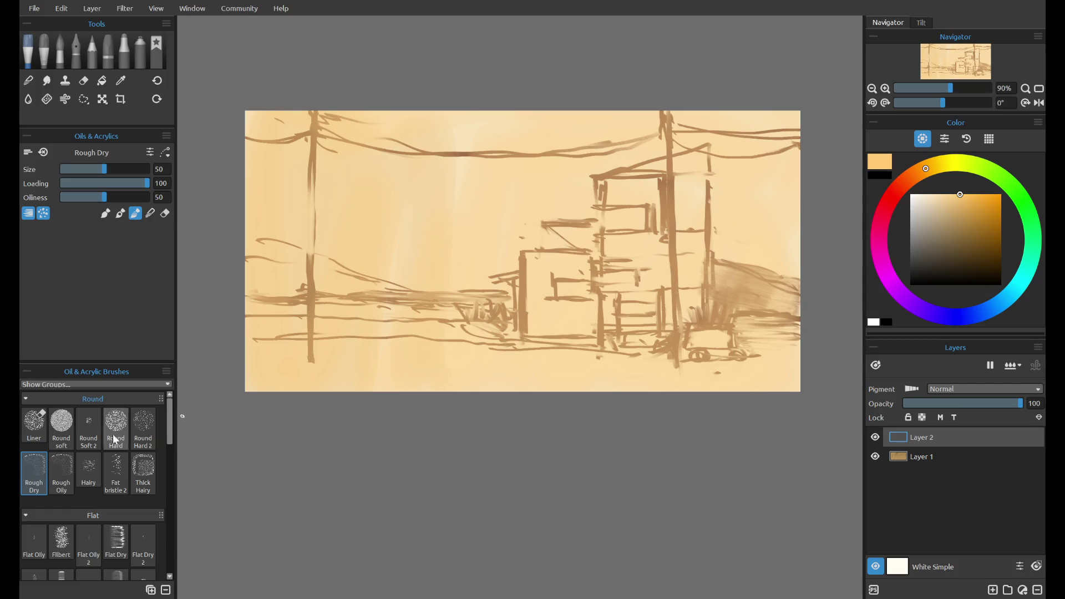
{"action": "left_click", "coordinate": [1011, 288]}
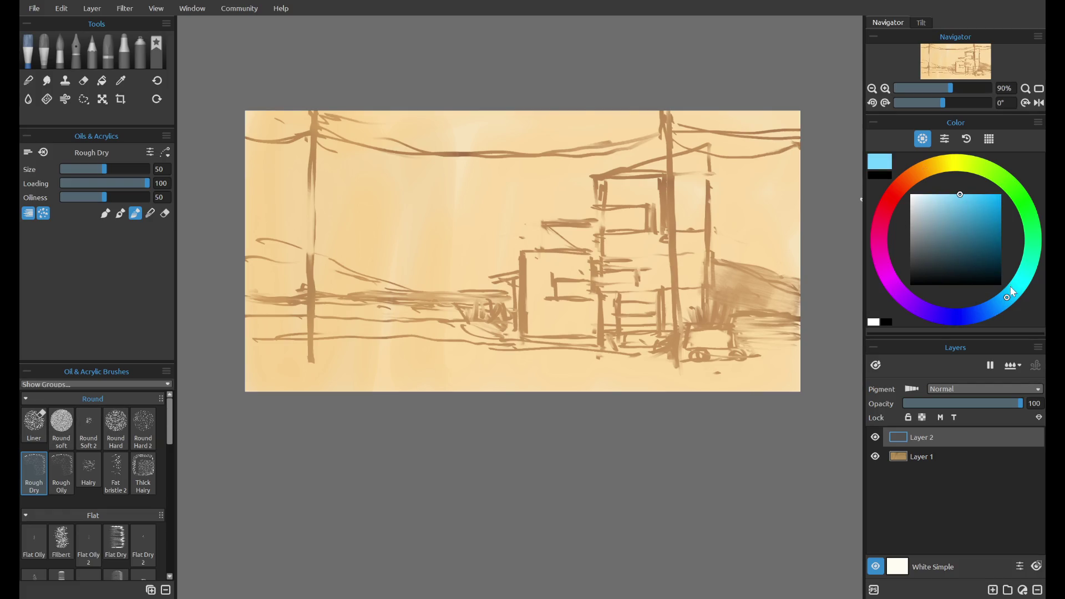
{"action": "left_click_drag", "start_coordinate": [1007, 298], "coordinate": [1032, 254]}
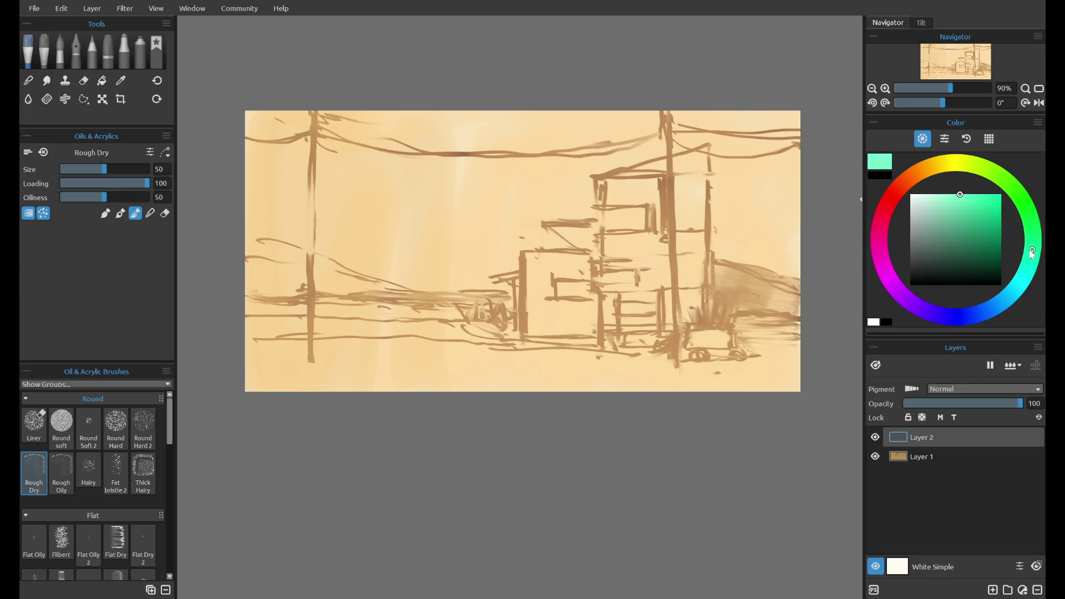
{"action": "left_click_drag", "start_coordinate": [933, 228], "coordinate": [949, 224]}
- Try teal test strokes with the dry round and soft round brushes, undoing each one
{"action": "left_click_drag", "start_coordinate": [472, 269], "coordinate": [466, 195]}
{"action": "key", "text": "ctrl+z"}
{"action": "left_click", "coordinate": [63, 424]}
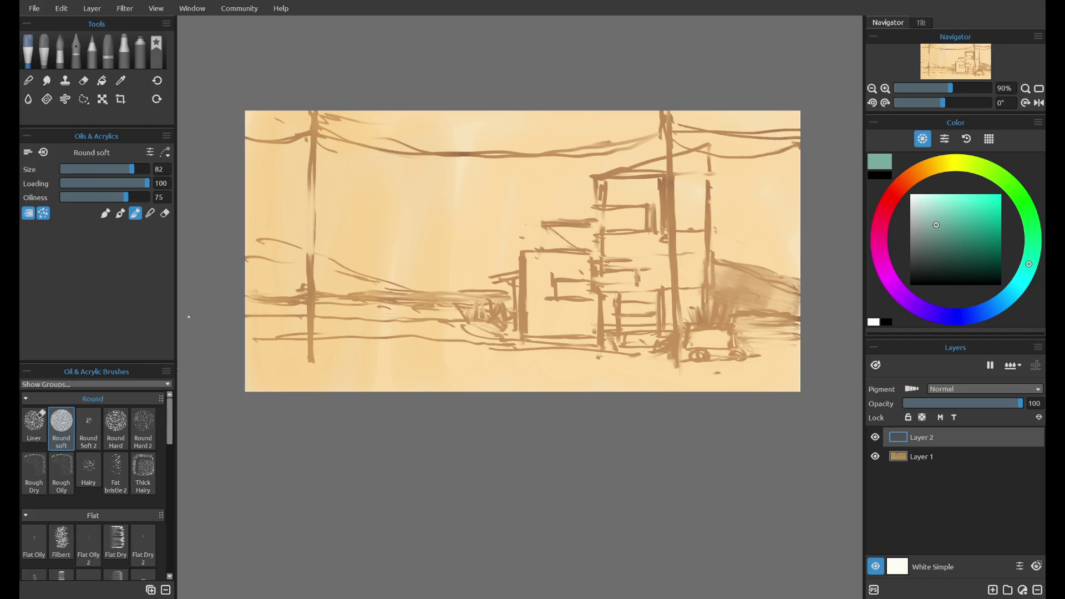
{"action": "left_click", "coordinate": [106, 213]}
{"action": "left_click_drag", "start_coordinate": [436, 245], "coordinate": [485, 284]}
{"action": "key", "text": "ctrl+z"}
{"action": "left_click_drag", "start_coordinate": [324, 248], "coordinate": [399, 285]}
{"action": "key", "text": "ctrl+z"}
- Switch to the dry flat brush and paint vertical teal hatching at the left edge
{"action": "left_click", "coordinate": [116, 424]}
{"action": "mouse_move", "coordinate": [307, 239]}
{"action": "left_mouse_down"}
{"action": "mouse_move", "coordinate": [392, 280]}
{"action": "mouse_move", "coordinate": [341, 258]}
{"action": "mouse_move", "coordinate": [489, 239]}
{"action": "left_mouse_up"}
{"action": "key", "text": "ctrl+z"}
{"action": "left_click", "coordinate": [116, 541]}
{"action": "key", "text": "ctrl+z"}
{"action": "left_click_drag", "start_coordinate": [262, 203], "coordinate": [311, 261]}
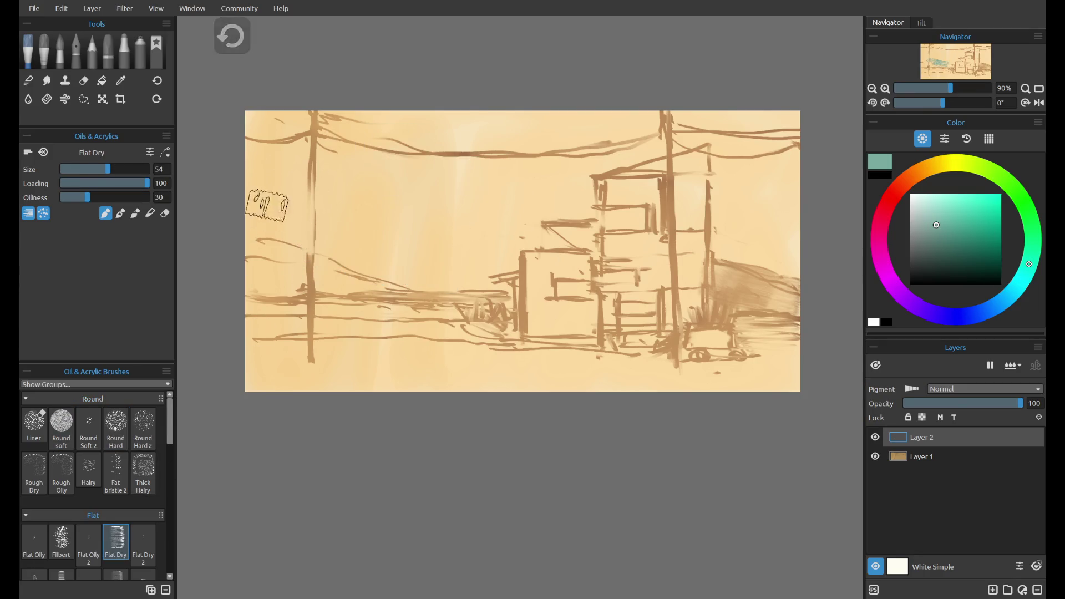
- Hatch teal left of the buildings and add a vertical filbert stroke beside the left pole
{"action": "mouse_move", "coordinate": [361, 228]}
{"action": "left_mouse_down"}
{"action": "mouse_move", "coordinate": [461, 283]}
{"action": "mouse_move", "coordinate": [444, 300]}
{"action": "left_mouse_up"}
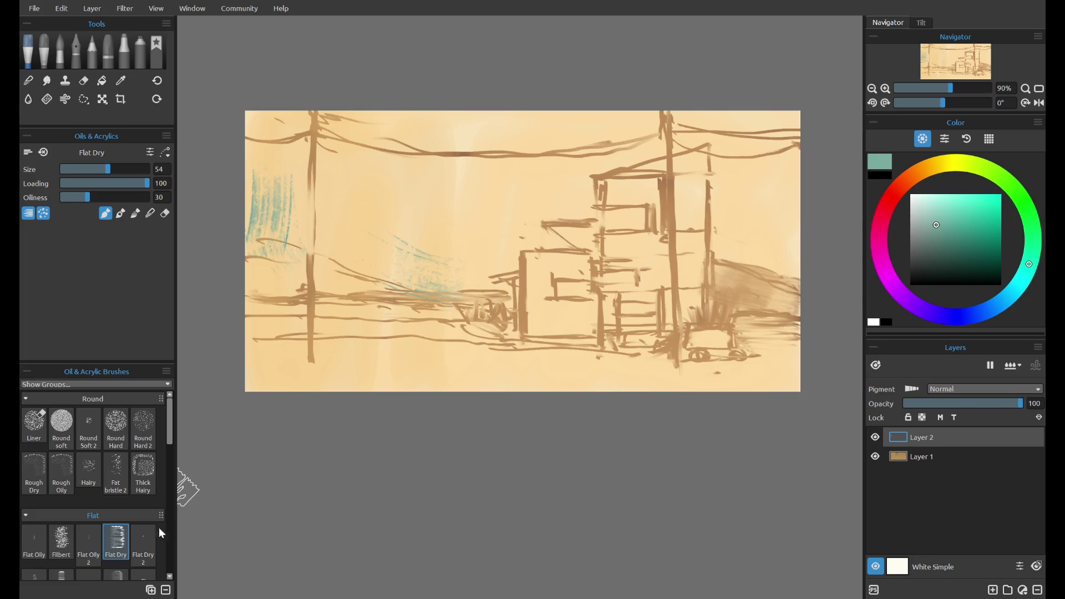
{"action": "left_click", "coordinate": [69, 529]}
{"action": "left_click_drag", "start_coordinate": [355, 183], "coordinate": [367, 269]}
{"action": "key", "text": "ctrl+z"}
{"action": "mouse_move", "coordinate": [333, 158]}
{"action": "left_mouse_down"}
{"action": "mouse_move", "coordinate": [333, 251]}
{"action": "mouse_move", "coordinate": [381, 198]}
{"action": "mouse_move", "coordinate": [433, 278]}
{"action": "left_mouse_up"}
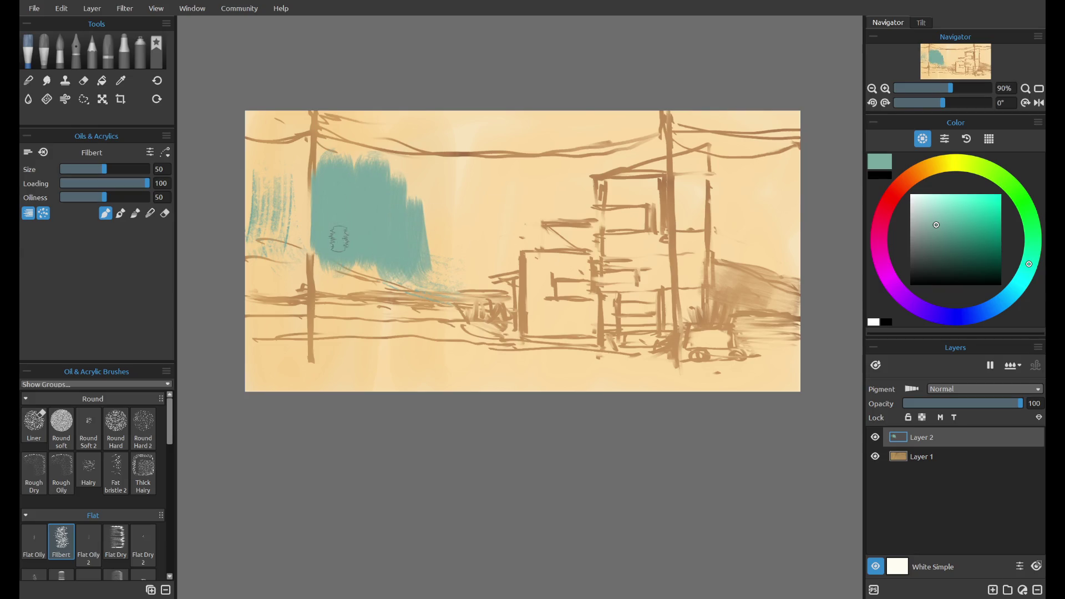
{"action": "left_click_drag", "start_coordinate": [355, 247], "coordinate": [452, 288]}
{"action": "key", "text": "ctrl+z"}
{"action": "key", "text": "ctrl+z"}
{"action": "key", "text": "ctrl+z"}
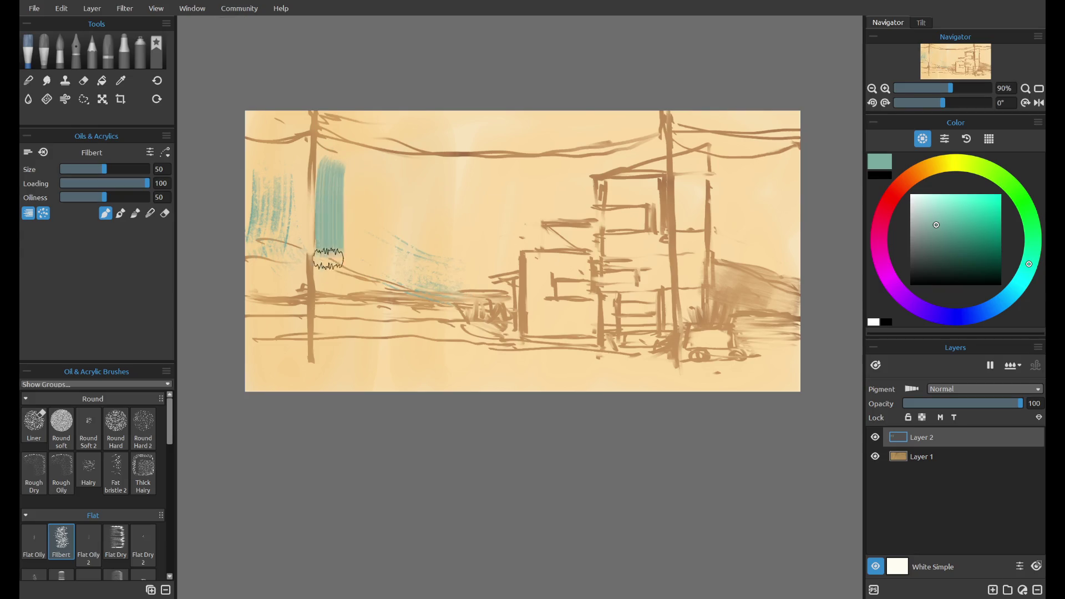
{"action": "key", "text": "ctrl+z"}
- Reduce the brush to size 45 and broaden the teal into a filled block
{"action": "left_click_drag", "start_coordinate": [335, 157], "coordinate": [336, 228]}
{"action": "left_click", "coordinate": [121, 213]}
{"action": "left_click_drag", "start_coordinate": [105, 170], "coordinate": [101, 170]}
{"action": "left_click_drag", "start_coordinate": [347, 156], "coordinate": [331, 258]}
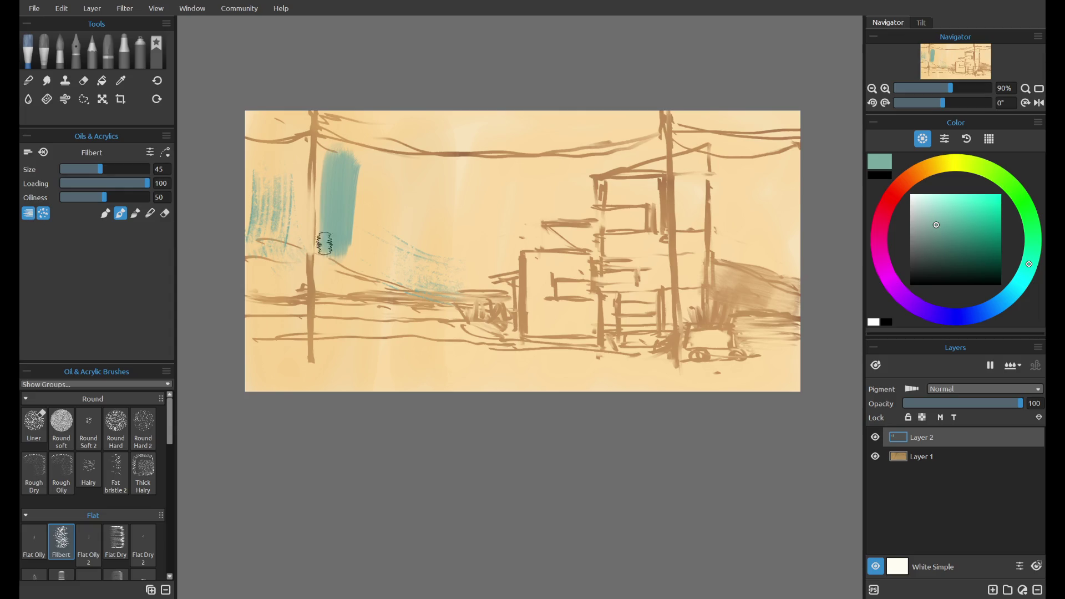
{"action": "left_click_drag", "start_coordinate": [341, 237], "coordinate": [496, 284]}
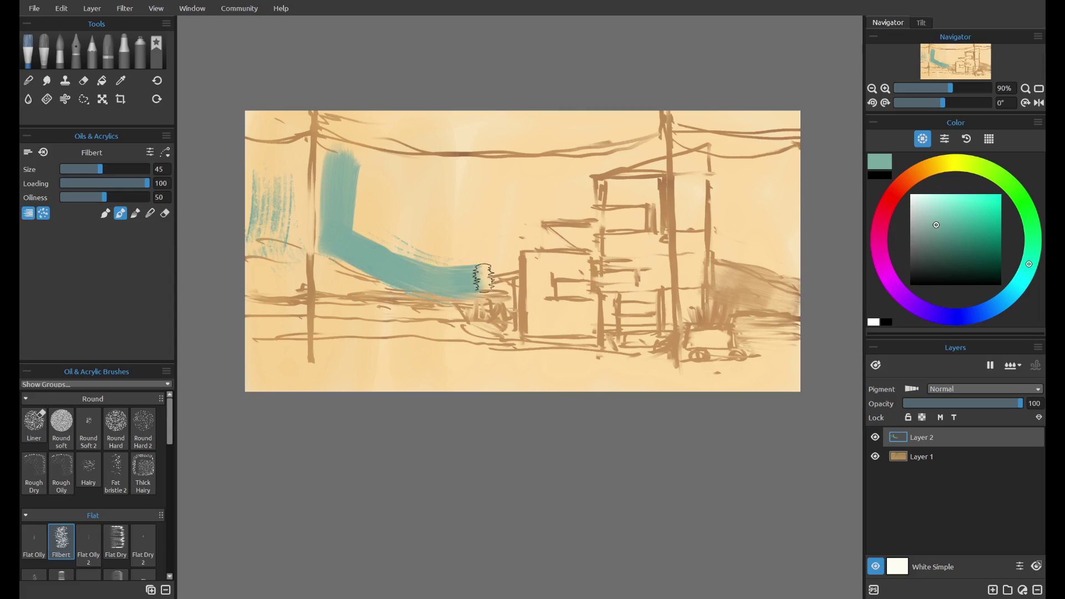
{"action": "key", "text": "ctrl+z"}
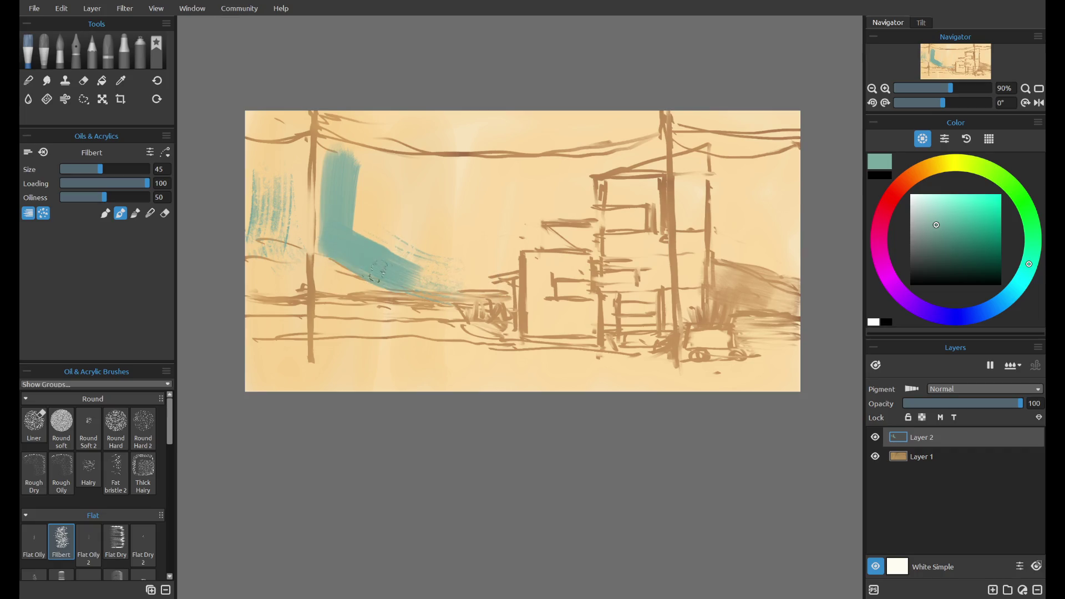
{"action": "left_click_drag", "start_coordinate": [363, 183], "coordinate": [421, 272]}
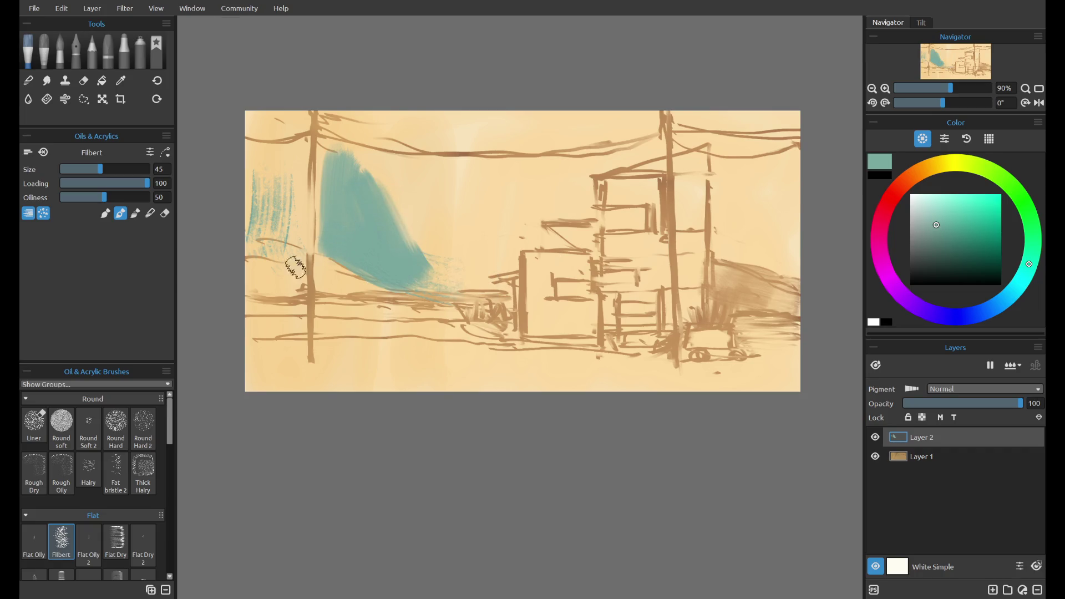
- Add hairy teal texture at size 53, then paint soft-round teal along the patch's top
{"action": "left_click", "coordinate": [143, 471]}
{"action": "left_click_drag", "start_coordinate": [390, 189], "coordinate": [403, 286]}
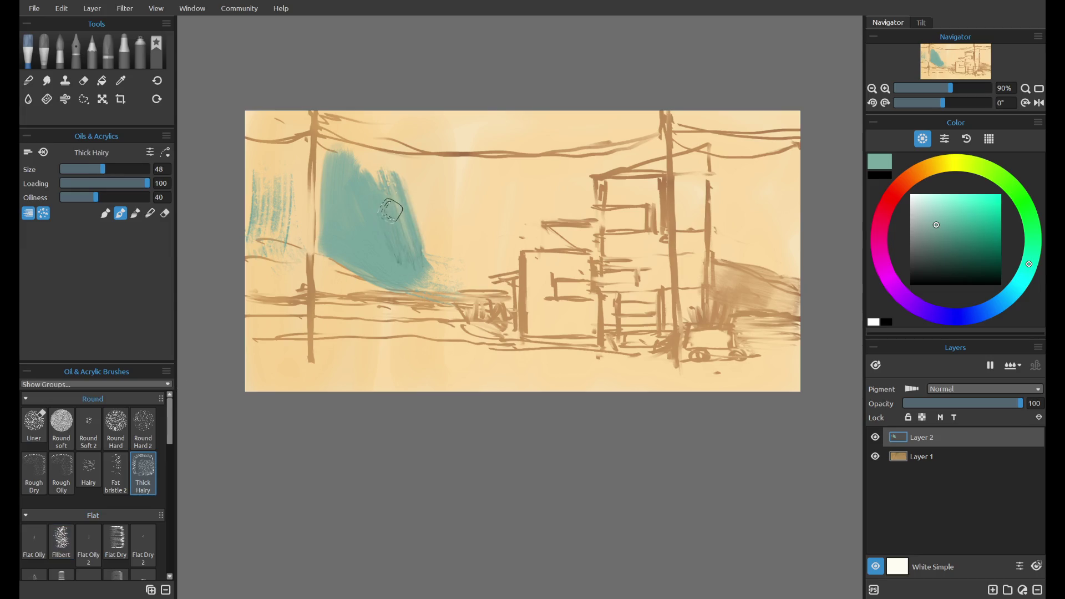
{"action": "key", "text": "ctrl+z"}
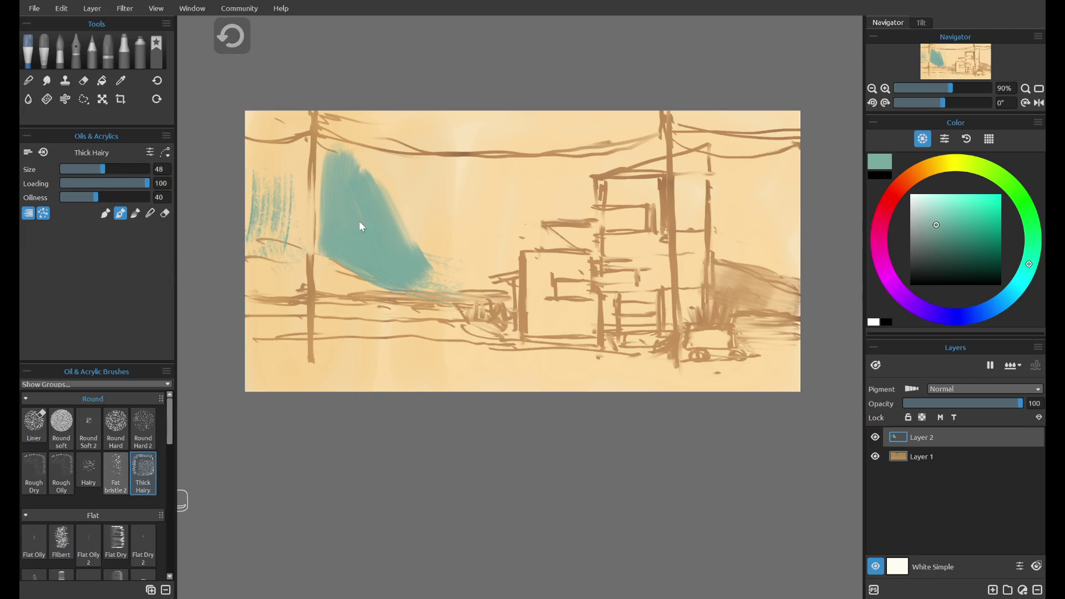
{"action": "key", "text": "ctrl+z"}
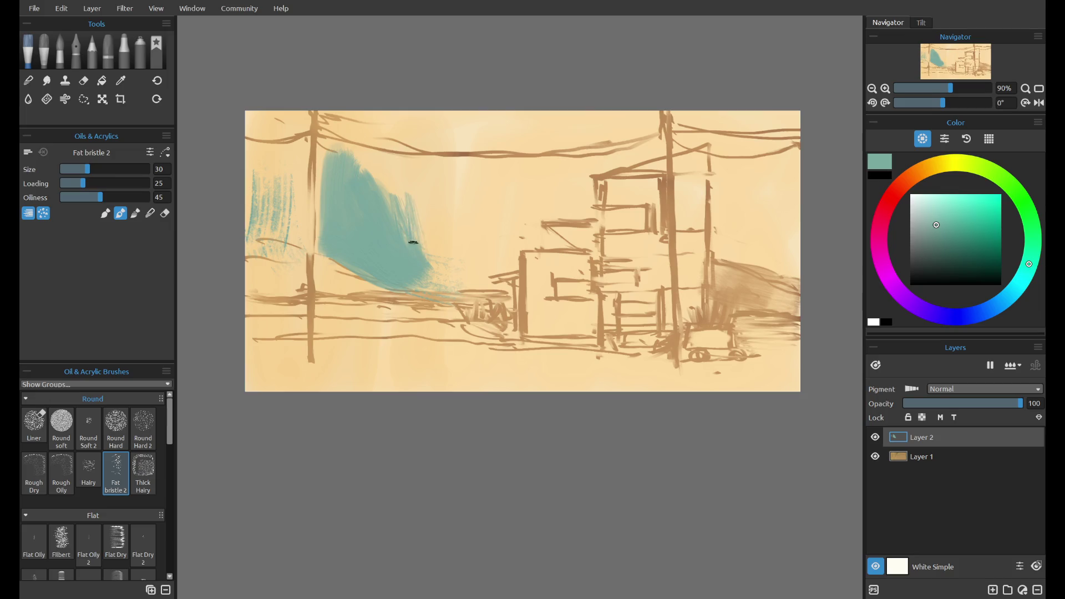
{"action": "left_click", "coordinate": [105, 170]}
{"action": "left_click_drag", "start_coordinate": [410, 237], "coordinate": [444, 260]}
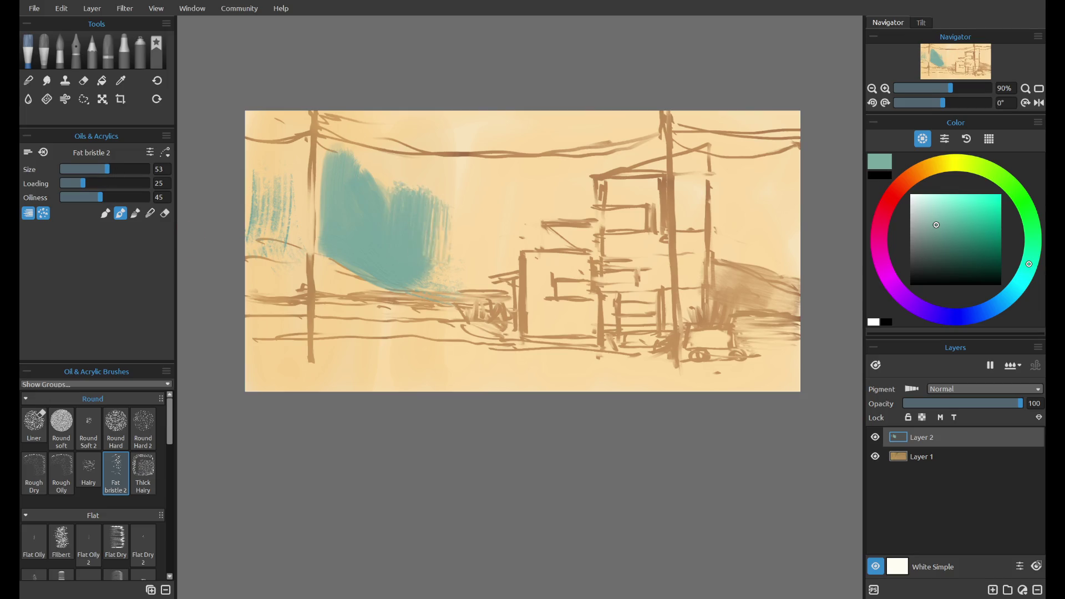
{"action": "left_click", "coordinate": [61, 421]}
{"action": "left_click_drag", "start_coordinate": [360, 191], "coordinate": [436, 191]}
{"action": "left_click_drag", "start_coordinate": [355, 166], "coordinate": [444, 181]}
{"action": "left_click_drag", "start_coordinate": [347, 159], "coordinate": [455, 178]}
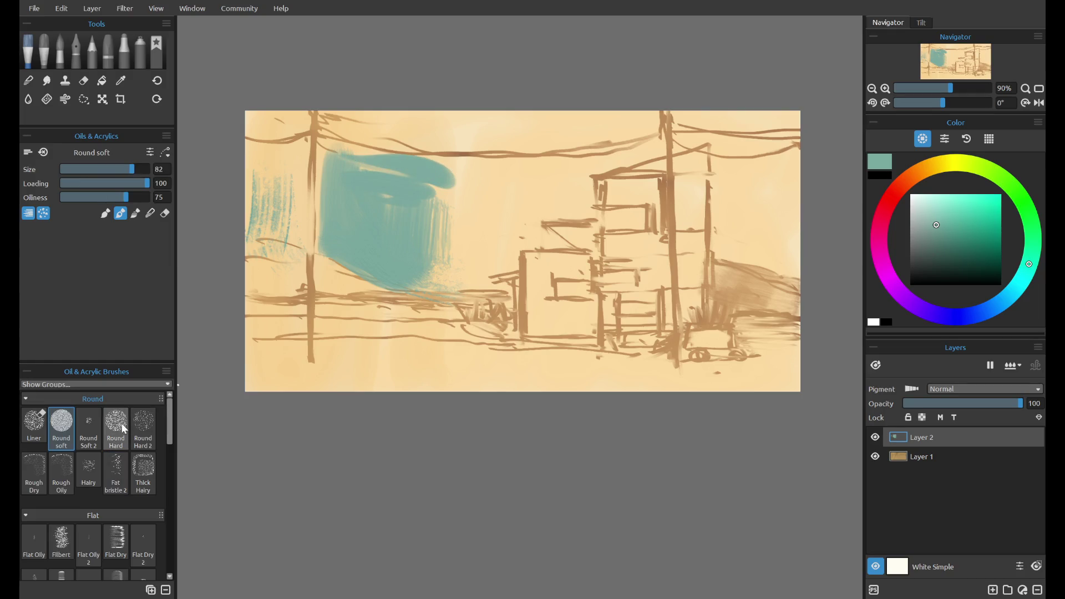
{"action": "left_click", "coordinate": [34, 423]}
- Try extending the teal sky rightward along the top with liner and flat dry brushes, undoing the attempts
{"action": "left_click_drag", "start_coordinate": [329, 161], "coordinate": [413, 162]}
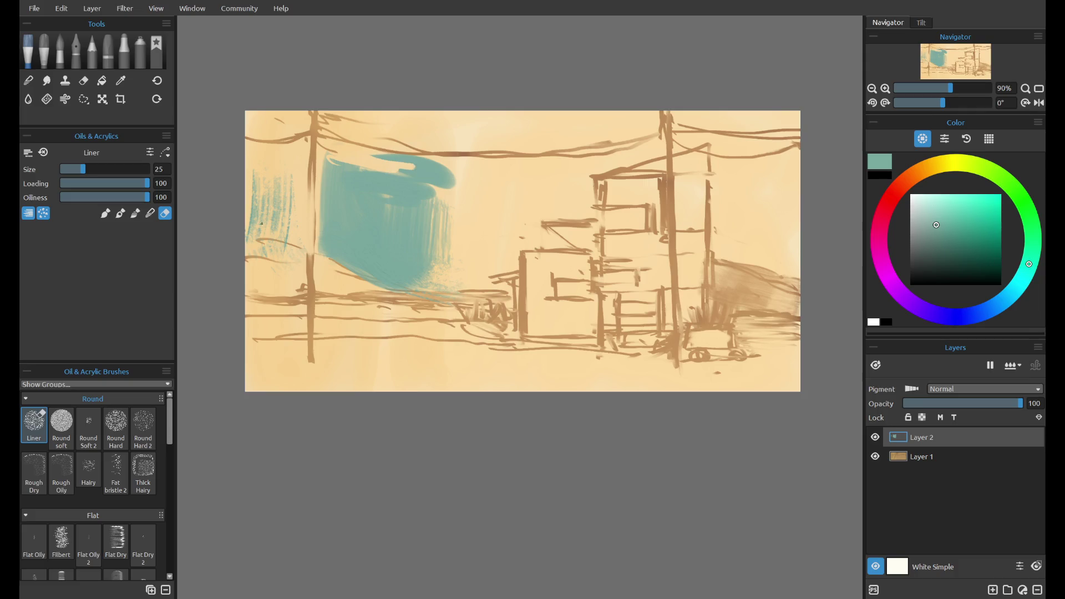
{"action": "key", "text": "ctrl+z"}
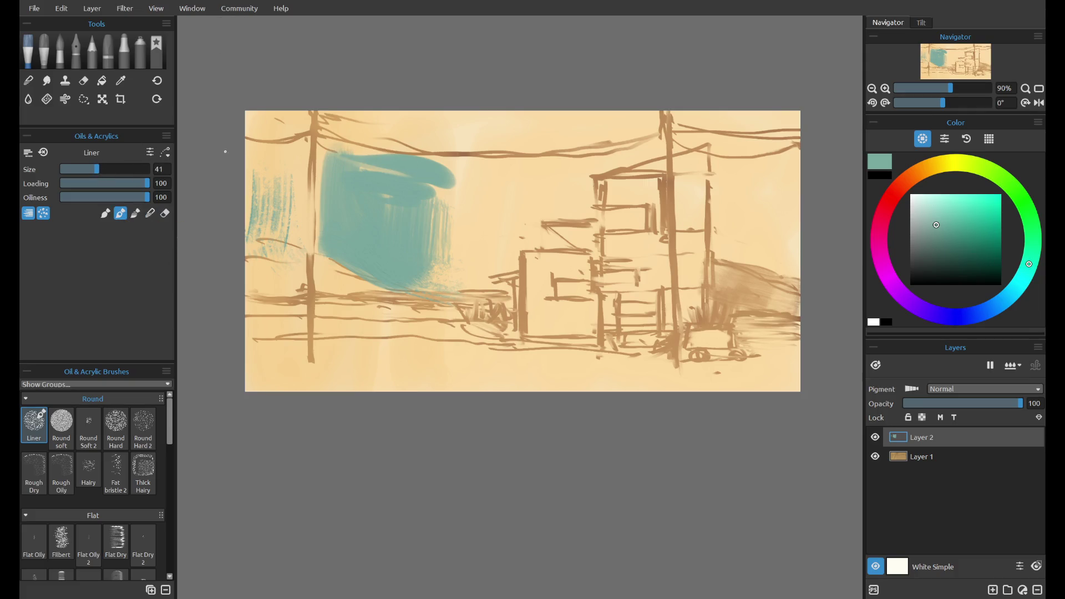
{"action": "mouse_move", "coordinate": [360, 161]}
{"action": "left_mouse_down"}
{"action": "mouse_move", "coordinate": [452, 182]}
{"action": "mouse_move", "coordinate": [428, 269]}
{"action": "left_mouse_up"}
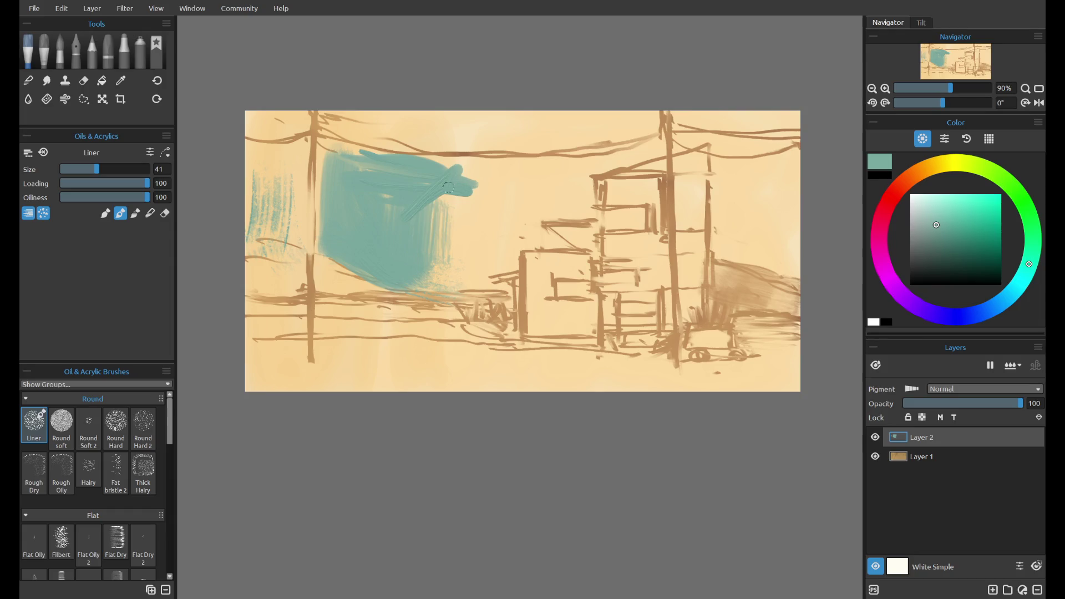
{"action": "key", "text": "ctrl+z"}
{"action": "mouse_move", "coordinate": [436, 165]}
{"action": "left_mouse_down"}
{"action": "mouse_move", "coordinate": [499, 167]}
{"action": "mouse_move", "coordinate": [476, 199]}
{"action": "left_mouse_up"}
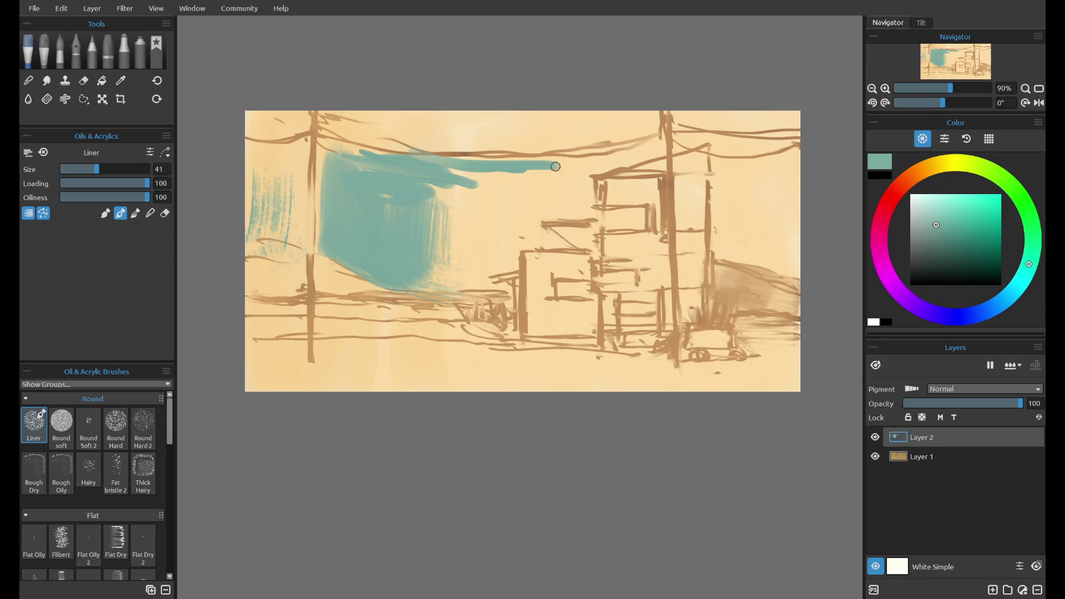
{"action": "key", "text": "ctrl+z"}
{"action": "left_click", "coordinate": [119, 542]}
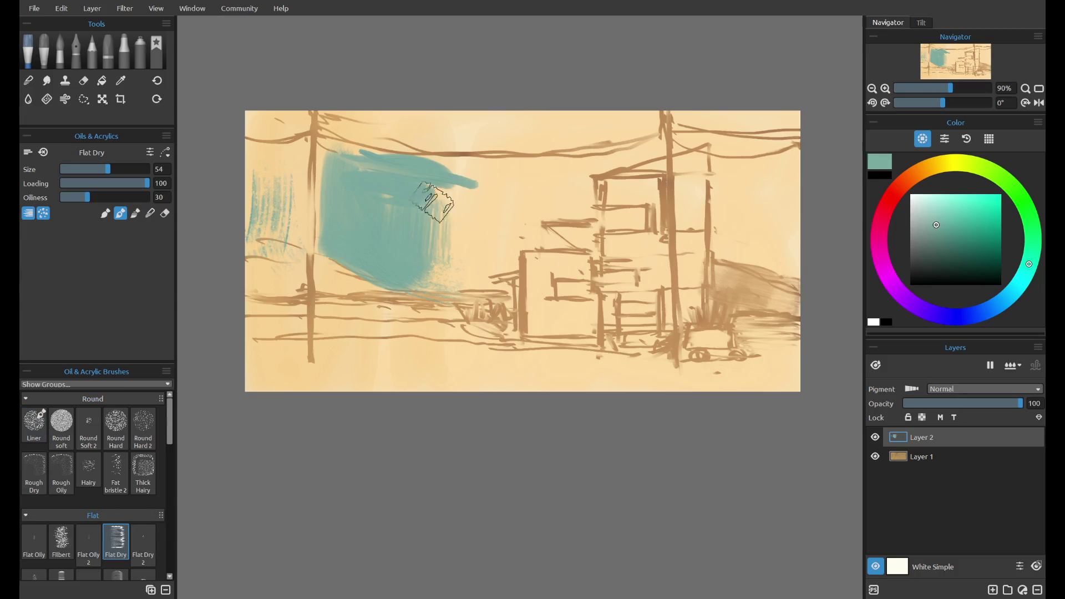
{"action": "left_click_drag", "start_coordinate": [438, 200], "coordinate": [485, 166]}
{"action": "key", "text": "ctrl+z"}
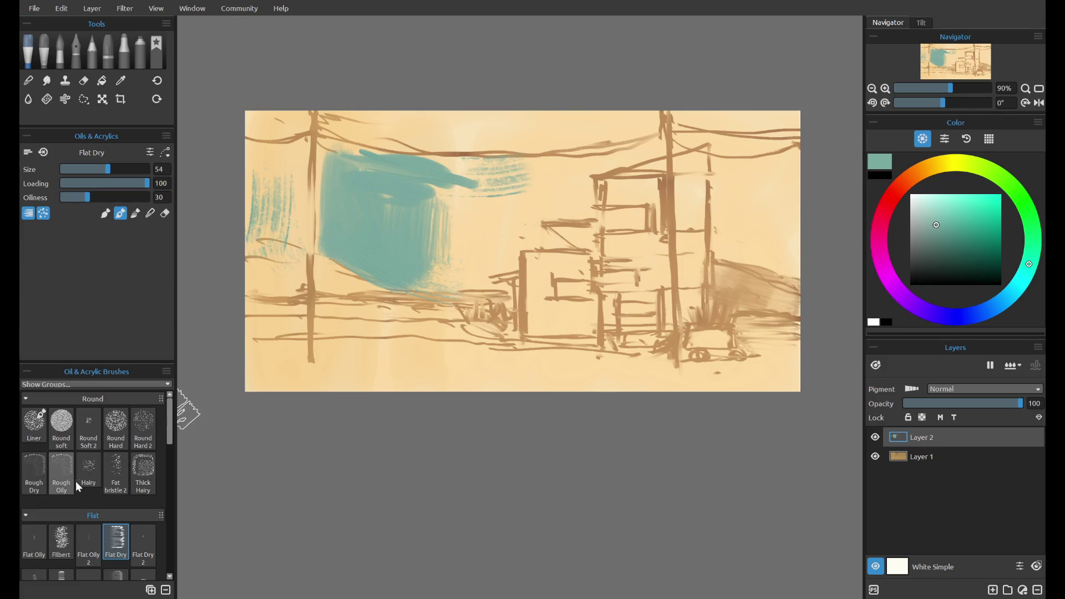
- Extend the teal sky toward the buildings with the filbert brush, undoing stray strokes
{"action": "left_click", "coordinate": [61, 541]}
{"action": "mouse_move", "coordinate": [468, 200]}
{"action": "left_mouse_down"}
{"action": "mouse_move", "coordinate": [421, 179]}
{"action": "mouse_move", "coordinate": [466, 186]}
{"action": "mouse_move", "coordinate": [423, 248]}
{"action": "mouse_move", "coordinate": [409, 167]}
{"action": "left_mouse_up"}
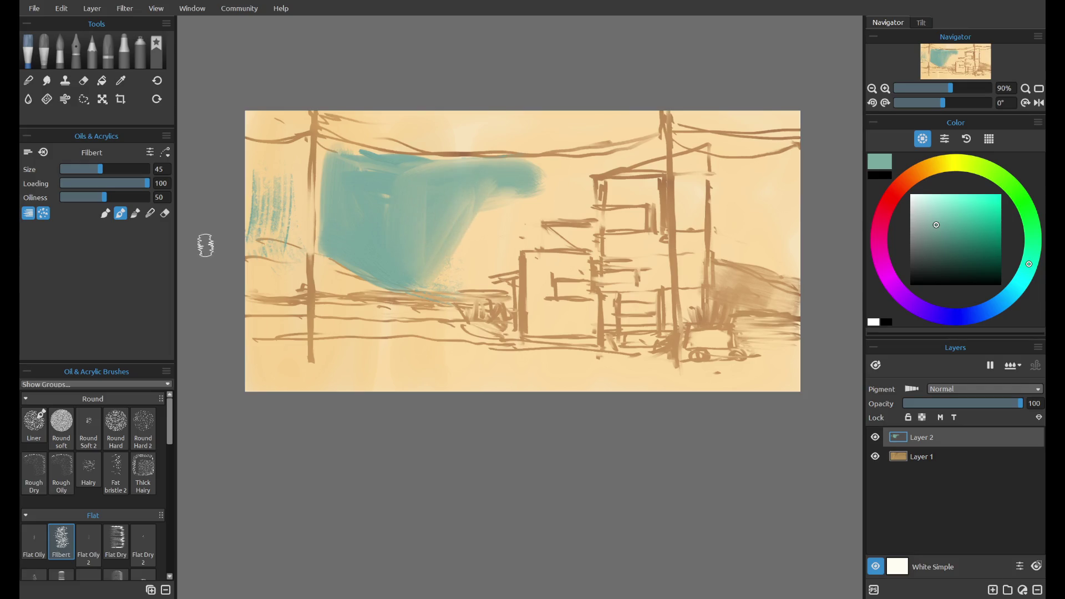
{"action": "left_click", "coordinate": [105, 213]}
{"action": "left_click_drag", "start_coordinate": [101, 170], "coordinate": [97, 169]}
{"action": "mouse_move", "coordinate": [435, 273]}
{"action": "left_mouse_down"}
{"action": "mouse_move", "coordinate": [475, 273]}
{"action": "mouse_move", "coordinate": [507, 230]}
{"action": "mouse_move", "coordinate": [490, 243]}
{"action": "mouse_move", "coordinate": [488, 218]}
{"action": "mouse_move", "coordinate": [491, 238]}
{"action": "mouse_move", "coordinate": [598, 240]}
{"action": "left_mouse_up"}
{"action": "left_click_drag", "start_coordinate": [490, 215], "coordinate": [588, 206]}
{"action": "mouse_move", "coordinate": [555, 161]}
{"action": "left_mouse_down"}
{"action": "mouse_move", "coordinate": [552, 198]}
{"action": "mouse_move", "coordinate": [583, 178]}
{"action": "mouse_move", "coordinate": [516, 200]}
{"action": "mouse_move", "coordinate": [456, 245]}
{"action": "left_mouse_up"}
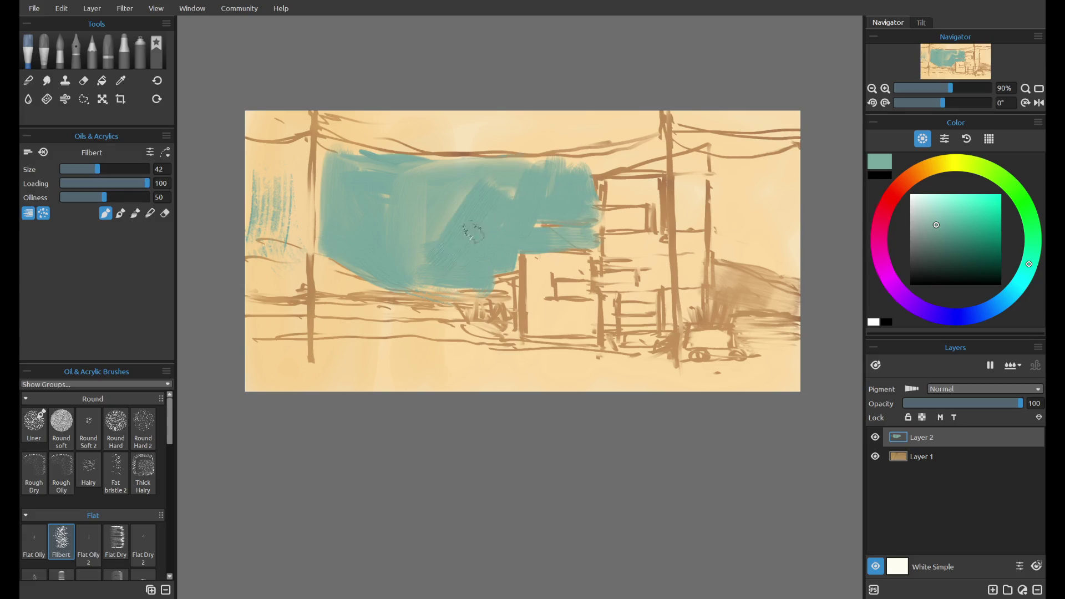
{"action": "key", "text": "ctrl+z"}
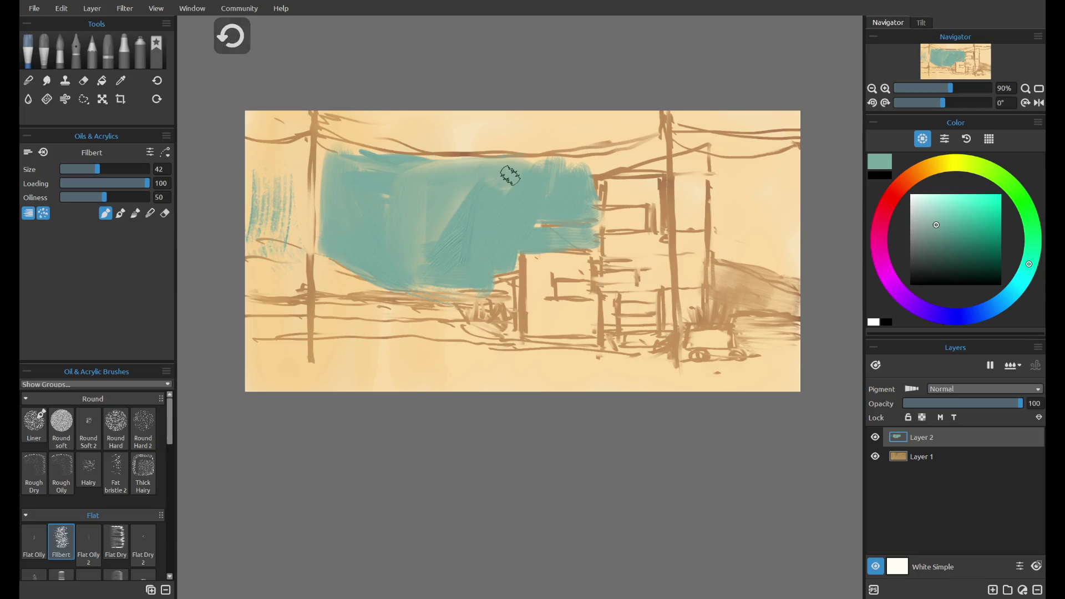
{"action": "key", "text": "ctrl+z"}
{"action": "key", "text": "ctrl+z"}
{"action": "key", "text": "ctrl+z"}
{"action": "key", "text": "ctrl+z"}
{"action": "key", "text": "ctrl+z"}
- Paint teal above and right of the tall building, across the top-right and down the left side
{"action": "mouse_move", "coordinate": [571, 166]}
{"action": "left_mouse_down"}
{"action": "mouse_move", "coordinate": [670, 144]}
{"action": "mouse_move", "coordinate": [731, 259]}
{"action": "left_mouse_up"}
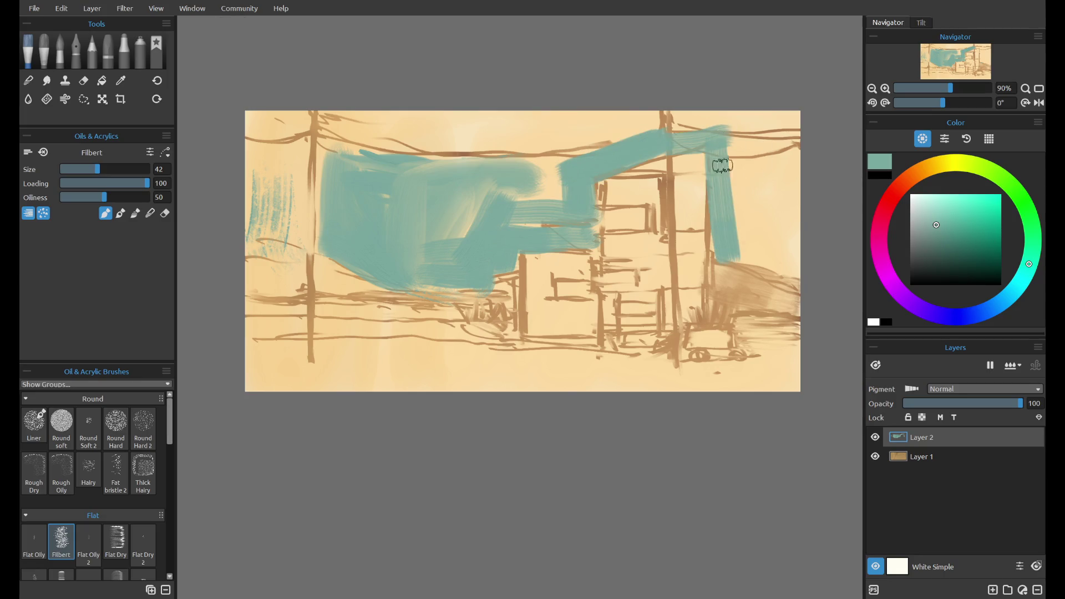
{"action": "key", "text": "ctrl+z"}
{"action": "mouse_move", "coordinate": [670, 145]}
{"action": "left_mouse_down"}
{"action": "mouse_move", "coordinate": [717, 250]}
{"action": "mouse_move", "coordinate": [778, 219]}
{"action": "mouse_move", "coordinate": [678, 119]}
{"action": "mouse_move", "coordinate": [790, 114]}
{"action": "left_mouse_up"}
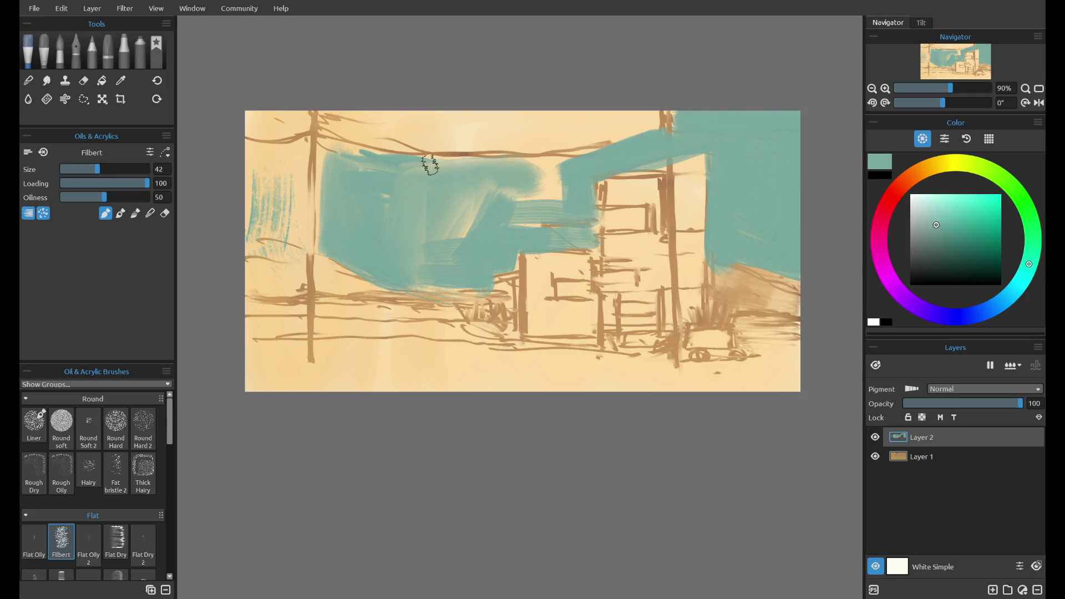
{"action": "left_click_drag", "start_coordinate": [502, 183], "coordinate": [533, 201]}
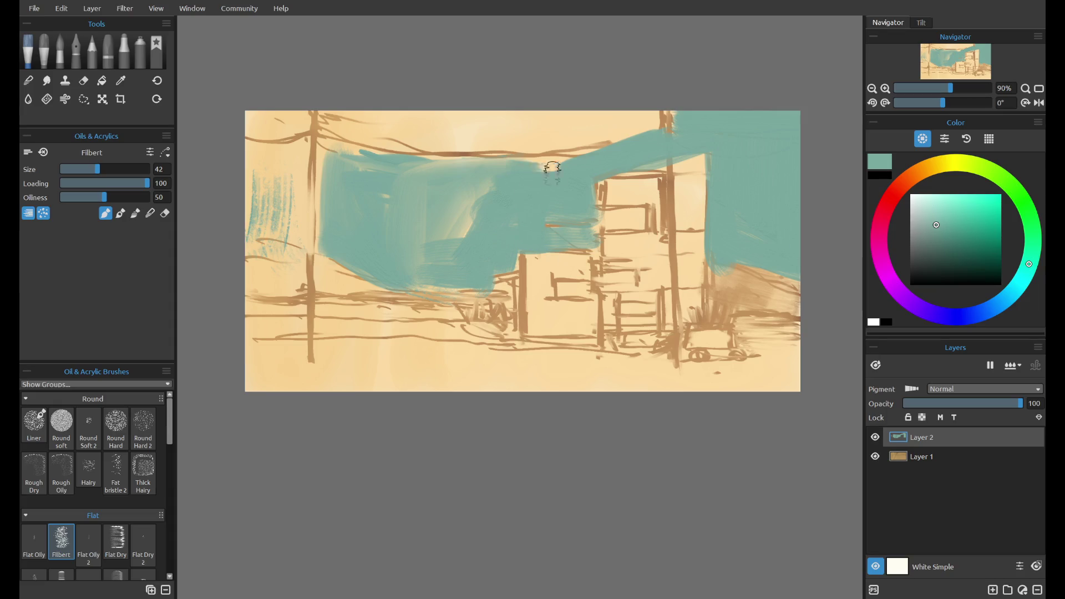
{"action": "mouse_move", "coordinate": [273, 147]}
{"action": "left_mouse_down"}
{"action": "mouse_move", "coordinate": [277, 240]}
{"action": "mouse_move", "coordinate": [294, 145]}
{"action": "mouse_move", "coordinate": [254, 257]}
{"action": "left_mouse_up"}
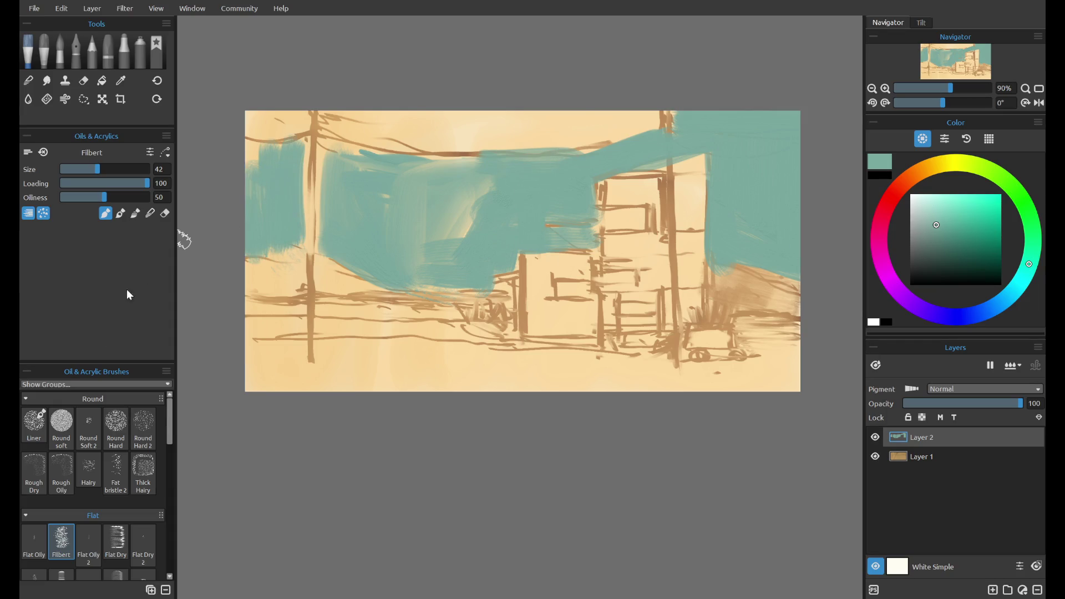
{"action": "left_click", "coordinate": [61, 426]}
{"action": "left_click", "coordinate": [120, 213]}
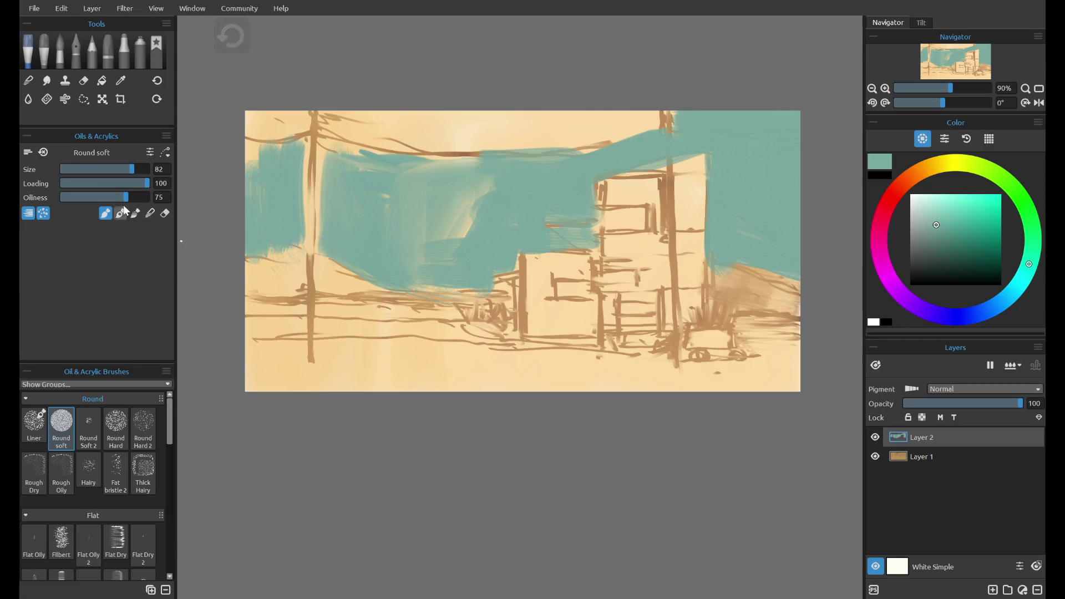
- Enlarge the soft round brush to size 86 and fill the cream strips along the top with teal
{"action": "left_click_drag", "start_coordinate": [132, 169], "coordinate": [135, 169]}
{"action": "mouse_move", "coordinate": [272, 117]}
{"action": "left_mouse_down"}
{"action": "mouse_move", "coordinate": [238, 138]}
{"action": "mouse_move", "coordinate": [278, 105]}
{"action": "mouse_move", "coordinate": [301, 107]}
{"action": "mouse_move", "coordinate": [317, 171]}
{"action": "mouse_move", "coordinate": [421, 143]}
{"action": "mouse_move", "coordinate": [488, 164]}
{"action": "mouse_move", "coordinate": [492, 188]}
{"action": "mouse_move", "coordinate": [427, 222]}
{"action": "left_mouse_up"}
{"action": "mouse_move", "coordinate": [364, 159]}
{"action": "left_mouse_down"}
{"action": "mouse_move", "coordinate": [555, 127]}
{"action": "mouse_move", "coordinate": [335, 124]}
{"action": "mouse_move", "coordinate": [571, 119]}
{"action": "mouse_move", "coordinate": [510, 112]}
{"action": "mouse_move", "coordinate": [518, 107]}
{"action": "mouse_move", "coordinate": [668, 118]}
{"action": "left_mouse_up"}
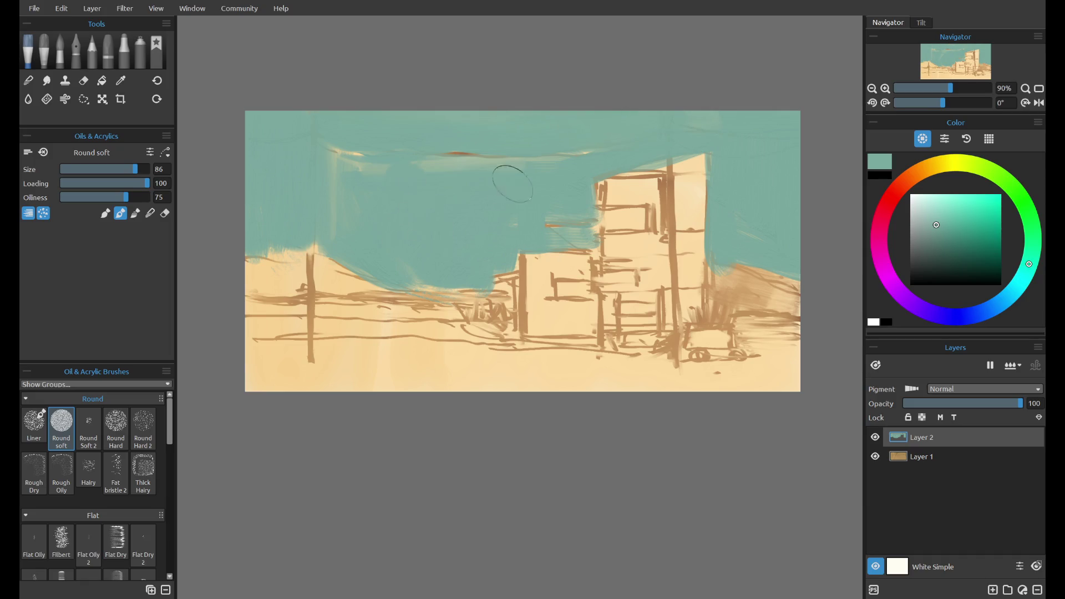
{"action": "left_click_drag", "start_coordinate": [433, 172], "coordinate": [344, 243]}
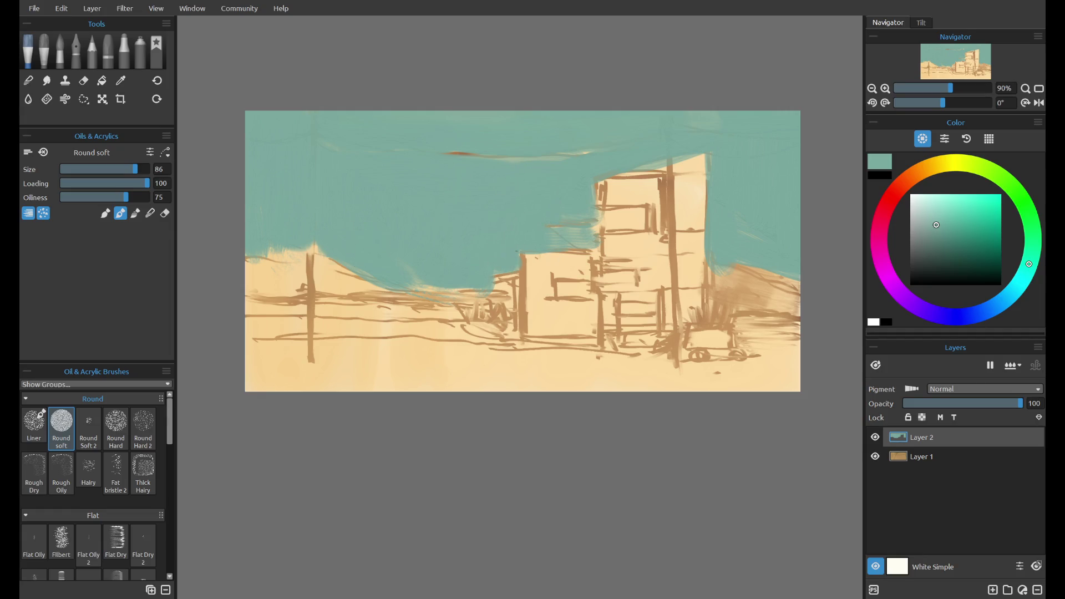
- Add Layer 3, set a size-23 hairy bristle brush in dark brown, and zoom to 80%
{"action": "left_click", "coordinate": [998, 589]}
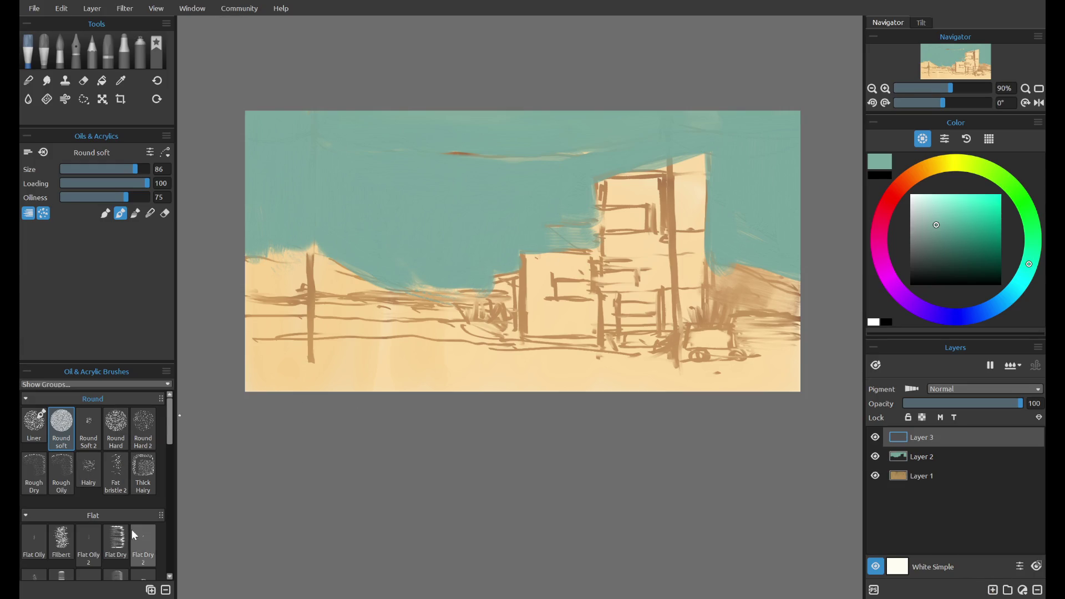
{"action": "left_click", "coordinate": [116, 541]}
{"action": "left_click", "coordinate": [97, 169]}
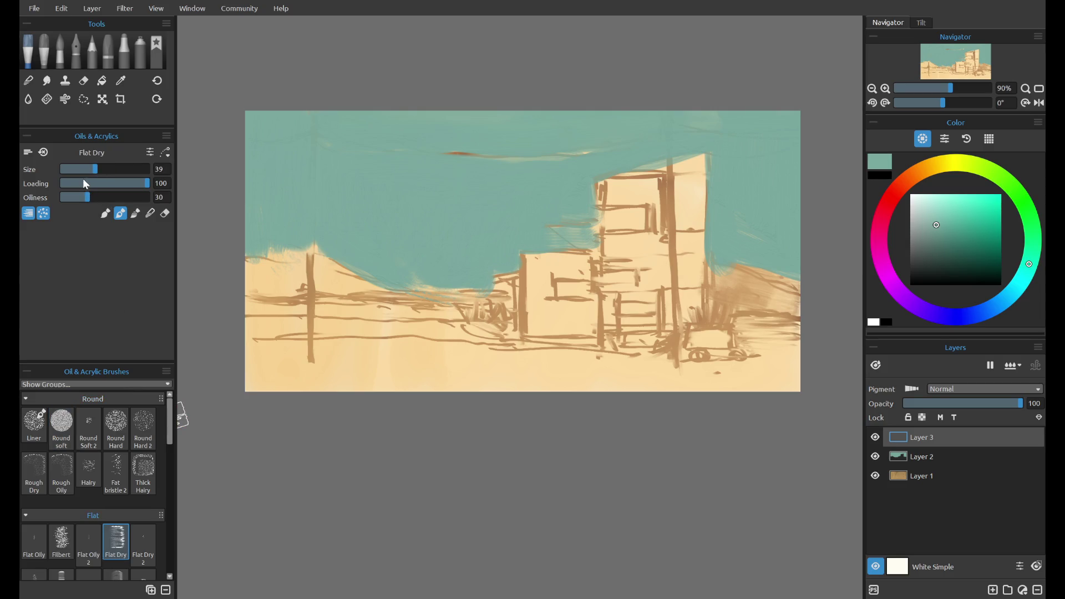
{"action": "left_click", "coordinate": [143, 472]}
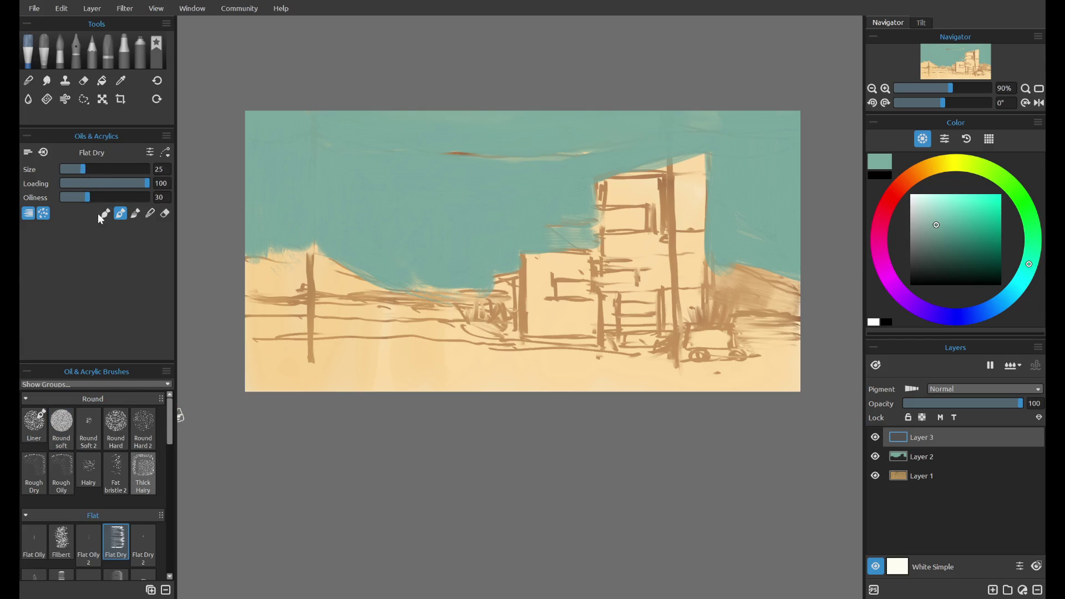
{"action": "left_click_drag", "start_coordinate": [79, 168], "coordinate": [82, 169]}
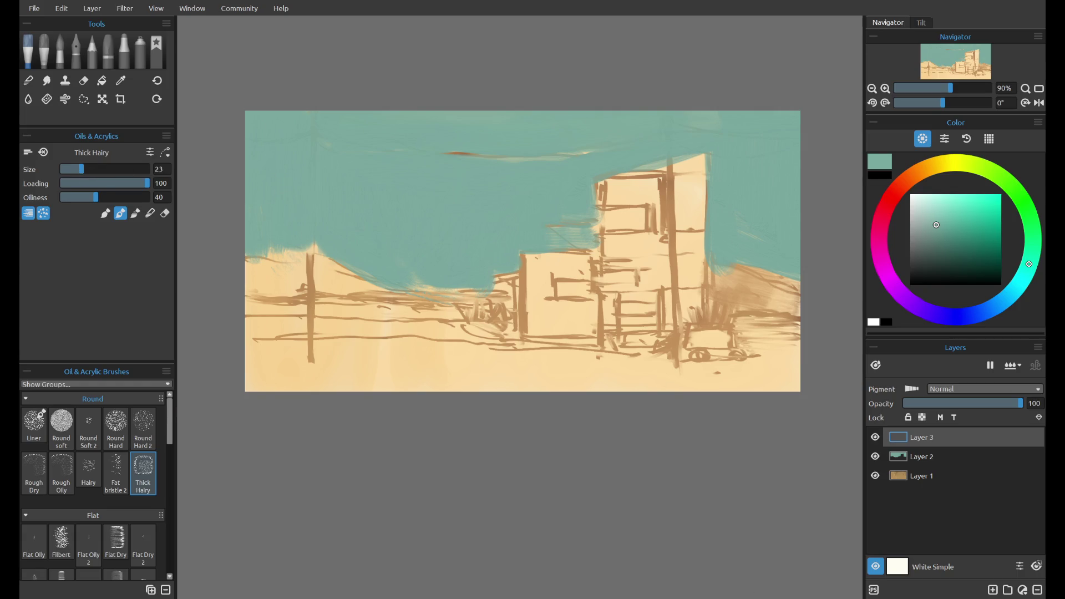
{"action": "left_click_drag", "start_coordinate": [886, 211], "coordinate": [903, 183]}
{"action": "left_click_drag", "start_coordinate": [948, 246], "coordinate": [970, 271]}
{"action": "left_click_drag", "start_coordinate": [951, 88], "coordinate": [949, 88]}
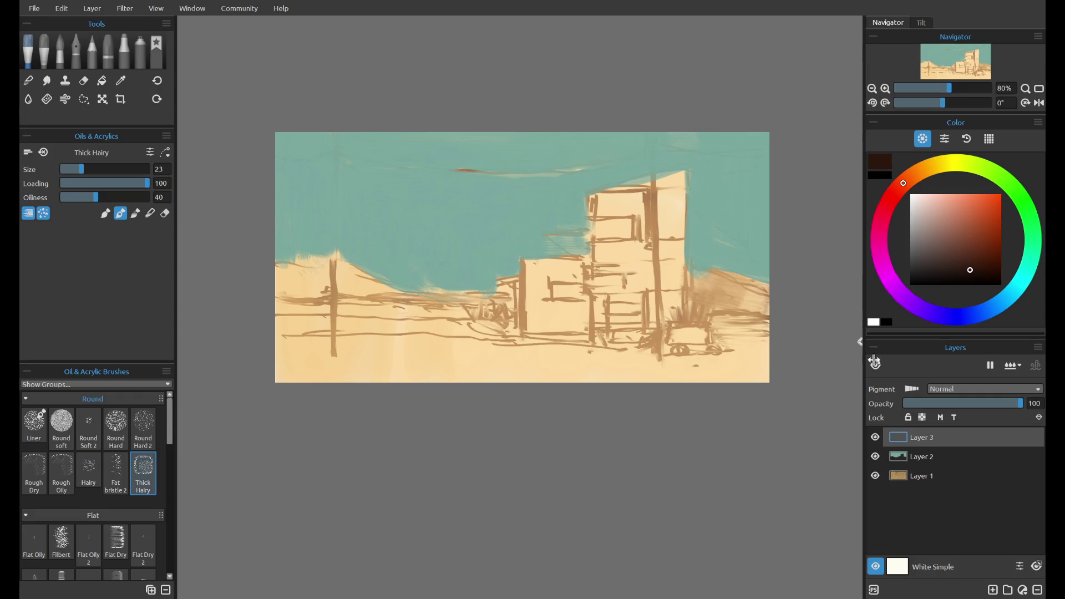
- Select Layer 2, sample its teal with the soft round brush, then hide the teal sky layer
{"action": "left_click", "coordinate": [909, 457]}
{"action": "left_click", "coordinate": [61, 423]}
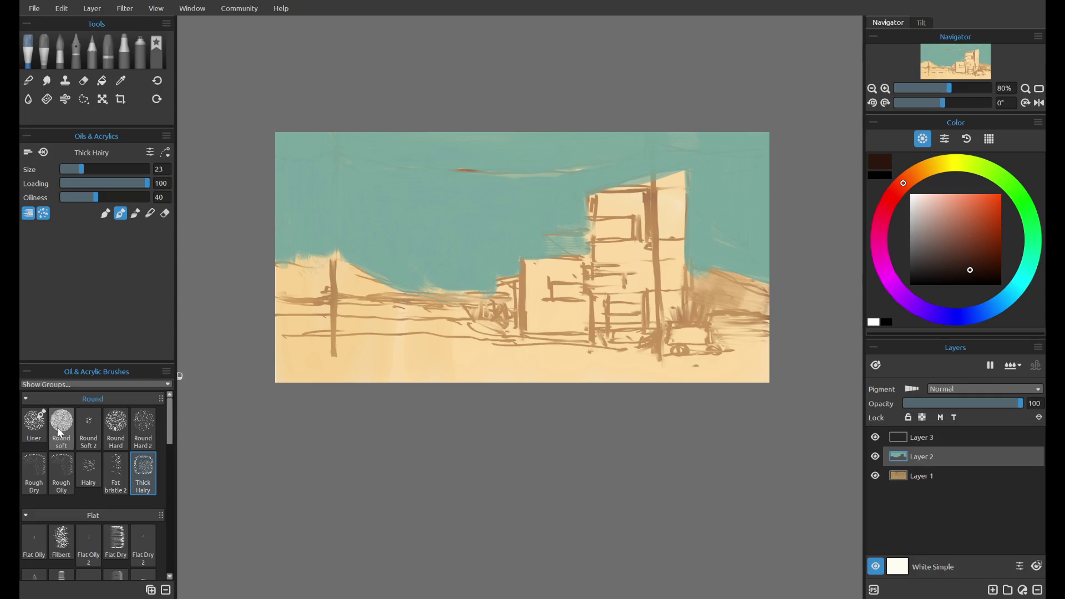
{"action": "left_click", "coordinate": [878, 176]}
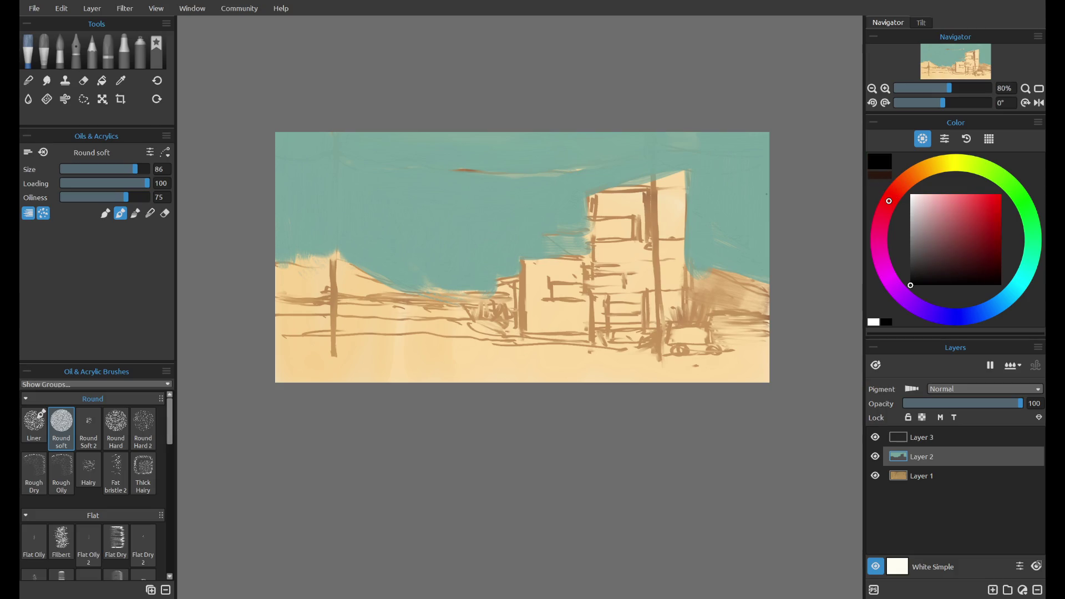
{"action": "left_click", "coordinate": [471, 210], "text": "alt"}
{"action": "left_click_drag", "start_coordinate": [435, 166], "coordinate": [521, 172]}
{"action": "key", "text": "ctrl+z"}
{"action": "left_click", "coordinate": [460, 205], "text": "alt"}
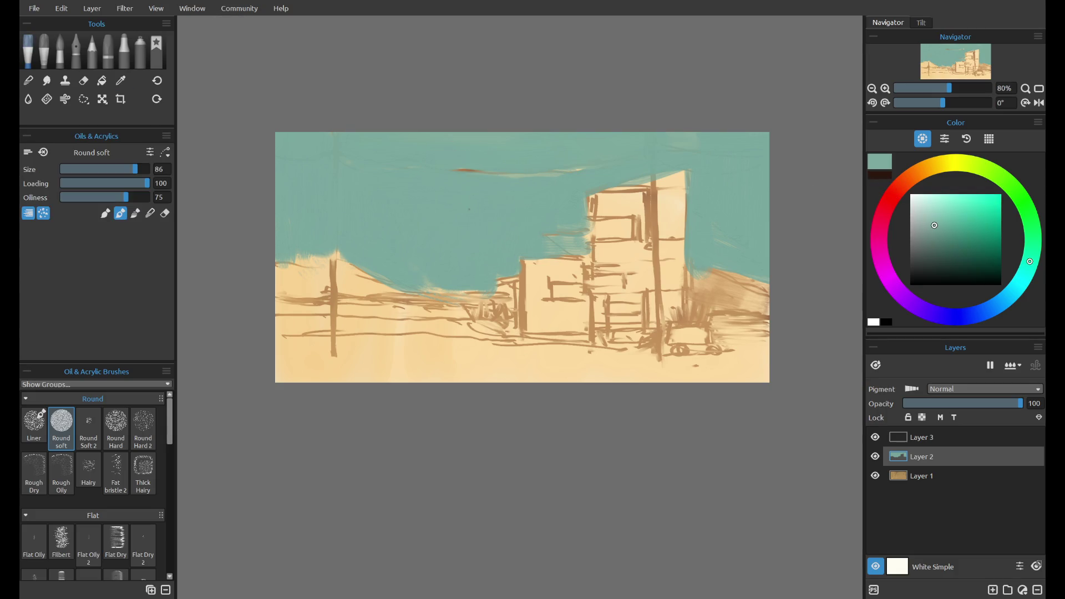
{"action": "left_click", "coordinate": [47, 214]}
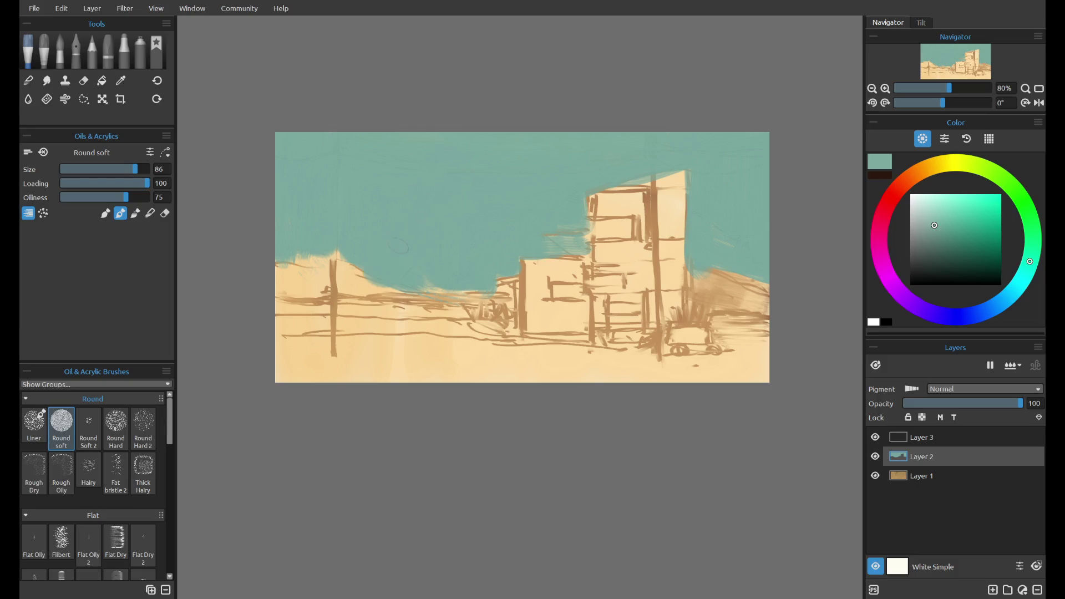
{"action": "key", "text": "ctrl+y"}
{"action": "key", "text": "ctrl+y"}
{"action": "key", "text": "ctrl+z"}
{"action": "key", "text": "ctrl+z"}
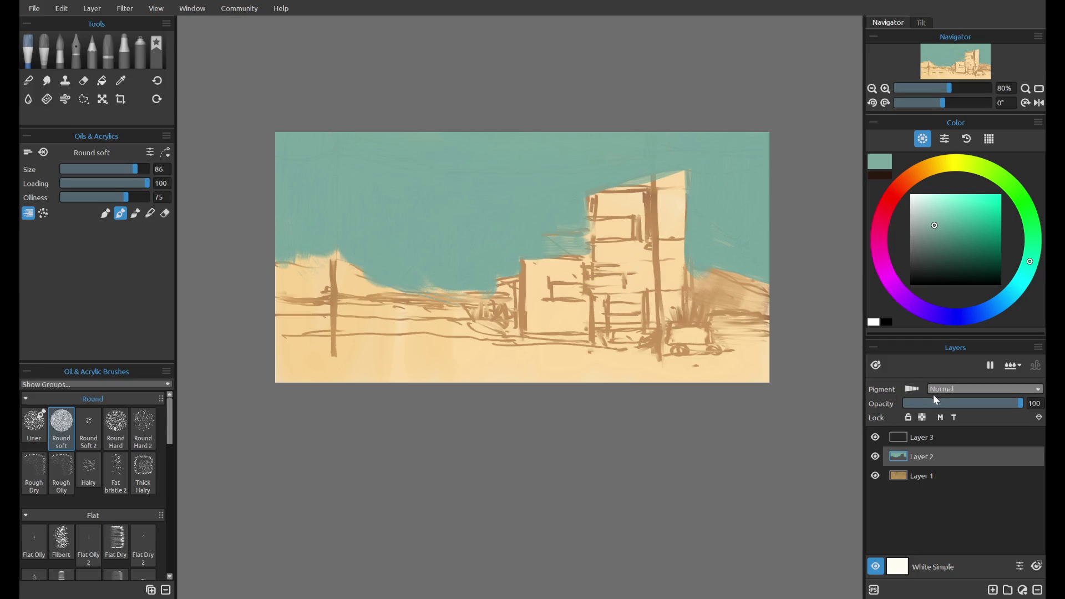
{"action": "left_click", "coordinate": [875, 456]}
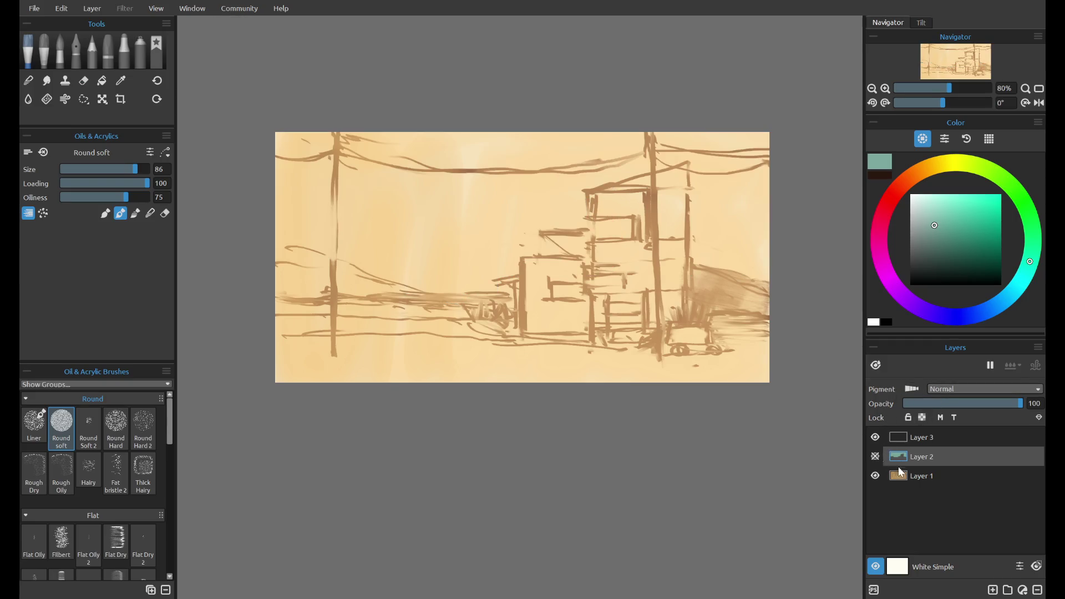
- Add Layer 4 and repaint teal across the upper sky, erasing the overrun on the right
{"action": "left_click", "coordinate": [992, 590]}
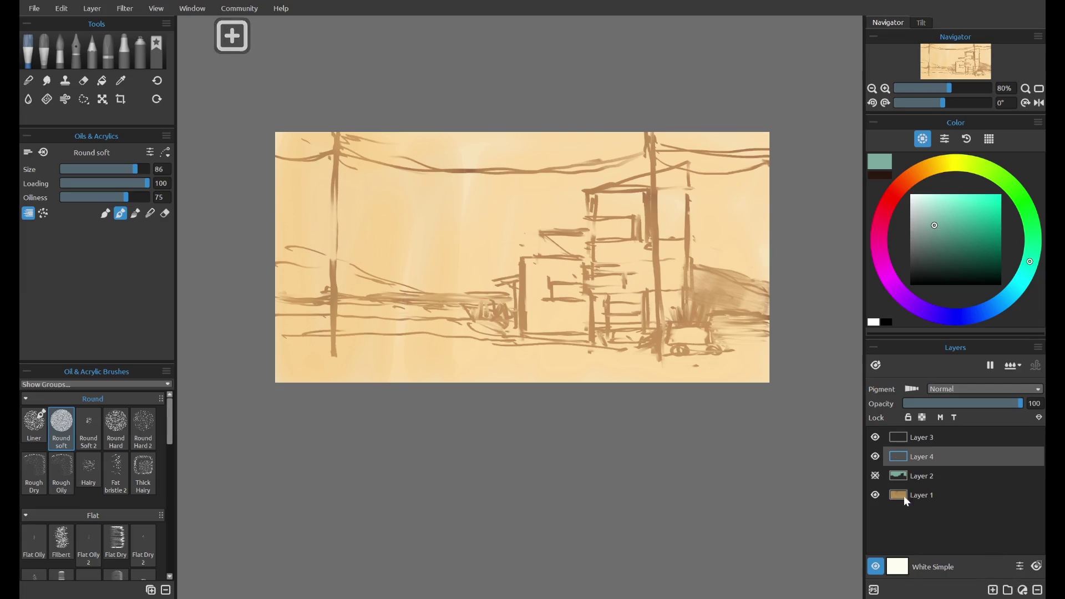
{"action": "mouse_move", "coordinate": [305, 149]}
{"action": "left_mouse_down"}
{"action": "mouse_move", "coordinate": [294, 184]}
{"action": "mouse_move", "coordinate": [448, 201]}
{"action": "left_mouse_up"}
{"action": "mouse_move", "coordinate": [391, 176]}
{"action": "left_mouse_down"}
{"action": "mouse_move", "coordinate": [572, 234]}
{"action": "mouse_move", "coordinate": [510, 195]}
{"action": "mouse_move", "coordinate": [541, 211]}
{"action": "mouse_move", "coordinate": [637, 152]}
{"action": "left_mouse_up"}
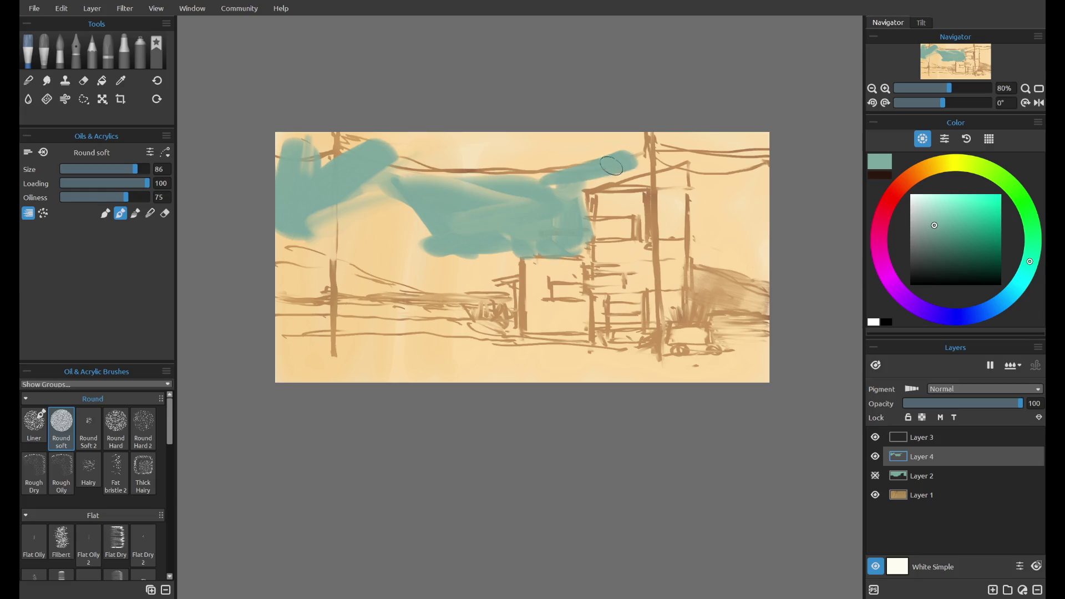
{"action": "mouse_move", "coordinate": [706, 152]}
{"action": "left_mouse_down"}
{"action": "mouse_move", "coordinate": [704, 193]}
{"action": "mouse_move", "coordinate": [768, 207]}
{"action": "left_mouse_up"}
{"action": "key", "text": "e"}
{"action": "left_click_drag", "start_coordinate": [713, 244], "coordinate": [679, 255]}
{"action": "key", "text": "b"}
- Fill the remaining upper and left sky with teal, edging the building, then activate Layer 3
{"action": "left_click_drag", "start_coordinate": [700, 219], "coordinate": [771, 143]}
{"action": "mouse_move", "coordinate": [388, 169]}
{"action": "left_mouse_down"}
{"action": "mouse_move", "coordinate": [369, 147]}
{"action": "mouse_move", "coordinate": [320, 130]}
{"action": "mouse_move", "coordinate": [388, 139]}
{"action": "left_mouse_up"}
{"action": "mouse_move", "coordinate": [499, 146]}
{"action": "left_mouse_down"}
{"action": "mouse_move", "coordinate": [459, 131]}
{"action": "mouse_move", "coordinate": [452, 148]}
{"action": "mouse_move", "coordinate": [561, 135]}
{"action": "mouse_move", "coordinate": [488, 189]}
{"action": "mouse_move", "coordinate": [478, 187]}
{"action": "mouse_move", "coordinate": [555, 155]}
{"action": "mouse_move", "coordinate": [661, 135]}
{"action": "mouse_move", "coordinate": [792, 133]}
{"action": "left_mouse_up"}
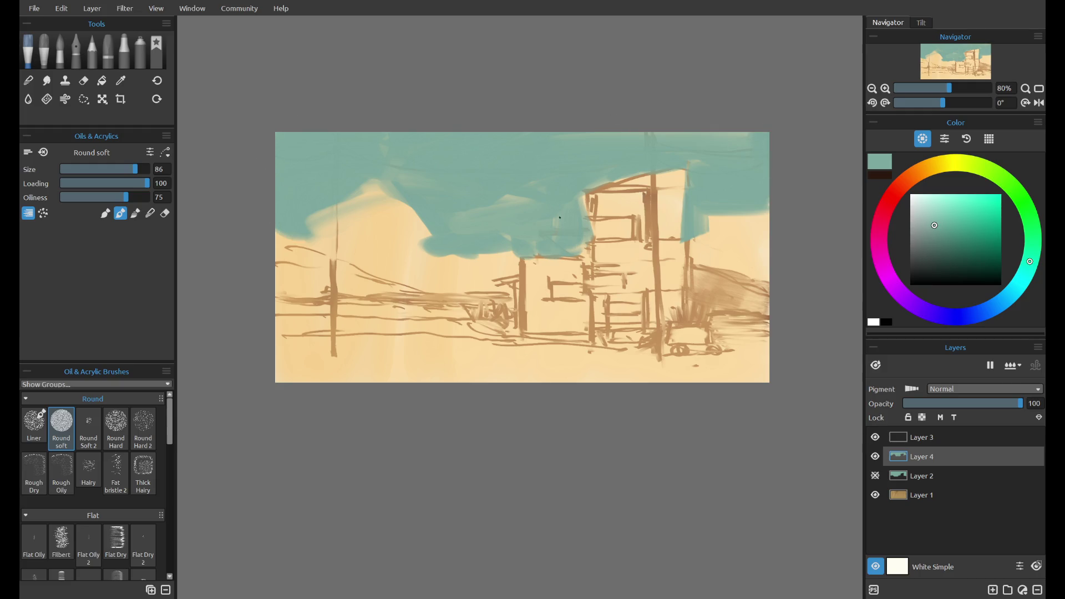
{"action": "left_click_drag", "start_coordinate": [284, 216], "coordinate": [292, 209]}
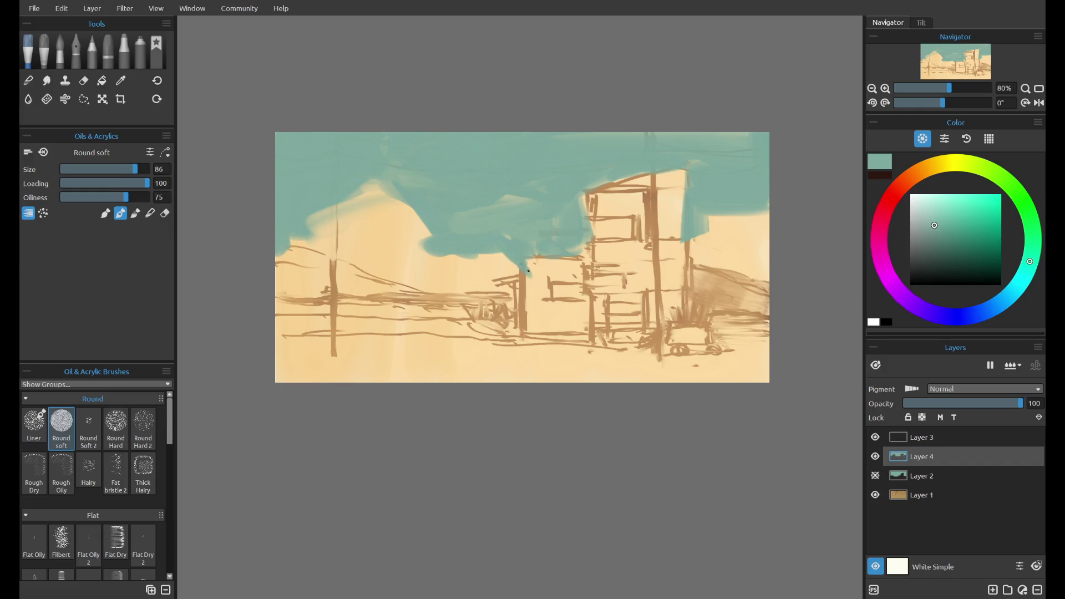
{"action": "left_click_drag", "start_coordinate": [586, 214], "coordinate": [589, 256]}
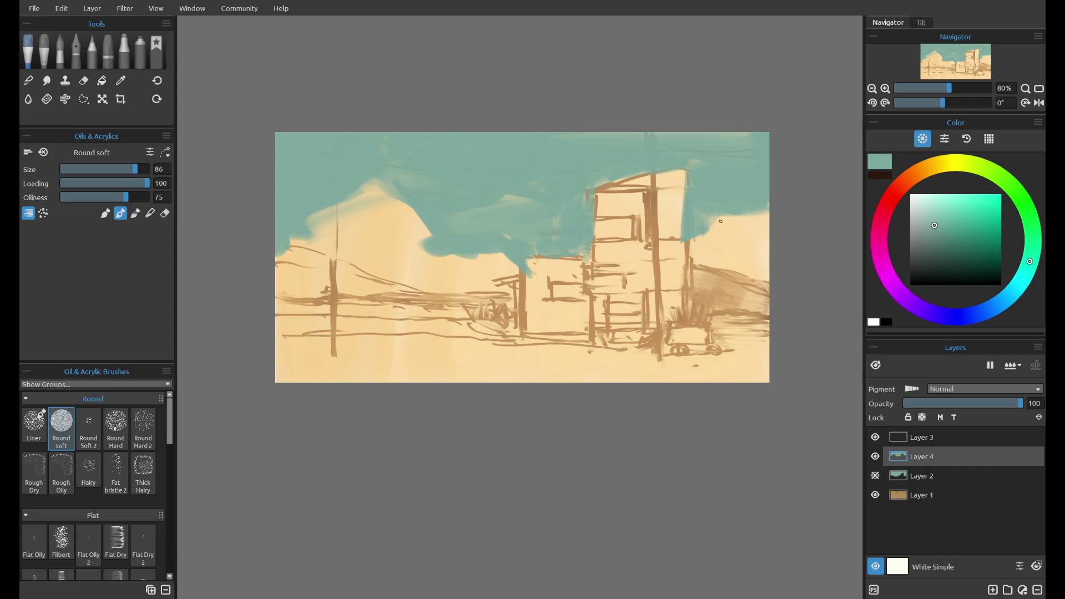
{"action": "left_click", "coordinate": [957, 439]}
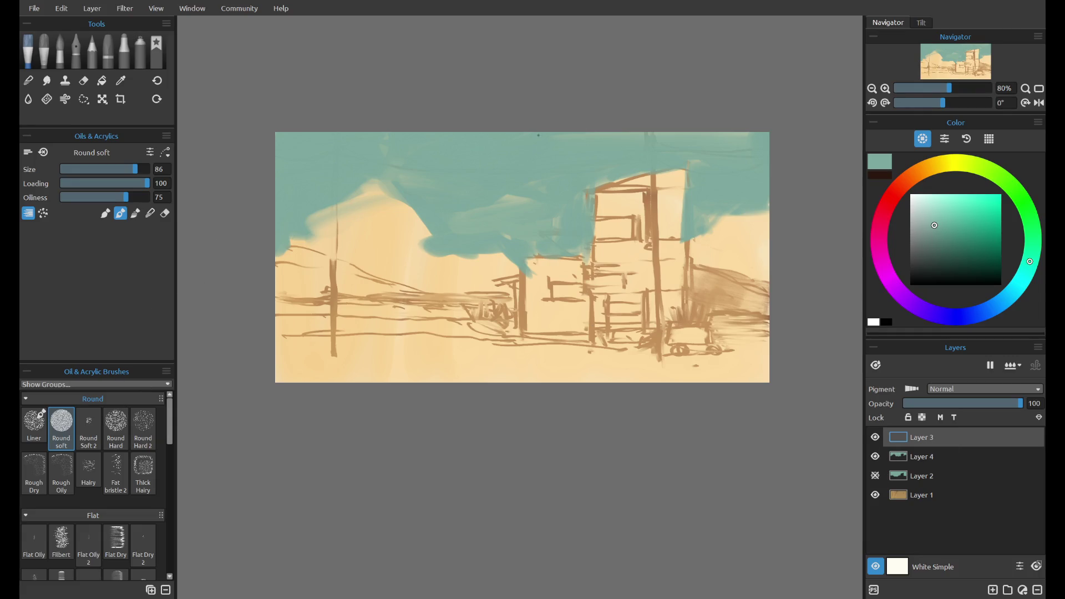
- Switch to the dark colour and a size 15 Thick Hairy brush, trying strokes on the left pole
{"action": "left_click", "coordinate": [879, 177]}
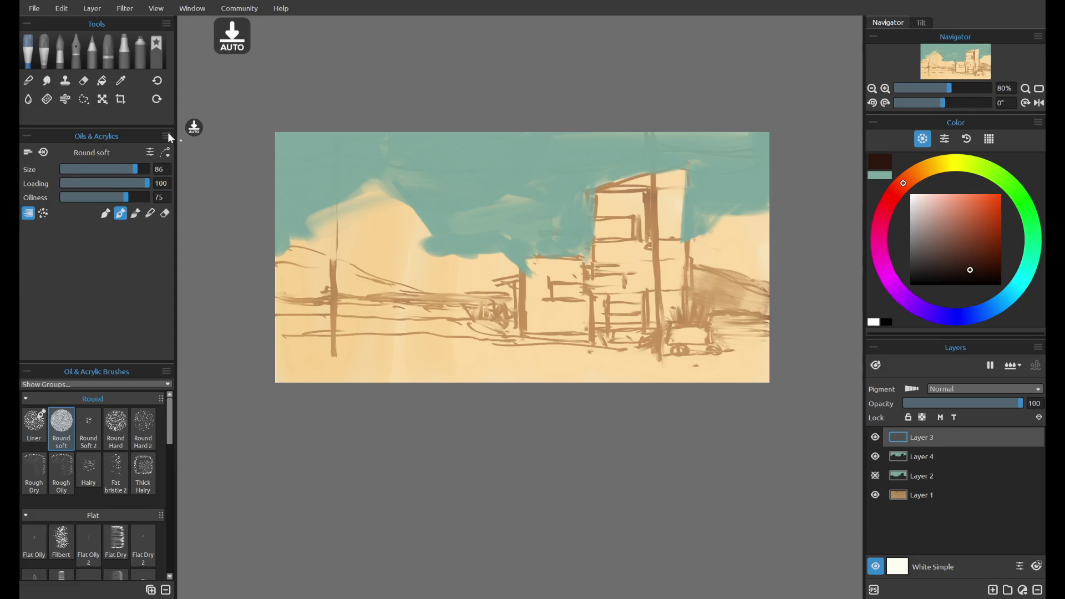
{"action": "left_click", "coordinate": [143, 474]}
{"action": "left_click_drag", "start_coordinate": [81, 173], "coordinate": [74, 172]}
{"action": "left_click_drag", "start_coordinate": [331, 192], "coordinate": [332, 294]}
{"action": "key", "text": "ctrl+z"}
{"action": "left_click_drag", "start_coordinate": [335, 210], "coordinate": [332, 338]}
{"action": "left_click_drag", "start_coordinate": [332, 233], "coordinate": [332, 345]}
{"action": "key", "text": "ctrl+z"}
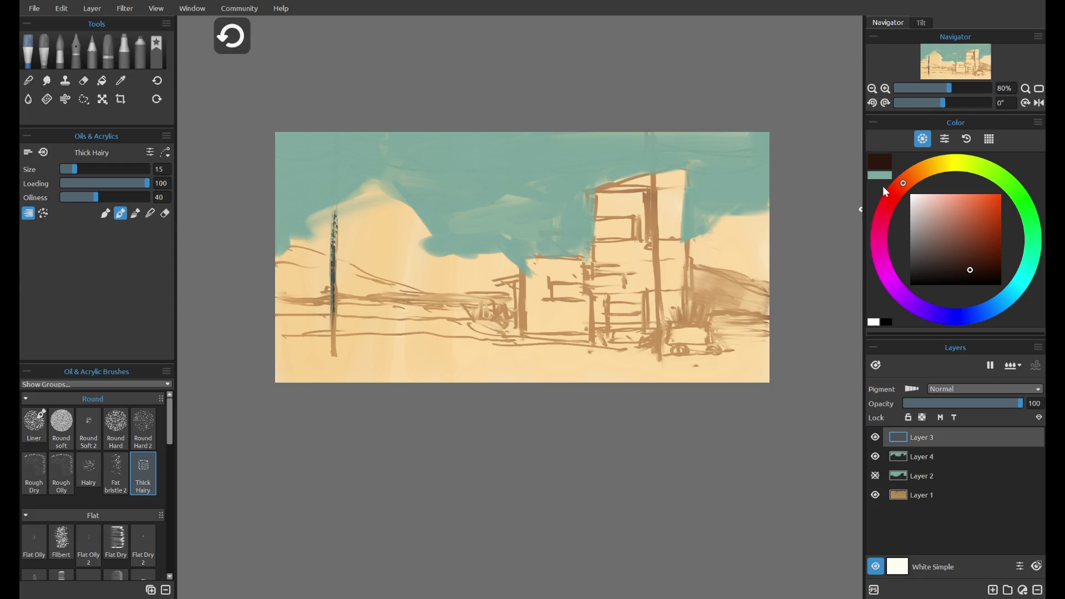
- Mix a dark reddish brown and repaint the left pole down to the ground
{"action": "left_click", "coordinate": [879, 175]}
{"action": "left_click_drag", "start_coordinate": [954, 174], "coordinate": [907, 197]}
{"action": "left_click_drag", "start_coordinate": [990, 226], "coordinate": [970, 269]}
{"action": "left_click_drag", "start_coordinate": [331, 223], "coordinate": [333, 259]}
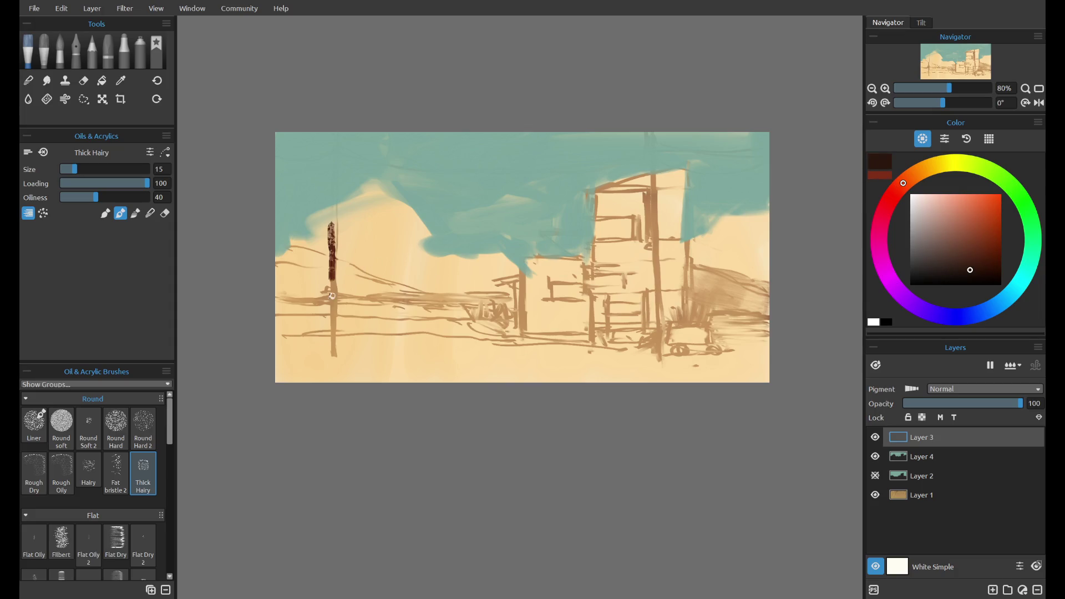
{"action": "key", "text": "ctrl+z"}
{"action": "left_click_drag", "start_coordinate": [334, 222], "coordinate": [332, 325]}
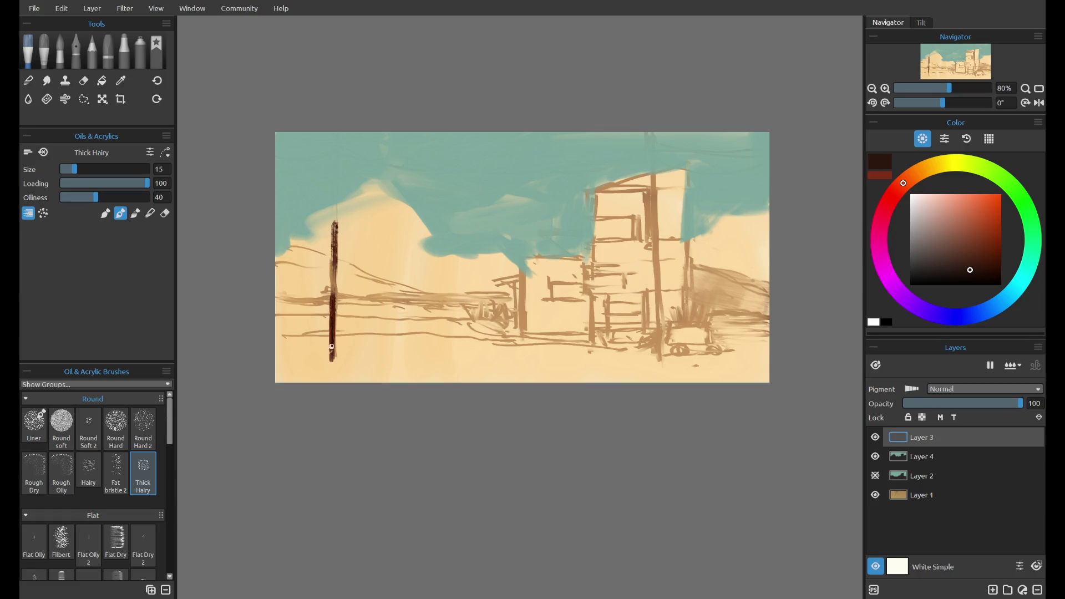
{"action": "key", "text": "ctrl+z"}
{"action": "left_click_drag", "start_coordinate": [333, 283], "coordinate": [333, 359]}
{"action": "key", "text": "ctrl+z"}
{"action": "left_click_drag", "start_coordinate": [333, 311], "coordinate": [333, 345]}
- Paint the right pole dark brown and lay a dark stroke along the ground
{"action": "left_click_drag", "start_coordinate": [658, 318], "coordinate": [656, 364]}
{"action": "key", "text": "ctrl+z"}
{"action": "left_click_drag", "start_coordinate": [660, 266], "coordinate": [657, 354]}
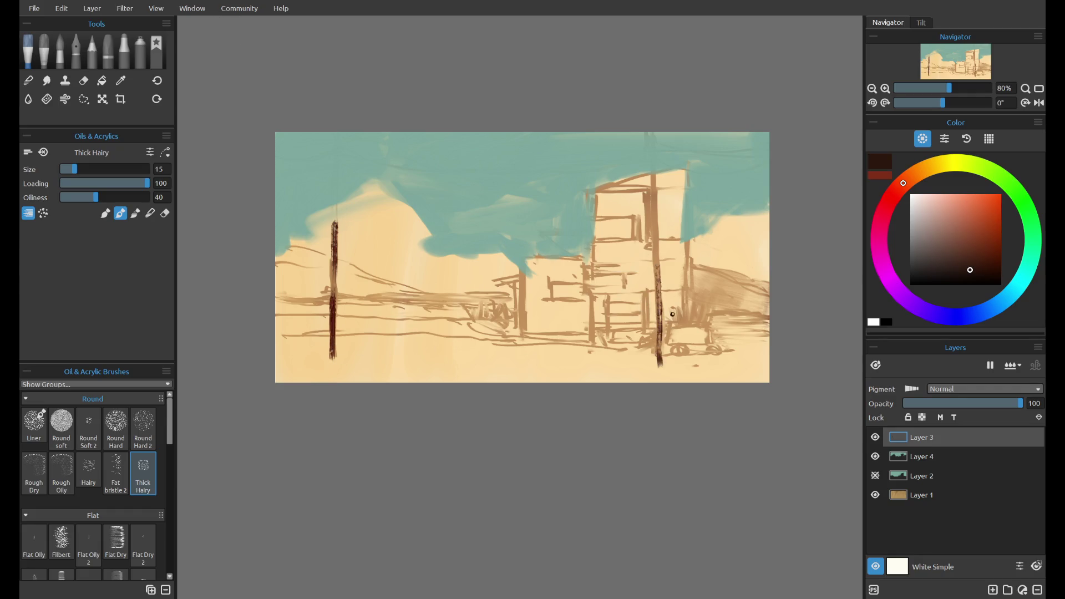
{"action": "left_click_drag", "start_coordinate": [657, 284], "coordinate": [659, 353]}
{"action": "left_click_drag", "start_coordinate": [686, 284], "coordinate": [682, 333]}
{"action": "key", "text": "ctrl+z"}
{"action": "key", "text": "ctrl+z"}
{"action": "key", "text": "ctrl+z"}
{"action": "left_click_drag", "start_coordinate": [659, 276], "coordinate": [659, 360]}
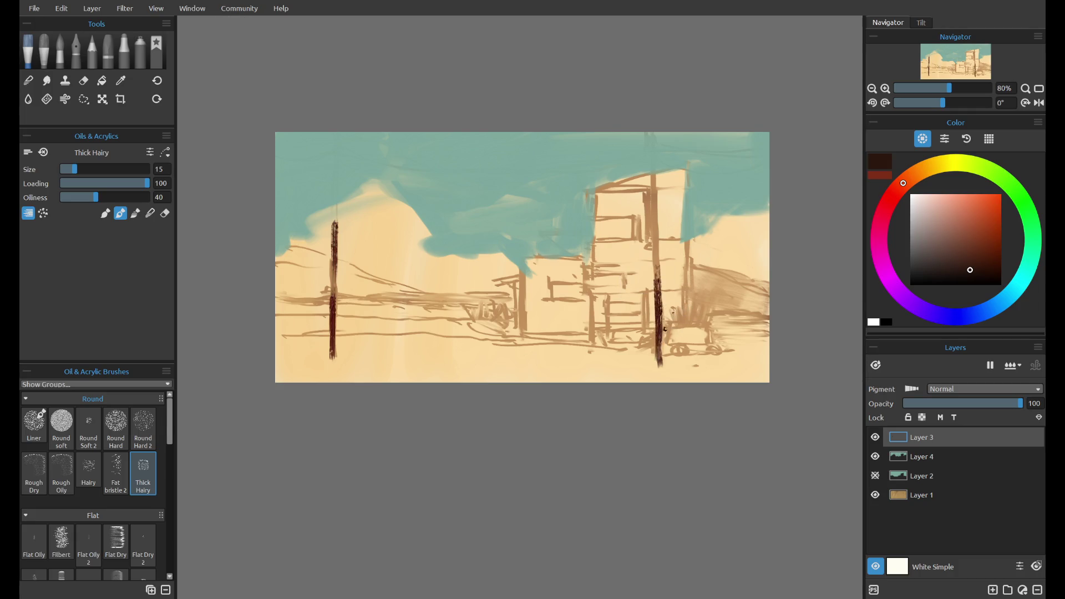
{"action": "left_click_drag", "start_coordinate": [556, 346], "coordinate": [654, 352]}
{"action": "left_click", "coordinate": [1026, 206]}
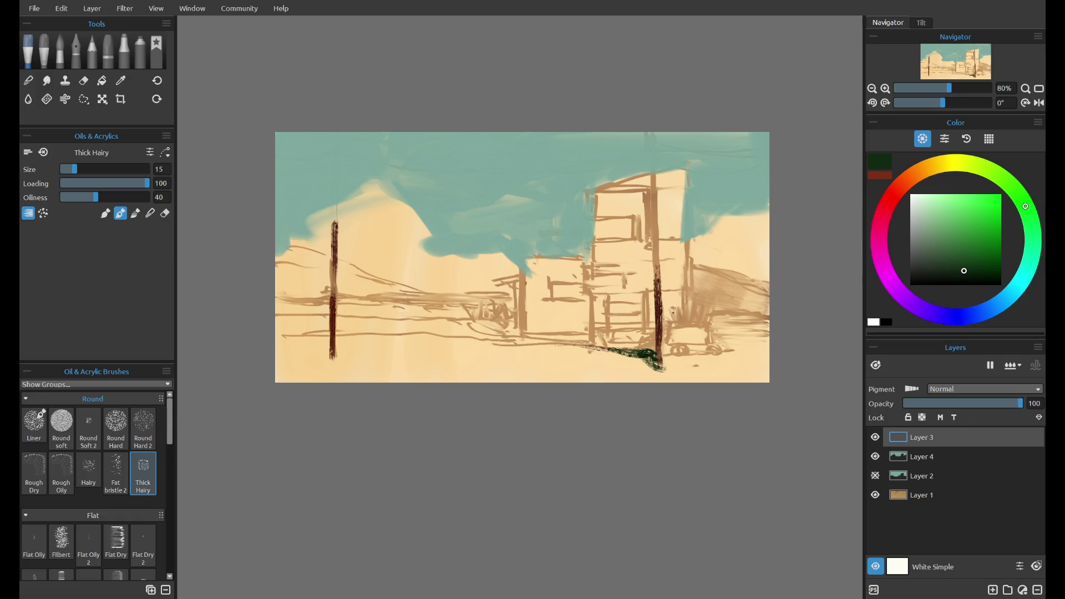
- Scrub dark green along the ground with a size 47 Thick Hairy brush, blending then applying
{"action": "key", "text": "ctrl+z"}
{"action": "left_click_drag", "start_coordinate": [74, 169], "coordinate": [101, 169]}
{"action": "left_click", "coordinate": [135, 213]}
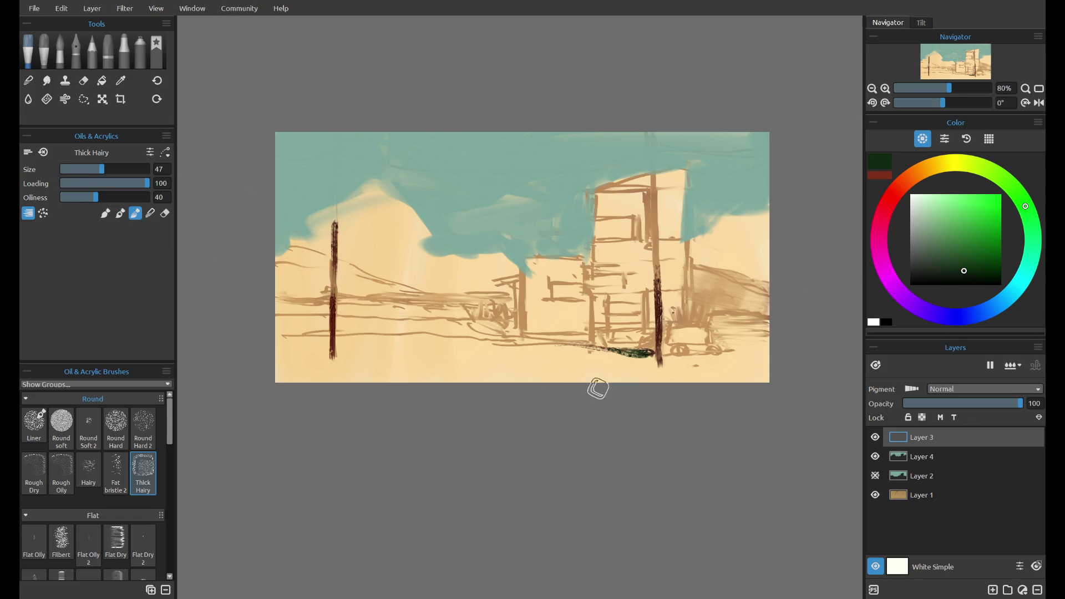
{"action": "mouse_move", "coordinate": [620, 363]}
{"action": "left_mouse_down"}
{"action": "mouse_move", "coordinate": [561, 366]}
{"action": "mouse_move", "coordinate": [683, 361]}
{"action": "left_mouse_up"}
{"action": "left_click", "coordinate": [120, 213]}
{"action": "left_click_drag", "start_coordinate": [555, 371], "coordinate": [679, 366]}
{"action": "key", "text": "ctrl+z"}
{"action": "key", "text": "ctrl+y"}
{"action": "key", "text": "ctrl+z"}
{"action": "key", "text": "ctrl+y"}
{"action": "key", "text": "ctrl+z"}
{"action": "key", "text": "ctrl+z"}
{"action": "key", "text": "ctrl+y"}
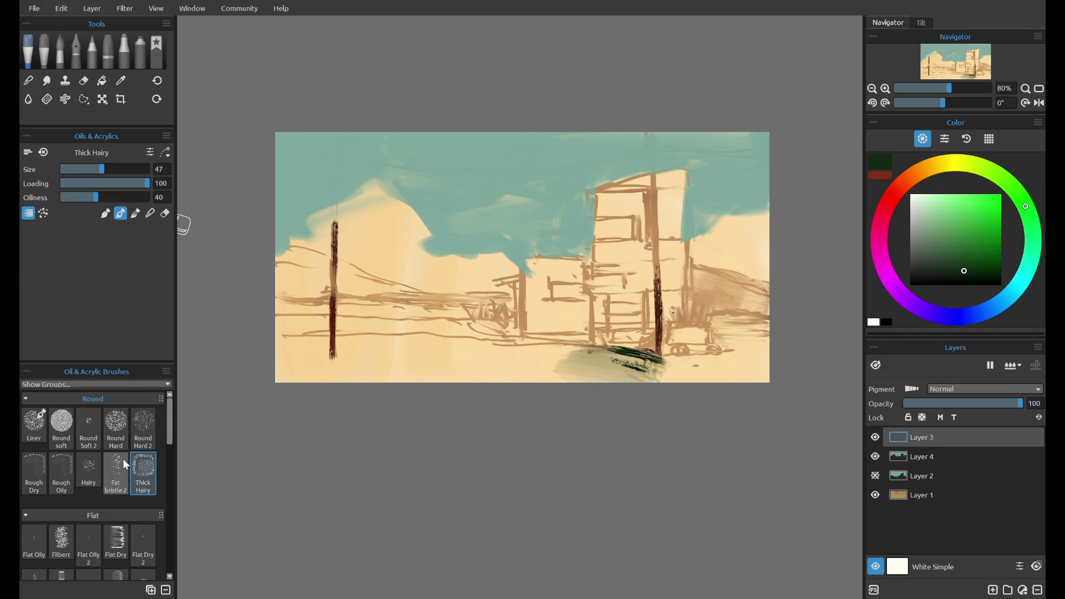
- Thicken the ground patch using Fat bristle 2 at size 64 in a yellow-green hue
{"action": "left_click", "coordinate": [115, 464]}
{"action": "left_click_drag", "start_coordinate": [655, 369], "coordinate": [634, 384]}
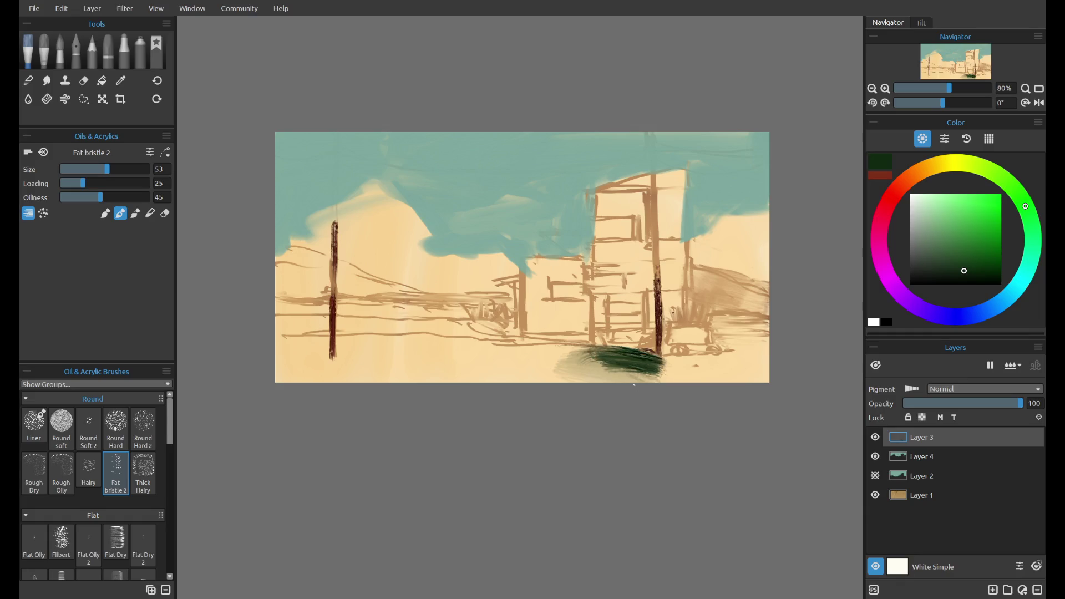
{"action": "key", "text": "ctrl+z"}
{"action": "left_click", "coordinate": [116, 168]}
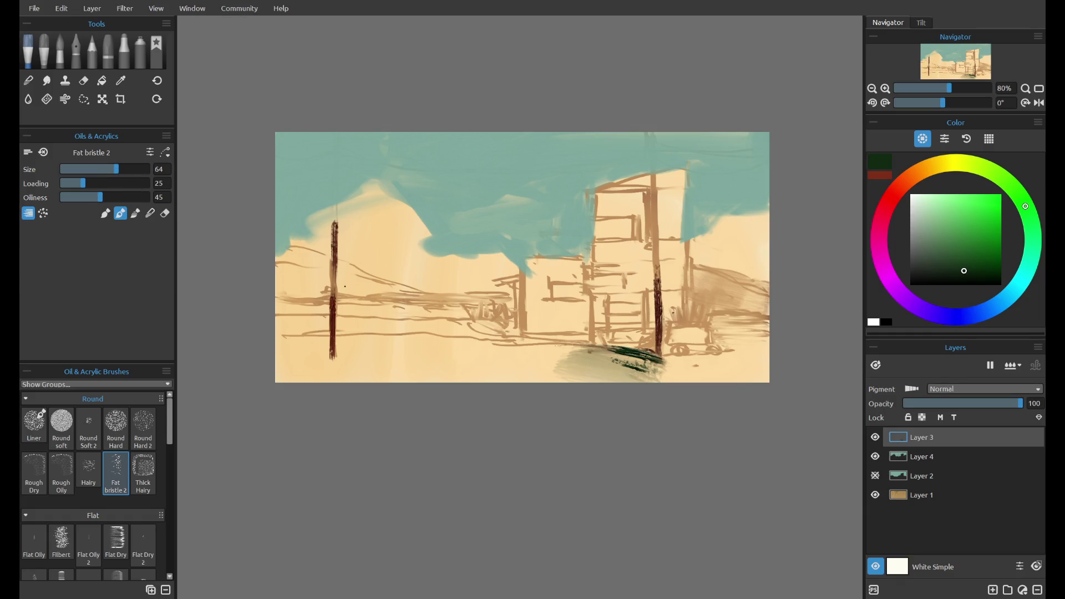
{"action": "left_click", "coordinate": [979, 166]}
{"action": "mouse_move", "coordinate": [593, 379]}
{"action": "left_mouse_down"}
{"action": "mouse_move", "coordinate": [632, 369]}
{"action": "mouse_move", "coordinate": [588, 393]}
{"action": "left_mouse_up"}
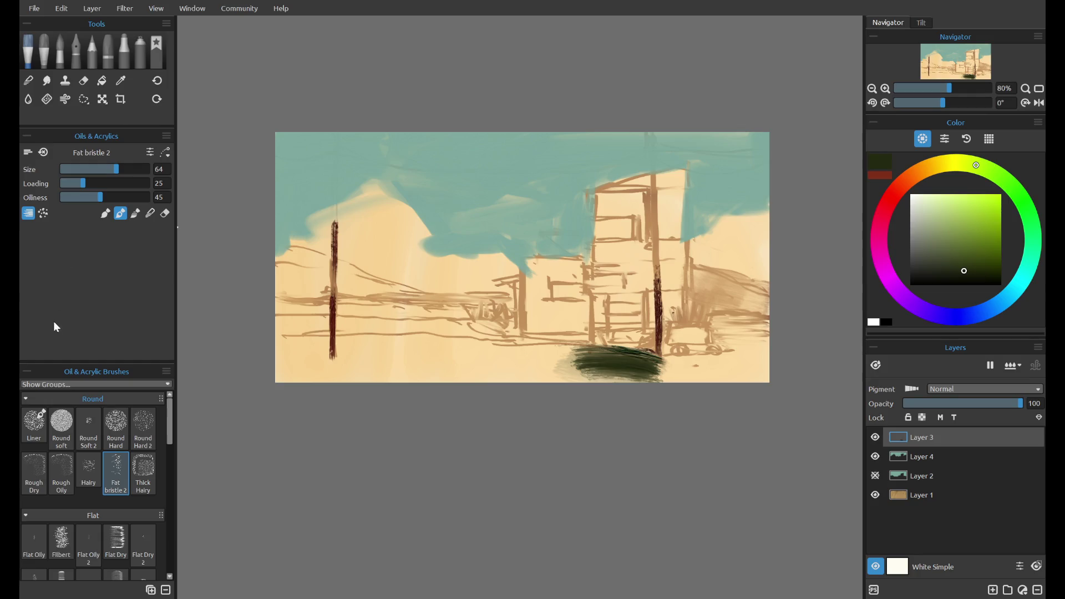
- Extend the dark green mass rightward to the canvas edge with the Round soft brush
{"action": "left_click", "coordinate": [68, 435]}
{"action": "left_click_drag", "start_coordinate": [700, 371], "coordinate": [545, 364]}
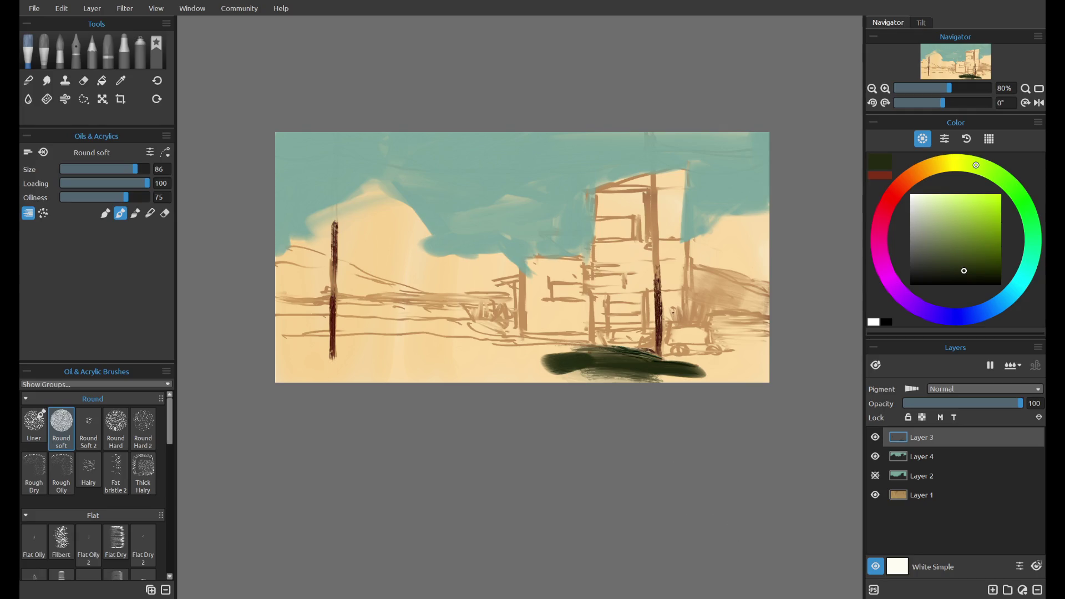
{"action": "mouse_move", "coordinate": [646, 355]}
{"action": "left_mouse_down"}
{"action": "mouse_move", "coordinate": [593, 382]}
{"action": "mouse_move", "coordinate": [748, 351]}
{"action": "mouse_move", "coordinate": [749, 377]}
{"action": "left_mouse_up"}
{"action": "left_click", "coordinate": [956, 162]}
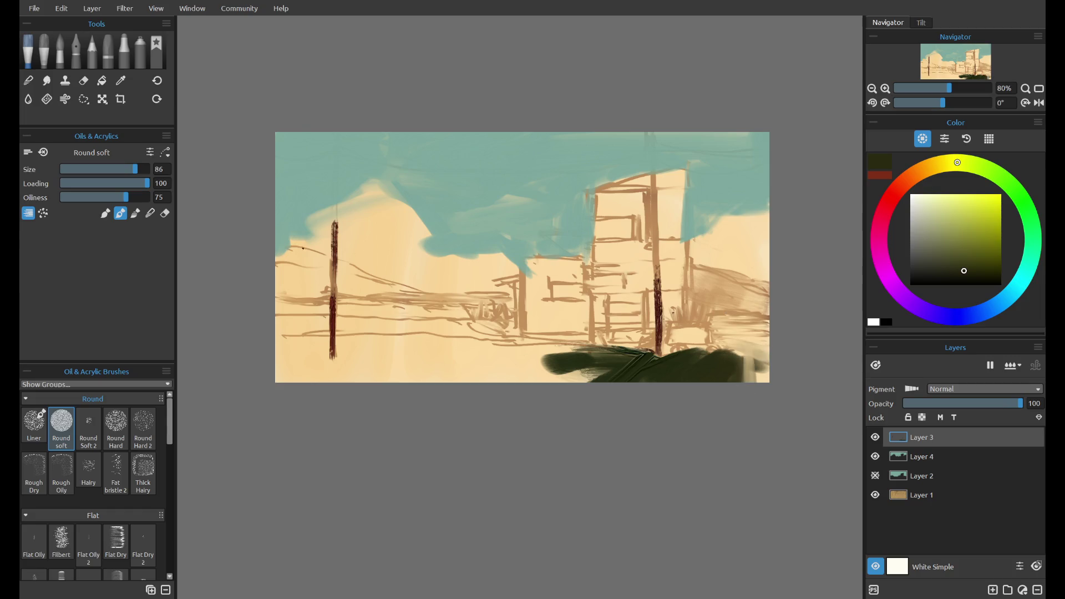
{"action": "left_click", "coordinate": [88, 472]}
- Paint a dark green band across the bottom with the Hairy brush at size 71 in blend mode
{"action": "left_click_drag", "start_coordinate": [555, 356], "coordinate": [418, 382]}
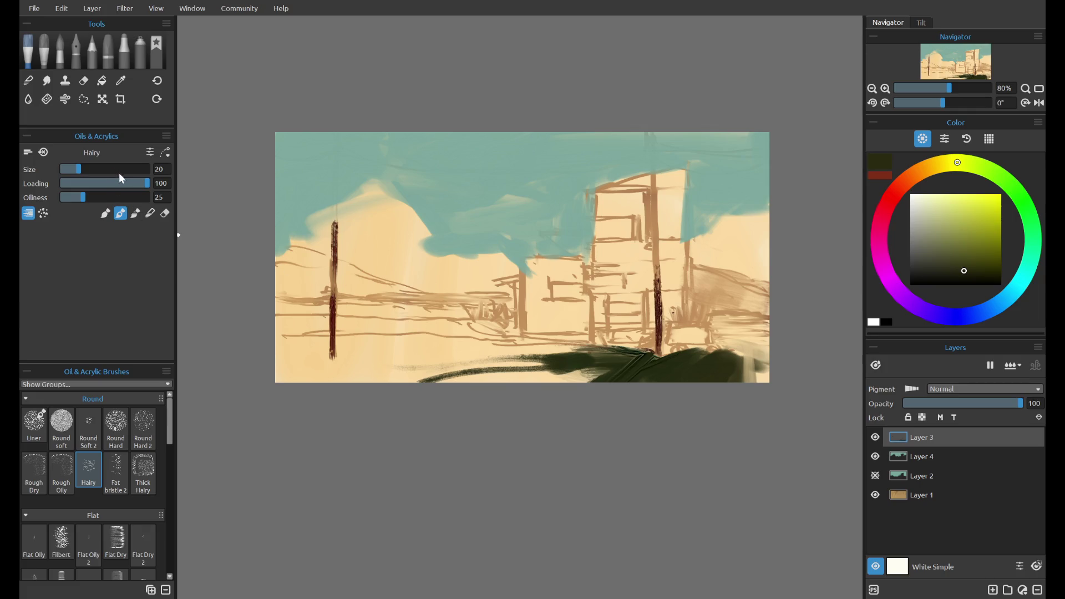
{"action": "left_click", "coordinate": [123, 170]}
{"action": "left_click", "coordinate": [135, 213]}
{"action": "mouse_move", "coordinate": [508, 359]}
{"action": "left_mouse_down"}
{"action": "mouse_move", "coordinate": [375, 371]}
{"action": "mouse_move", "coordinate": [387, 358]}
{"action": "left_mouse_up"}
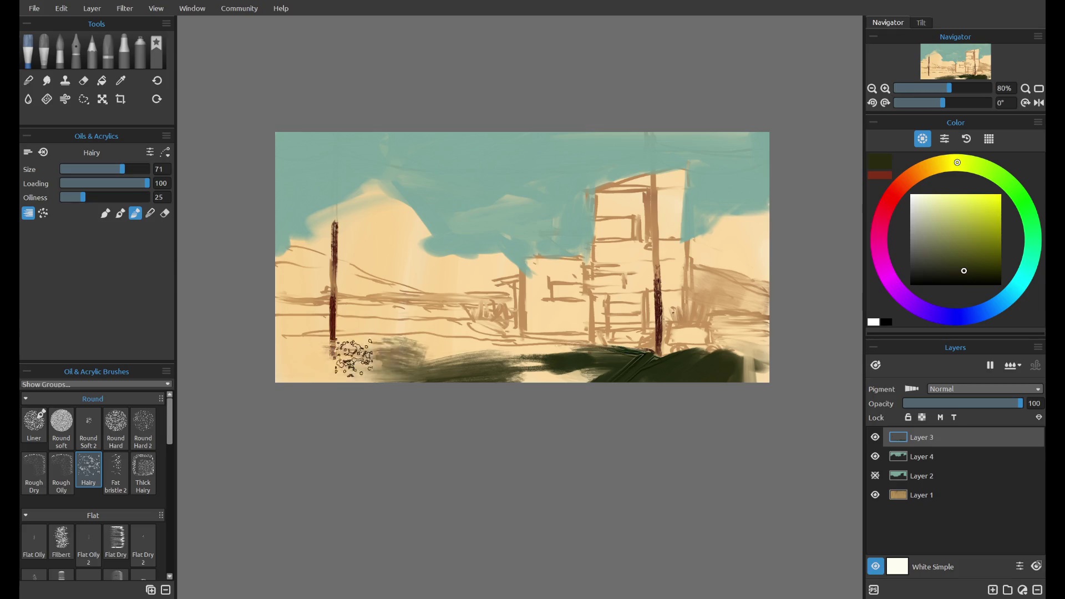
{"action": "left_click_drag", "start_coordinate": [278, 363], "coordinate": [469, 373]}
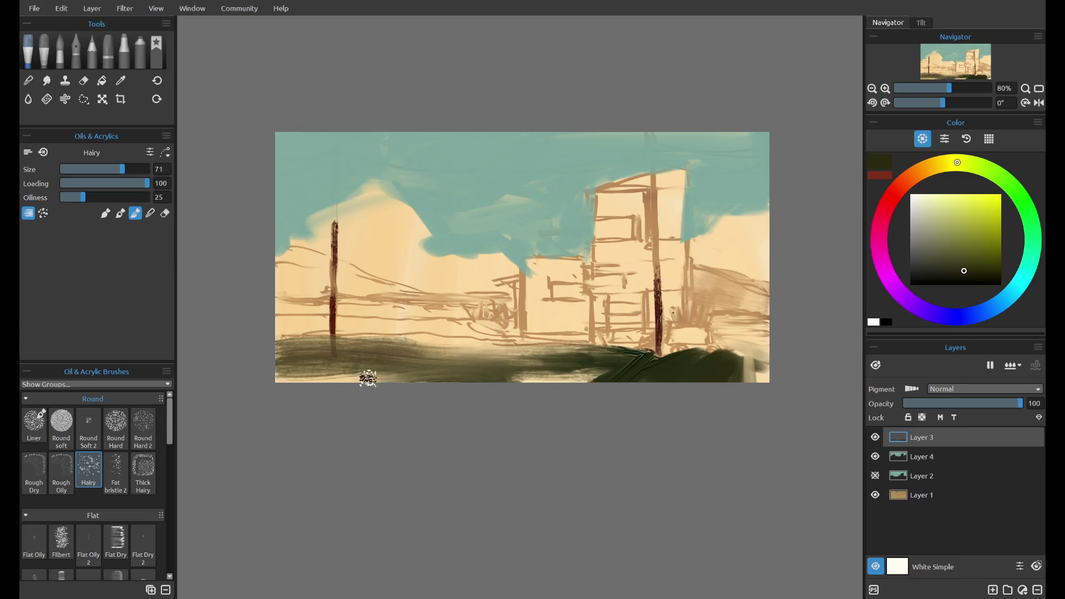
{"action": "left_click_drag", "start_coordinate": [276, 369], "coordinate": [538, 381]}
{"action": "left_click_drag", "start_coordinate": [276, 366], "coordinate": [708, 373]}
{"action": "mouse_move", "coordinate": [326, 373]}
{"action": "left_mouse_down"}
{"action": "mouse_move", "coordinate": [514, 356]}
{"action": "mouse_move", "coordinate": [577, 368]}
{"action": "left_mouse_up"}
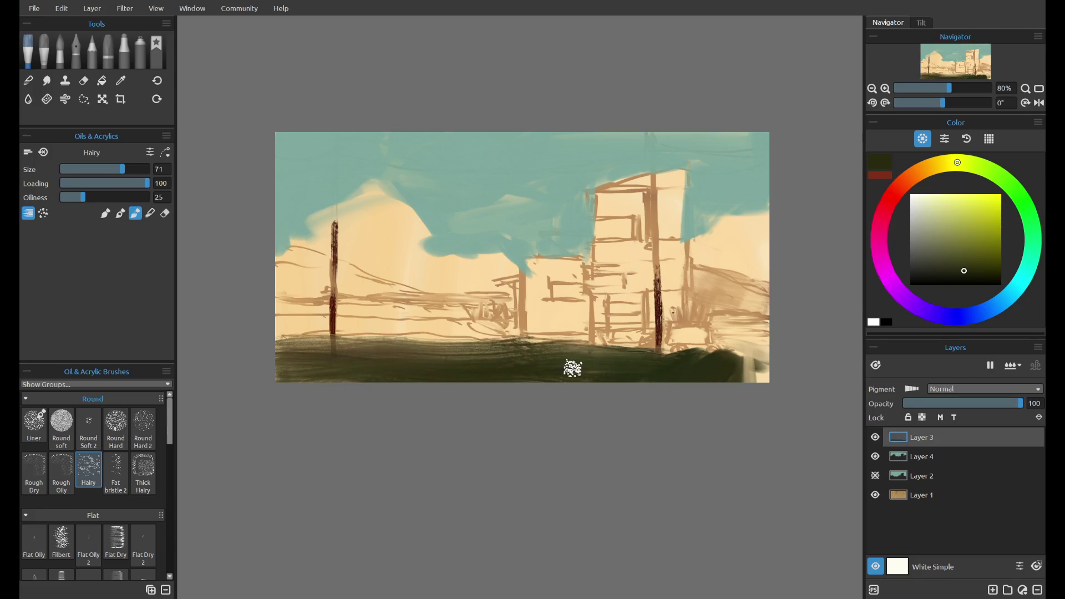
- Add dark grass strokes along the band and near the pole base, then create Layer 5
{"action": "left_click_drag", "start_coordinate": [738, 383], "coordinate": [757, 330]}
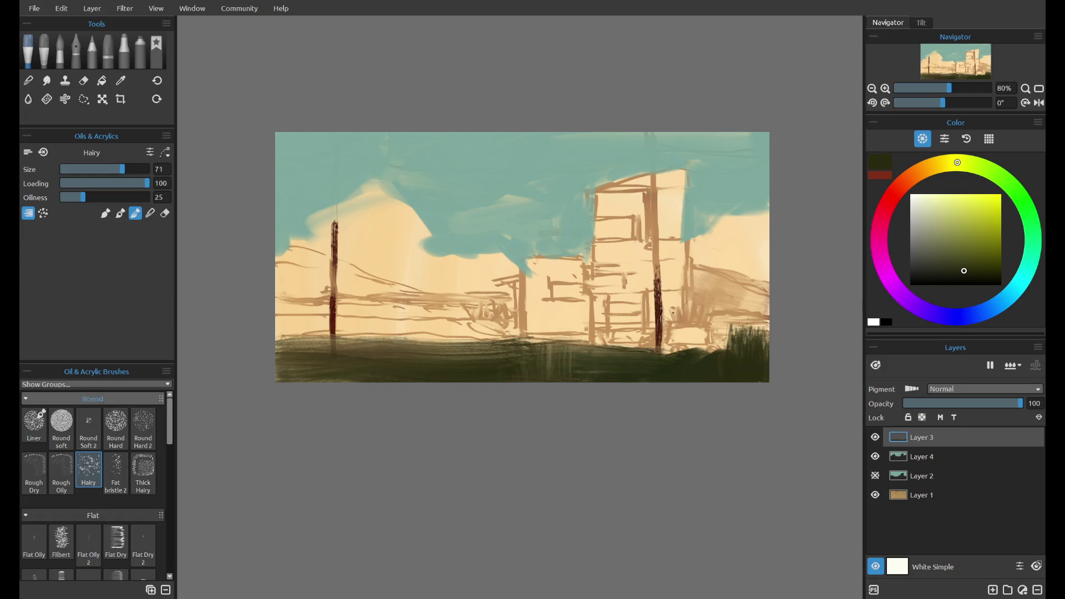
{"action": "left_click", "coordinate": [969, 163]}
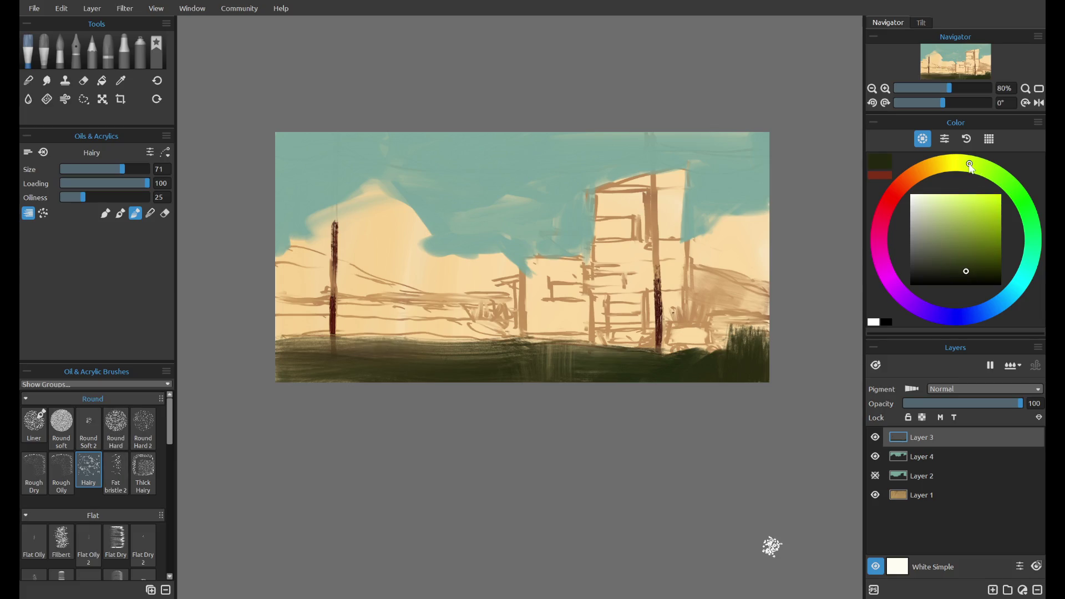
{"action": "left_click_drag", "start_coordinate": [674, 364], "coordinate": [677, 372]}
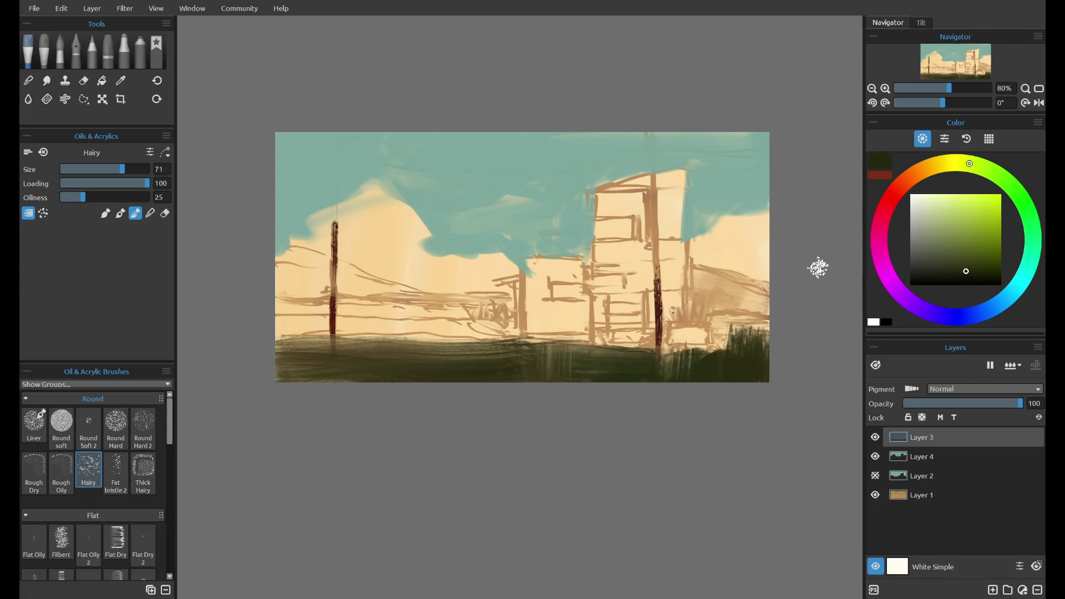
{"action": "left_click", "coordinate": [105, 213]}
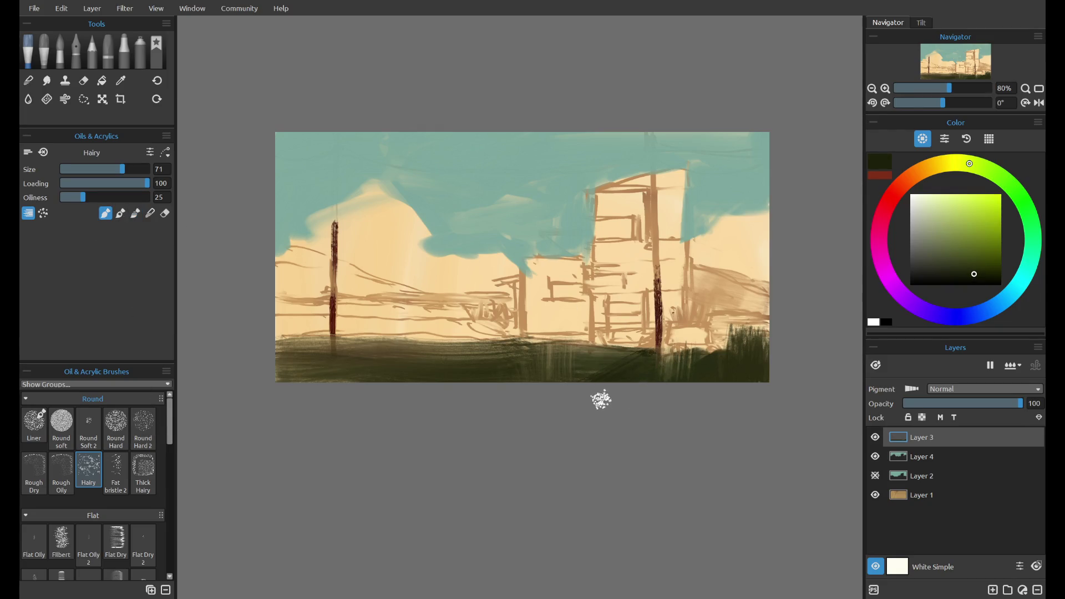
{"action": "left_click_drag", "start_coordinate": [630, 374], "coordinate": [554, 364]}
{"action": "key", "text": "ctrl+z"}
{"action": "key", "text": "ctrl+z"}
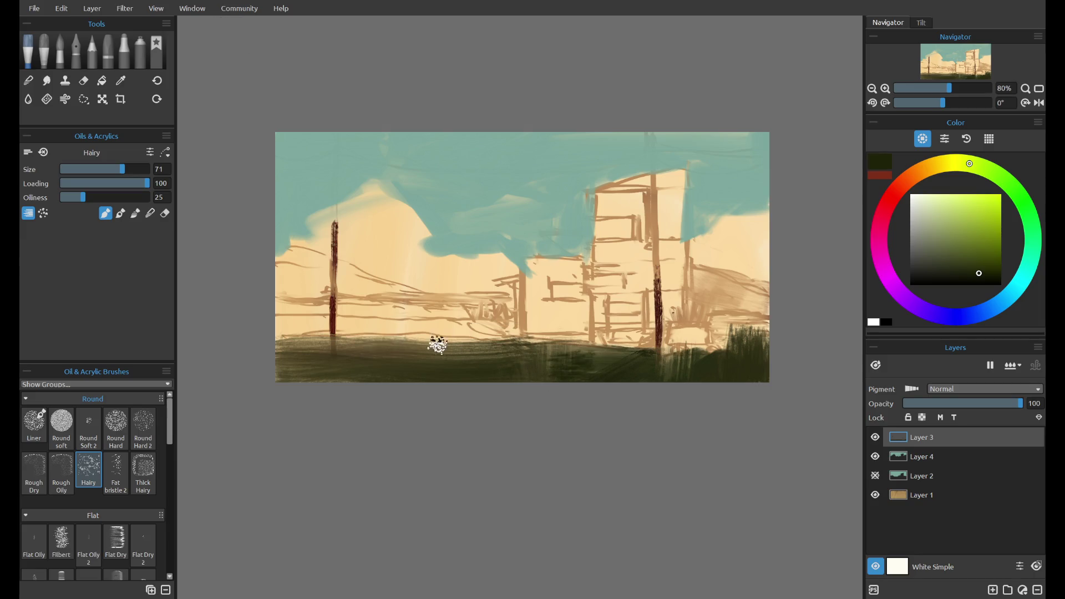
{"action": "left_click_drag", "start_coordinate": [440, 345], "coordinate": [466, 371]}
{"action": "left_click_drag", "start_coordinate": [368, 354], "coordinate": [400, 383]}
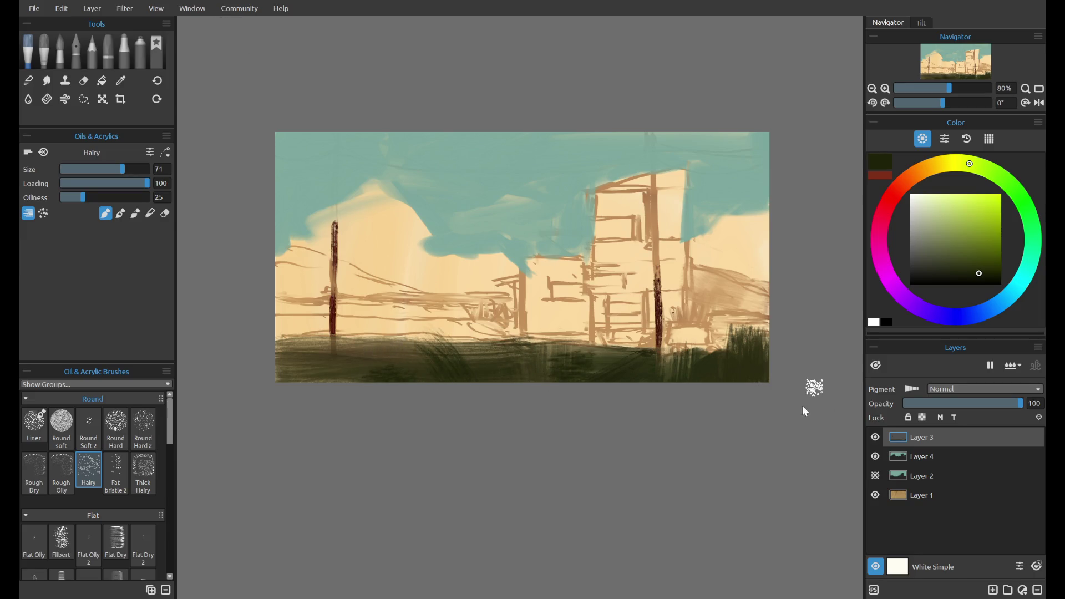
{"action": "left_click", "coordinate": [993, 589]}
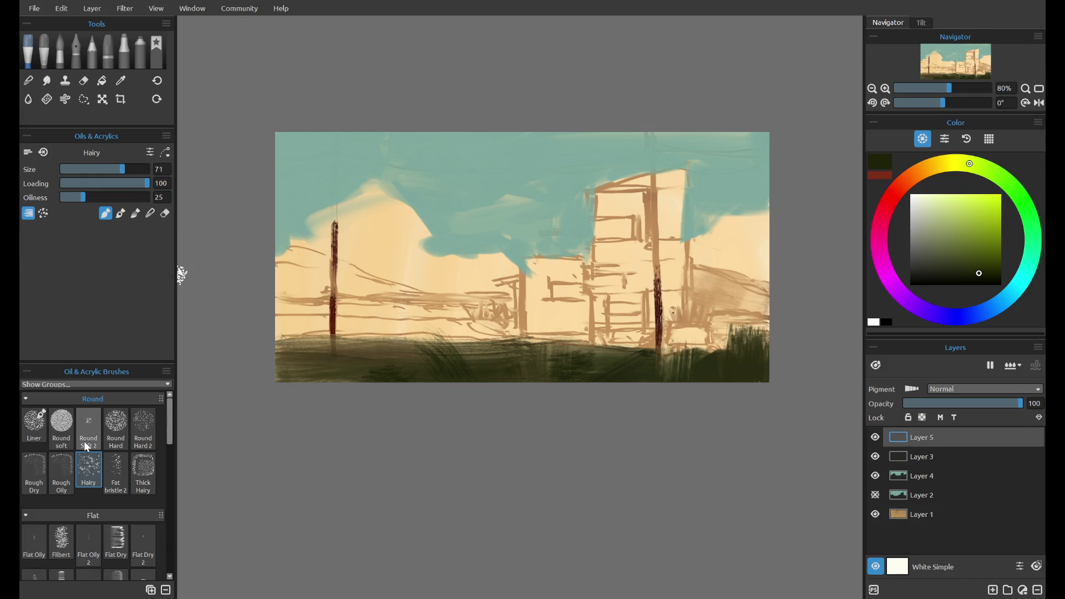
- Mix a light yellow-orange colour and load the Flat Dry brush
{"action": "left_click", "coordinate": [941, 164]}
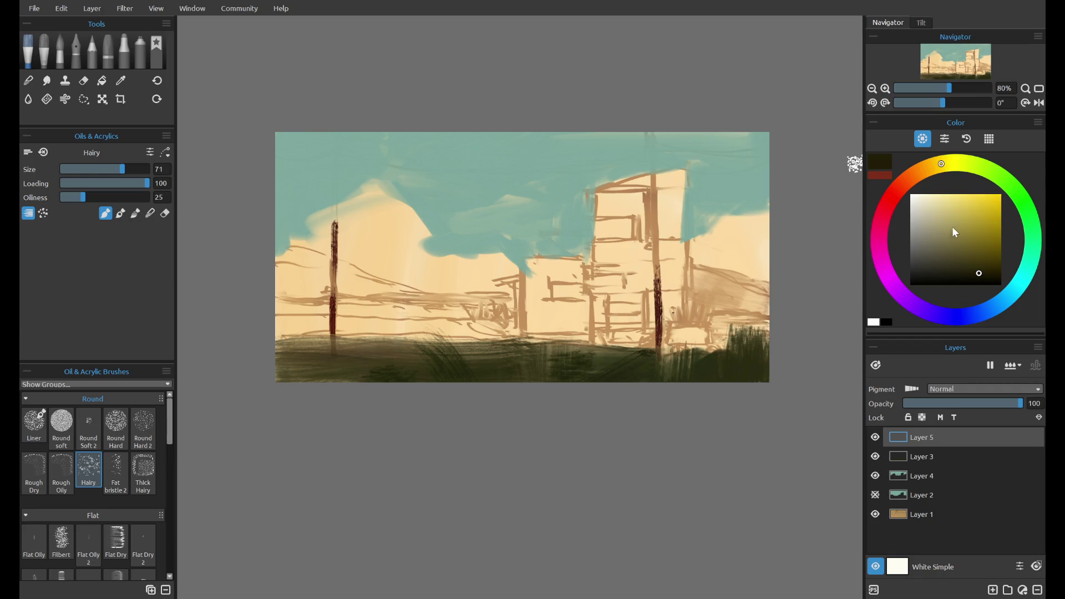
{"action": "left_click_drag", "start_coordinate": [955, 194], "coordinate": [964, 204]}
{"action": "left_click", "coordinate": [930, 167]}
{"action": "left_click_drag", "start_coordinate": [963, 201], "coordinate": [961, 194]}
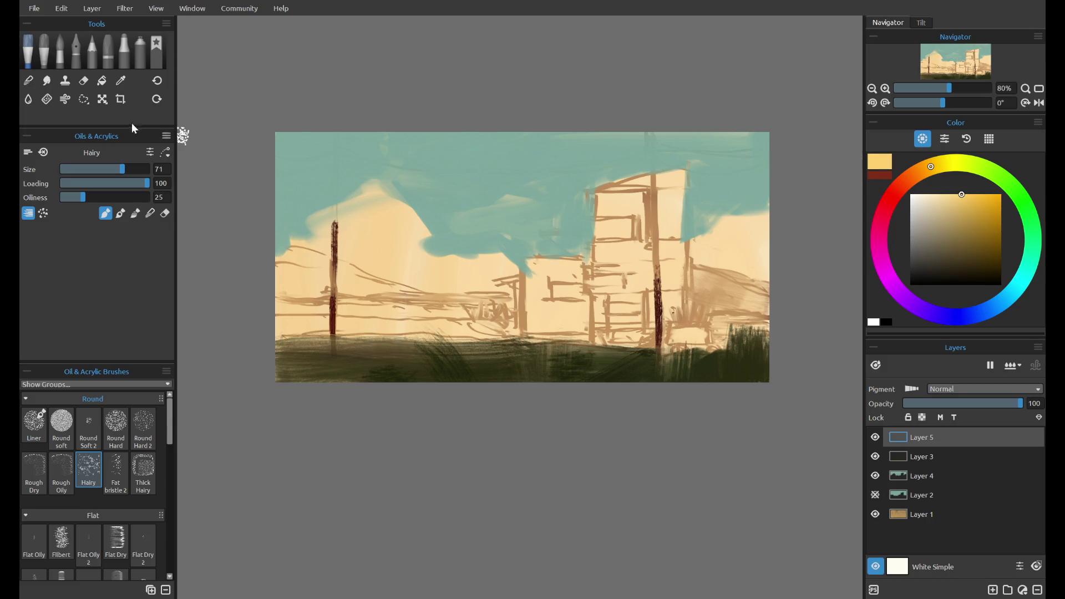
{"action": "left_click", "coordinate": [61, 424]}
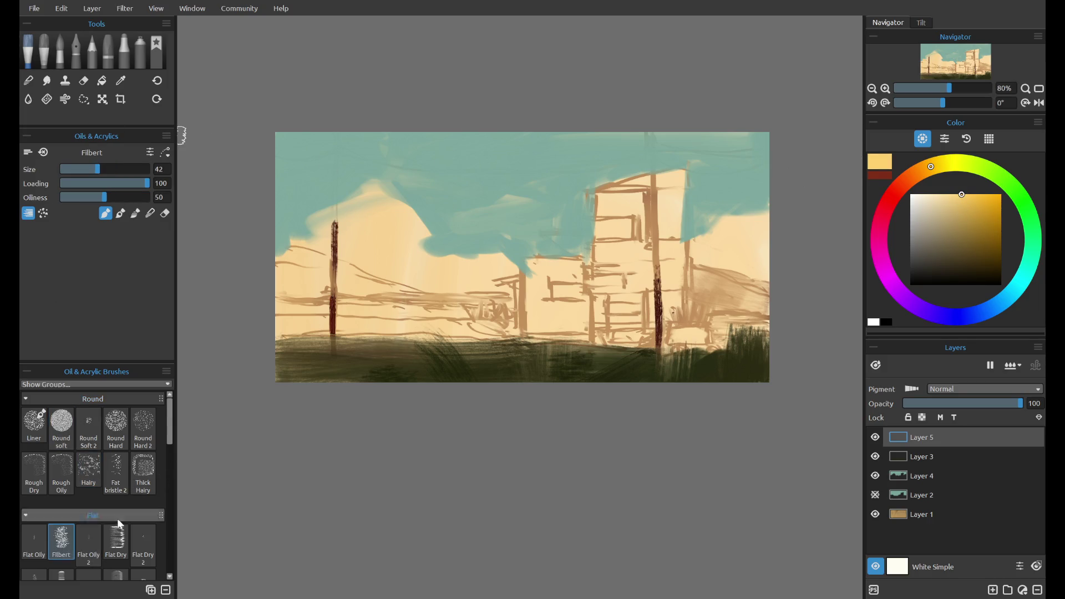
{"action": "left_click", "coordinate": [116, 539]}
- Paint the building's upper block pale yellow, undoing stray dabs beside the pole
{"action": "left_click_drag", "start_coordinate": [601, 253], "coordinate": [594, 255]}
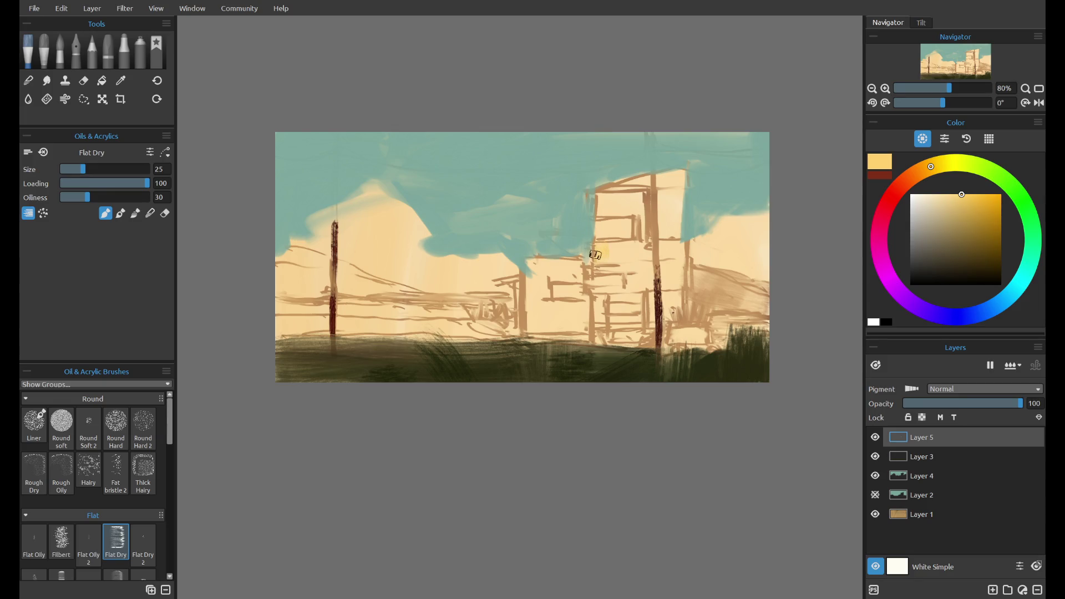
{"action": "left_click_drag", "start_coordinate": [595, 252], "coordinate": [590, 249]}
{"action": "mouse_move", "coordinate": [589, 249]}
{"action": "left_mouse_down"}
{"action": "mouse_move", "coordinate": [637, 256]}
{"action": "mouse_move", "coordinate": [639, 290]}
{"action": "left_mouse_up"}
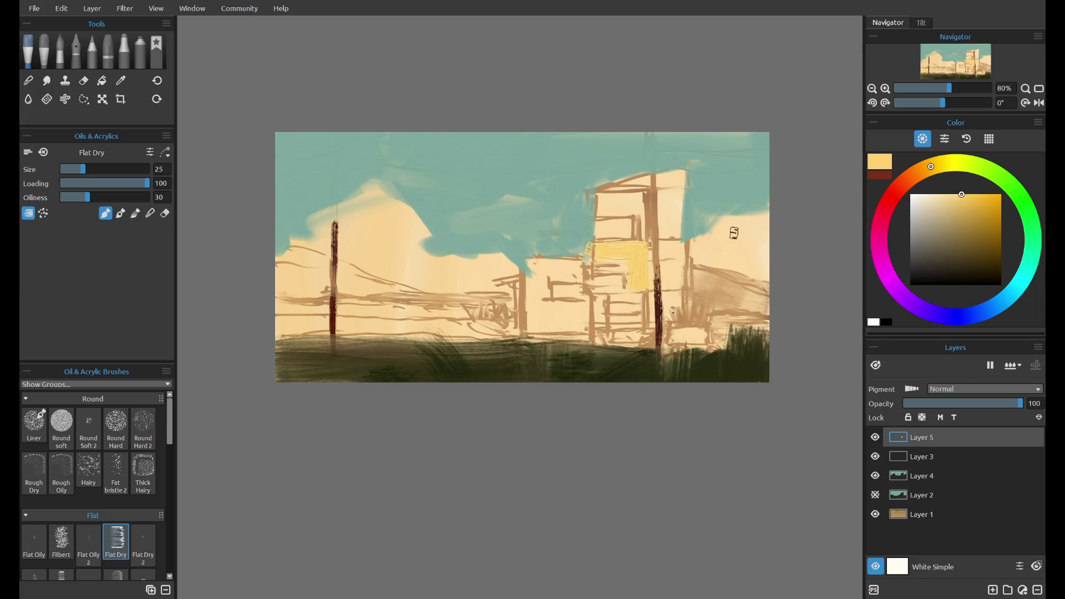
{"action": "mouse_move", "coordinate": [669, 282]}
{"action": "left_mouse_down"}
{"action": "mouse_move", "coordinate": [657, 235]}
{"action": "mouse_move", "coordinate": [631, 260]}
{"action": "left_mouse_up"}
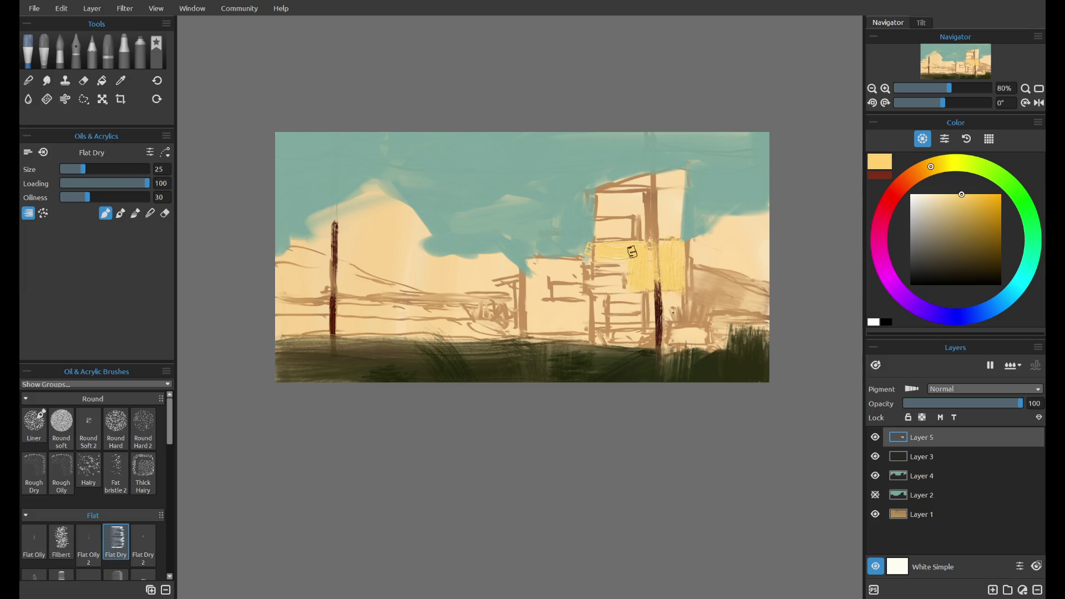
{"action": "key", "text": "ctrl+z"}
{"action": "key", "text": "ctrl+z"}
{"action": "key", "text": "ctrl+z"}
{"action": "key", "text": "ctrl+z"}
{"action": "mouse_move", "coordinate": [598, 203]}
{"action": "left_mouse_down"}
{"action": "mouse_move", "coordinate": [637, 200]}
{"action": "mouse_move", "coordinate": [628, 207]}
{"action": "left_mouse_up"}
{"action": "key", "text": "ctrl+z"}
{"action": "key", "text": "ctrl+z"}
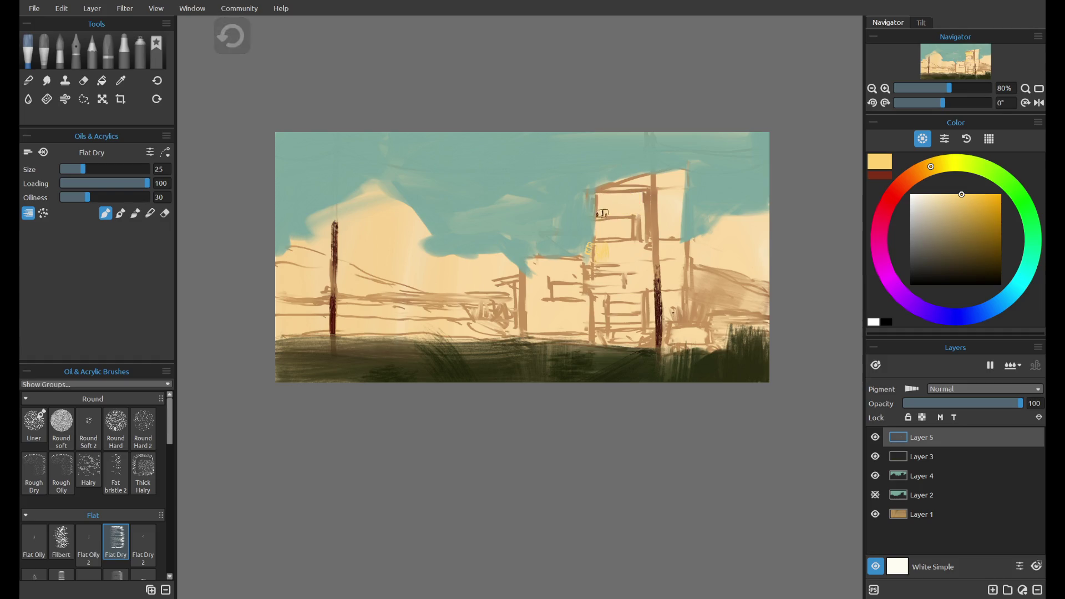
{"action": "mouse_move", "coordinate": [616, 197]}
{"action": "left_mouse_down"}
{"action": "mouse_move", "coordinate": [642, 243]}
{"action": "mouse_move", "coordinate": [616, 233]}
{"action": "mouse_move", "coordinate": [675, 239]}
{"action": "mouse_move", "coordinate": [598, 201]}
{"action": "left_mouse_up"}
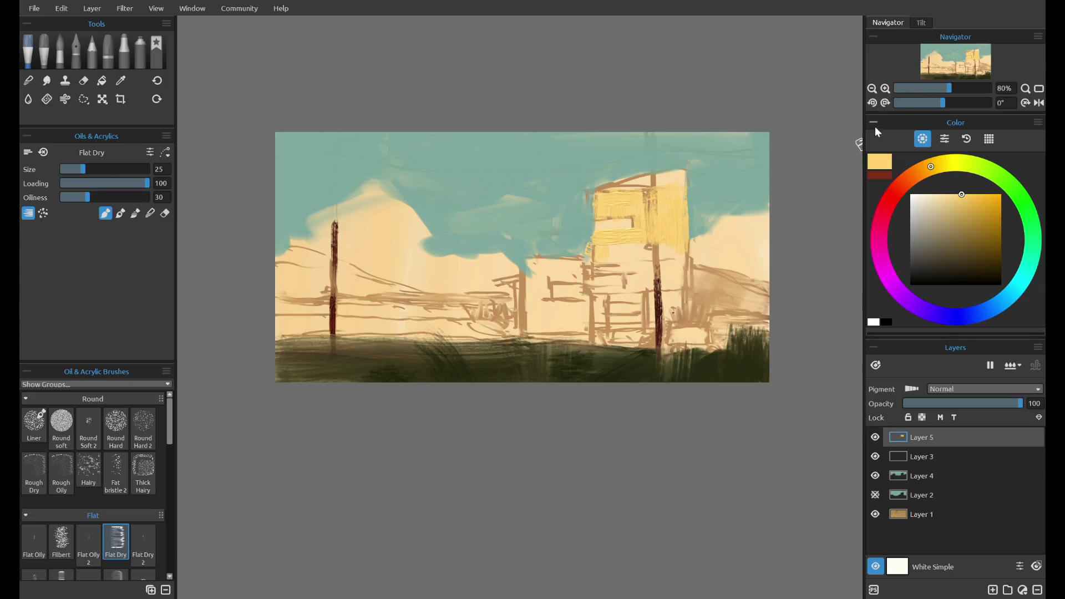
- Pick brown and stroke a first dark line along the yellow building's roof
{"action": "left_click", "coordinate": [967, 235]}
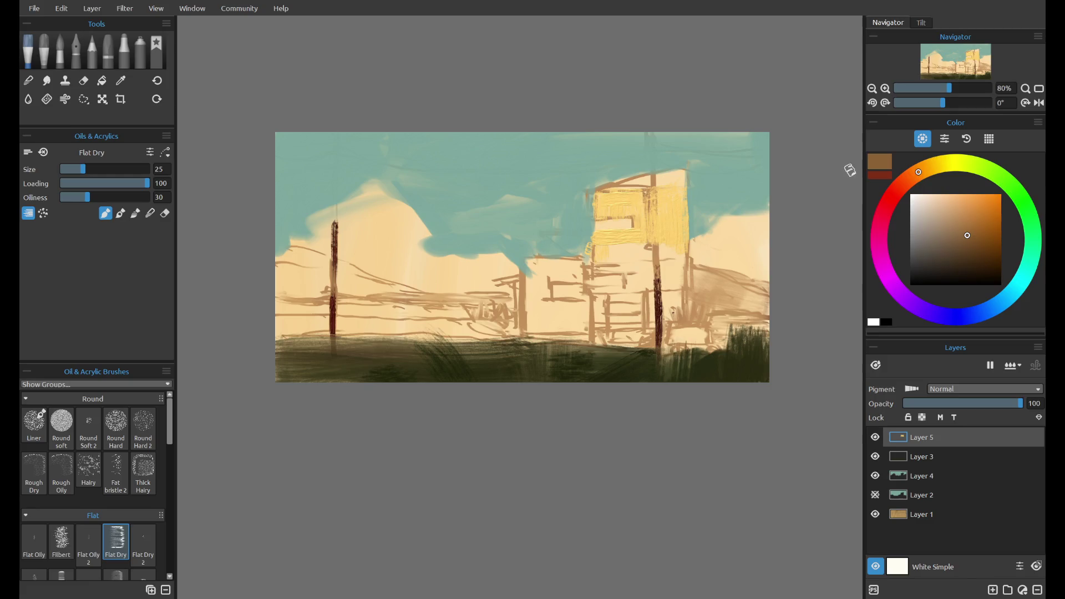
{"action": "key", "text": "ctrl+z"}
{"action": "mouse_move", "coordinate": [607, 221]}
{"action": "left_mouse_down"}
{"action": "mouse_move", "coordinate": [638, 212]}
{"action": "mouse_move", "coordinate": [678, 174]}
{"action": "left_mouse_up"}
{"action": "key", "text": "ctrl+z"}
{"action": "left_click_drag", "start_coordinate": [610, 185], "coordinate": [685, 175]}
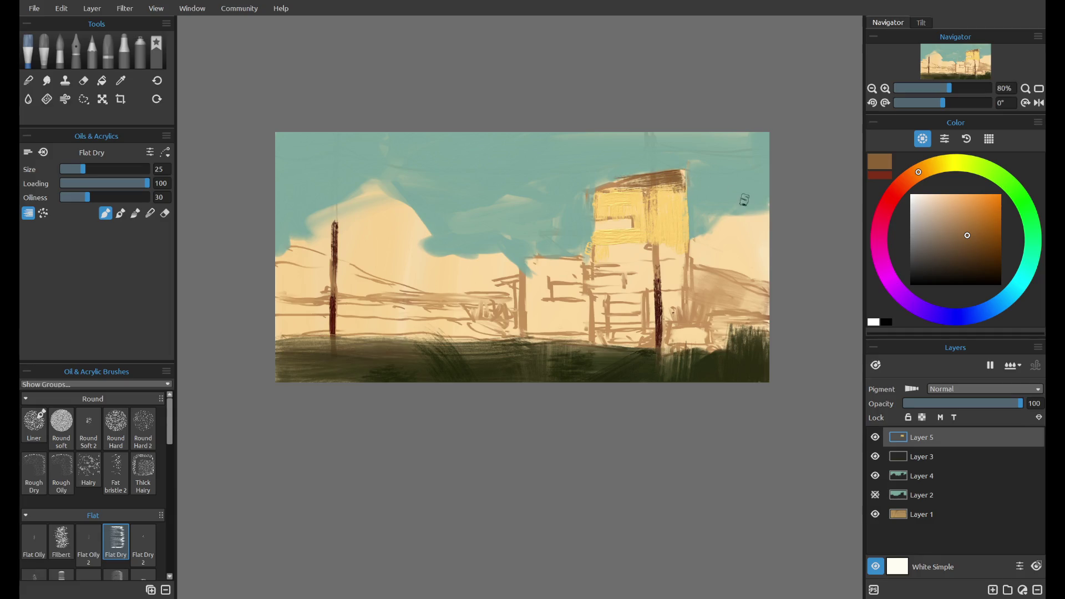
- Darken to reddish brown, then edge the roof and stripe the window with Flat Dry
{"action": "left_click", "coordinate": [972, 246]}
{"action": "left_click_drag", "start_coordinate": [919, 173], "coordinate": [906, 180]}
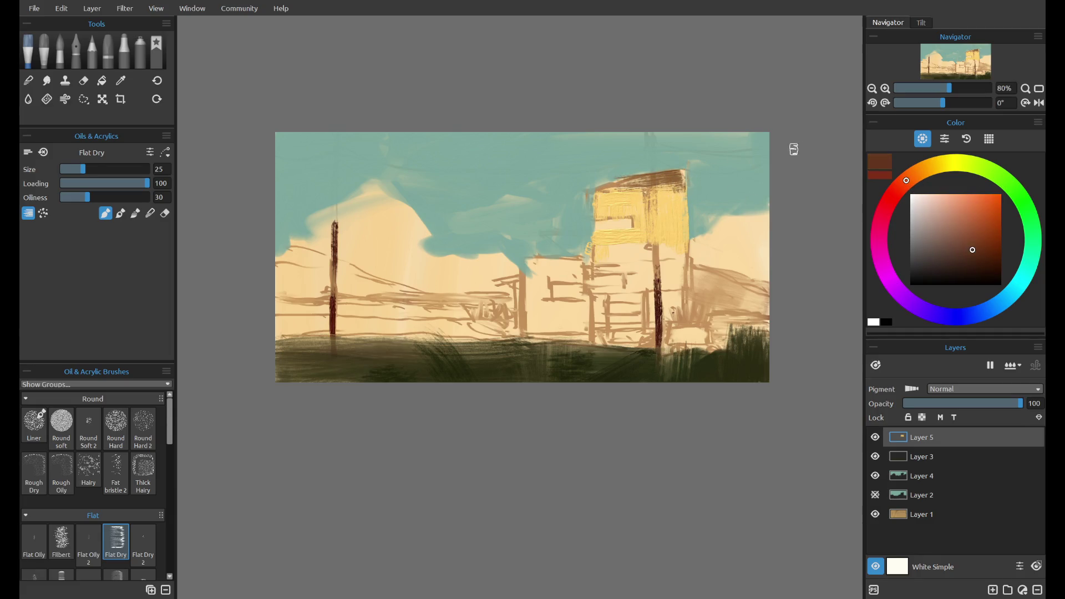
{"action": "left_click_drag", "start_coordinate": [613, 180], "coordinate": [648, 187]}
{"action": "left_click", "coordinate": [61, 424]}
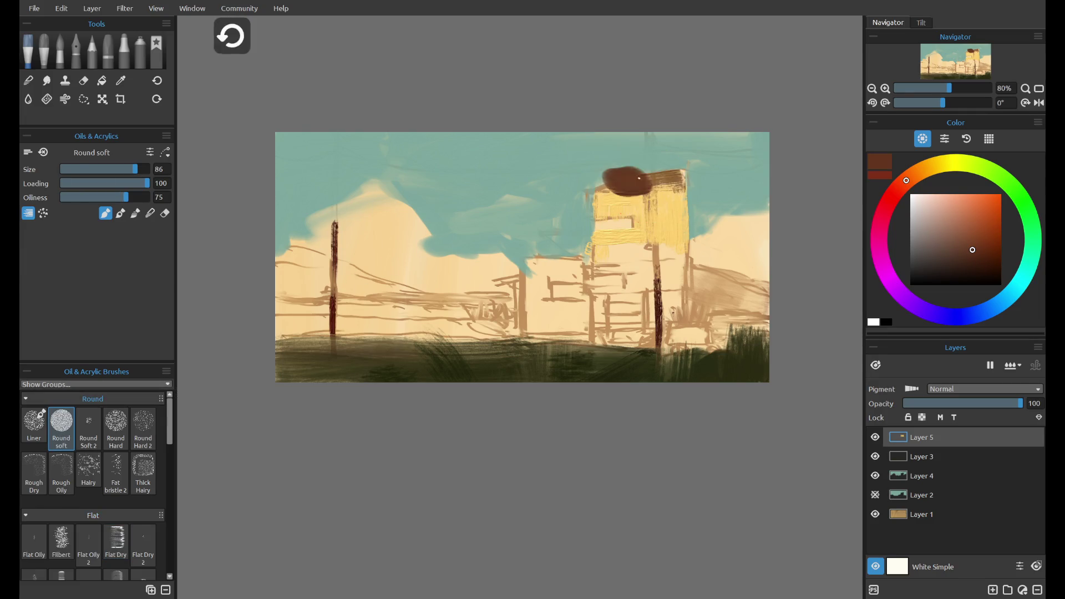
{"action": "left_click", "coordinate": [119, 542]}
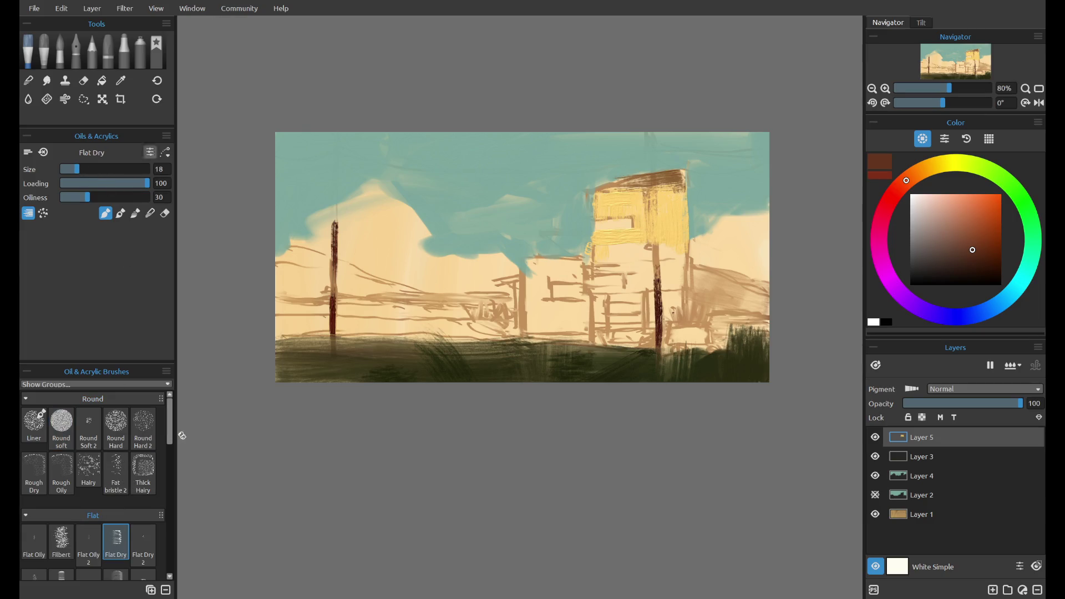
{"action": "left_click_drag", "start_coordinate": [629, 187], "coordinate": [641, 182]}
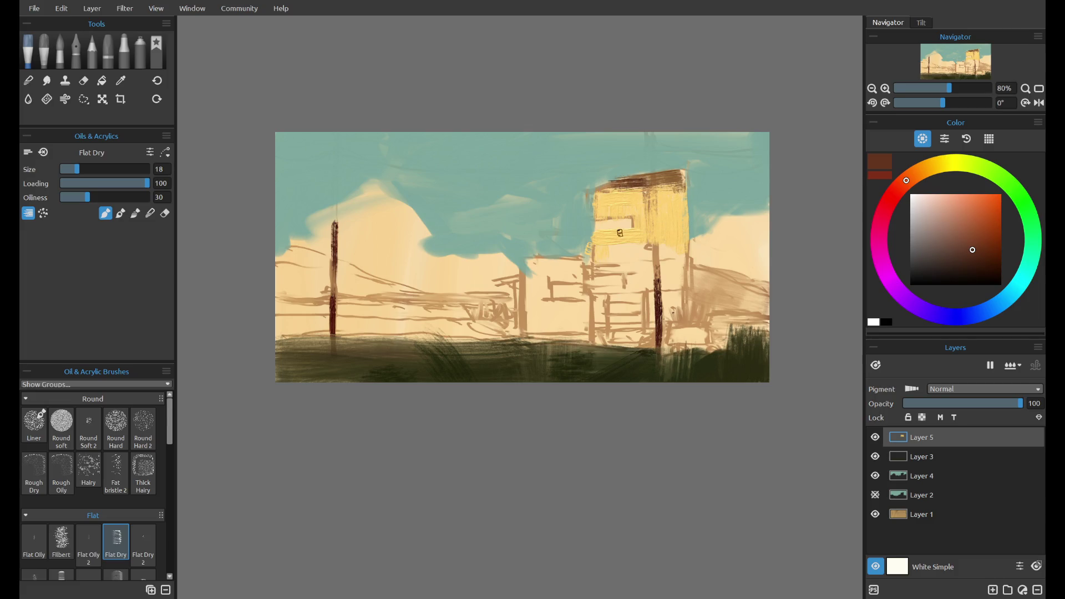
{"action": "left_click_drag", "start_coordinate": [600, 223], "coordinate": [603, 218]}
{"action": "left_click", "coordinate": [1002, 179]}
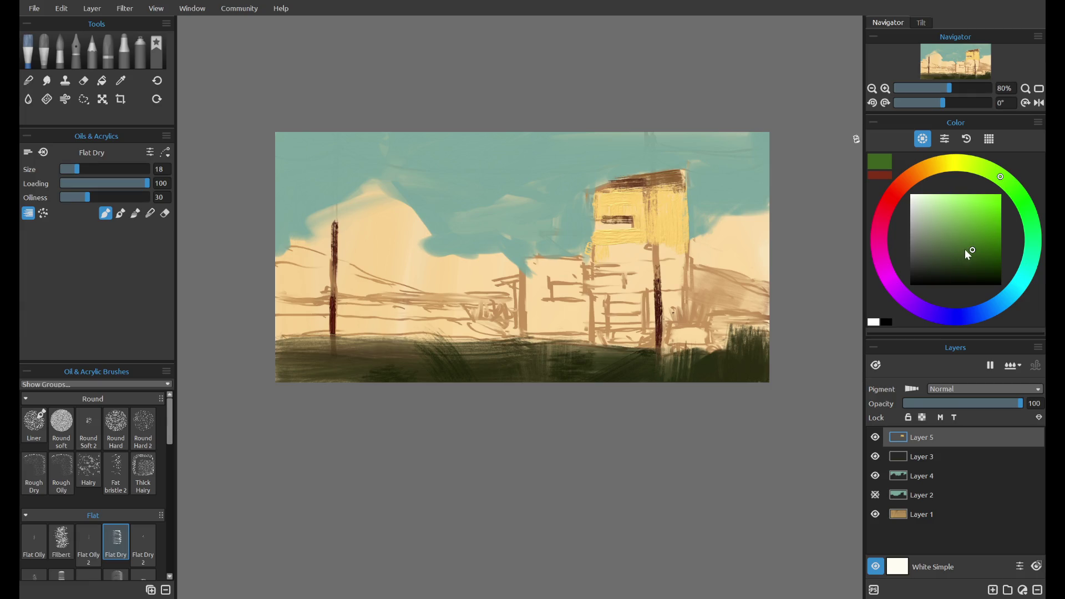
- Sample the grass colour, darken it, and shade the building's right edge
{"action": "left_click", "coordinate": [719, 365], "text": "alt"}
{"action": "left_click_drag", "start_coordinate": [948, 176], "coordinate": [925, 168]}
{"action": "left_click_drag", "start_coordinate": [680, 199], "coordinate": [684, 307]}
{"action": "key", "text": "ctrl+z"}
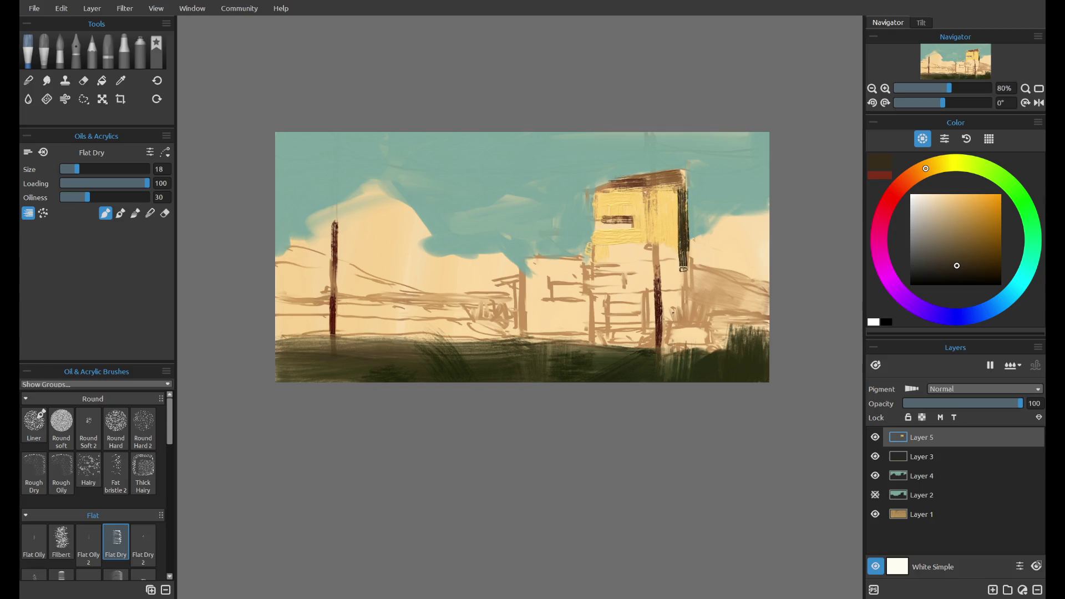
{"action": "key", "text": "ctrl+z"}
{"action": "left_click_drag", "start_coordinate": [684, 233], "coordinate": [684, 318]}
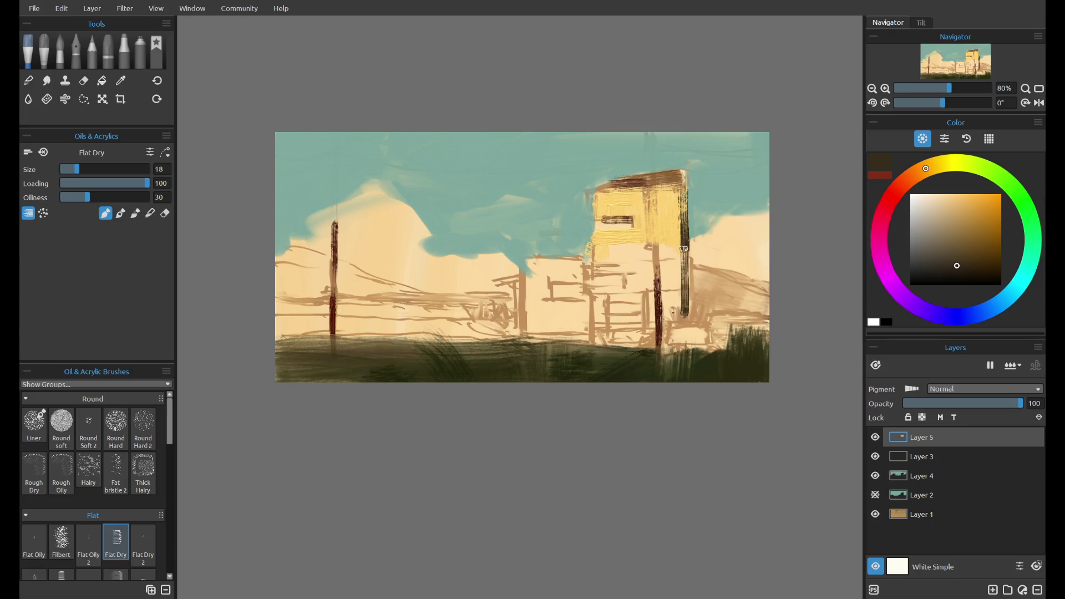
{"action": "left_click_drag", "start_coordinate": [686, 254], "coordinate": [687, 317]}
{"action": "left_click_drag", "start_coordinate": [687, 259], "coordinate": [687, 327]}
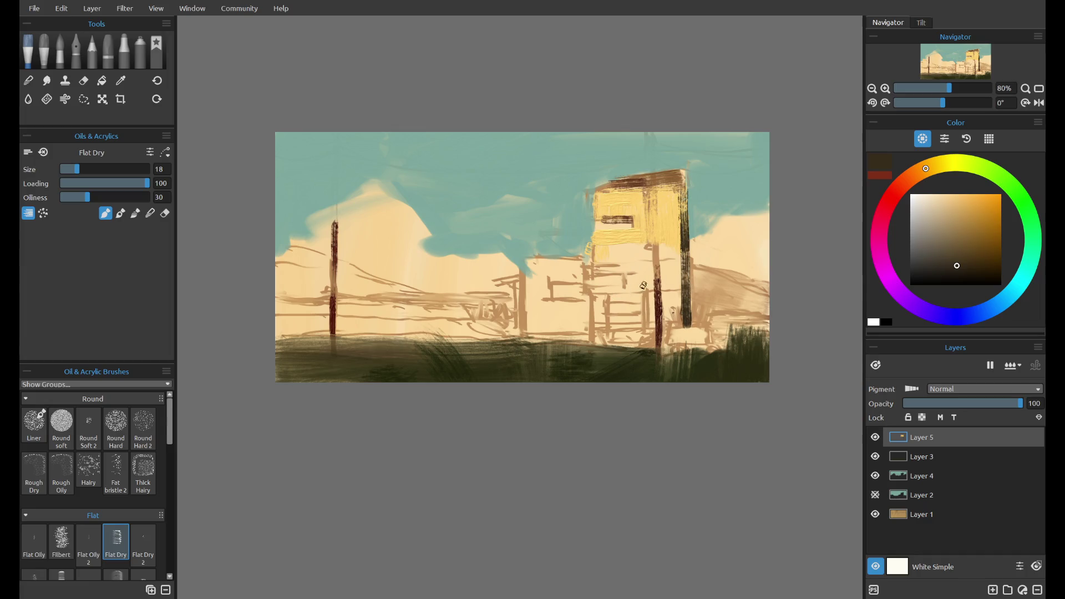
{"action": "left_click_drag", "start_coordinate": [674, 327], "coordinate": [687, 324]}
{"action": "left_click_drag", "start_coordinate": [692, 321], "coordinate": [689, 303]}
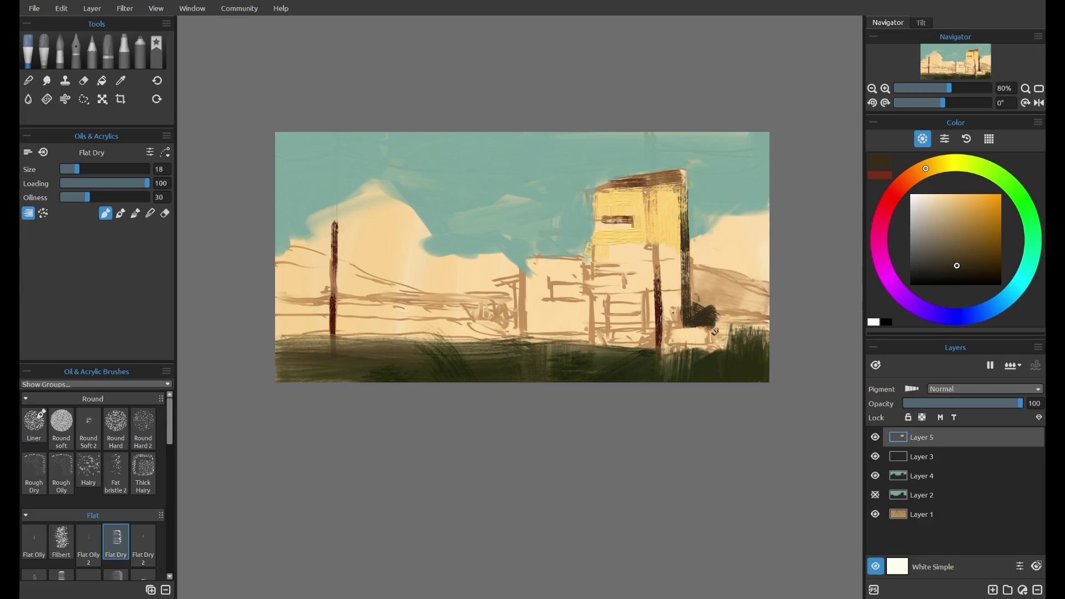
{"action": "key", "text": "ctrl+z"}
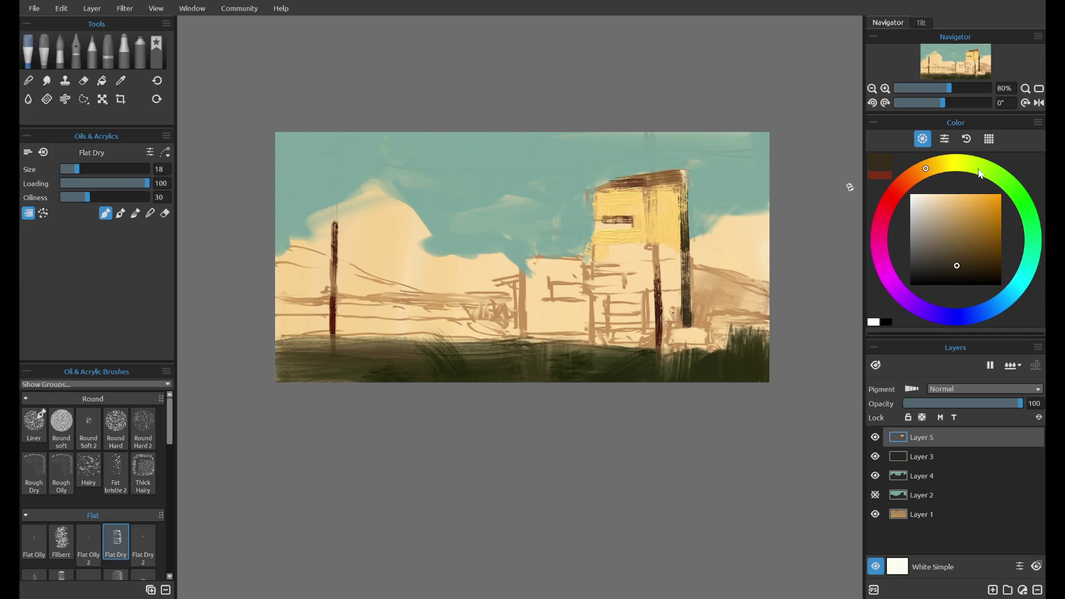
- Paint a dark olive bush and grass stroke beside the right pole, then select Layer 4
{"action": "left_click", "coordinate": [960, 162]}
{"action": "left_click_drag", "start_coordinate": [686, 321], "coordinate": [715, 329]}
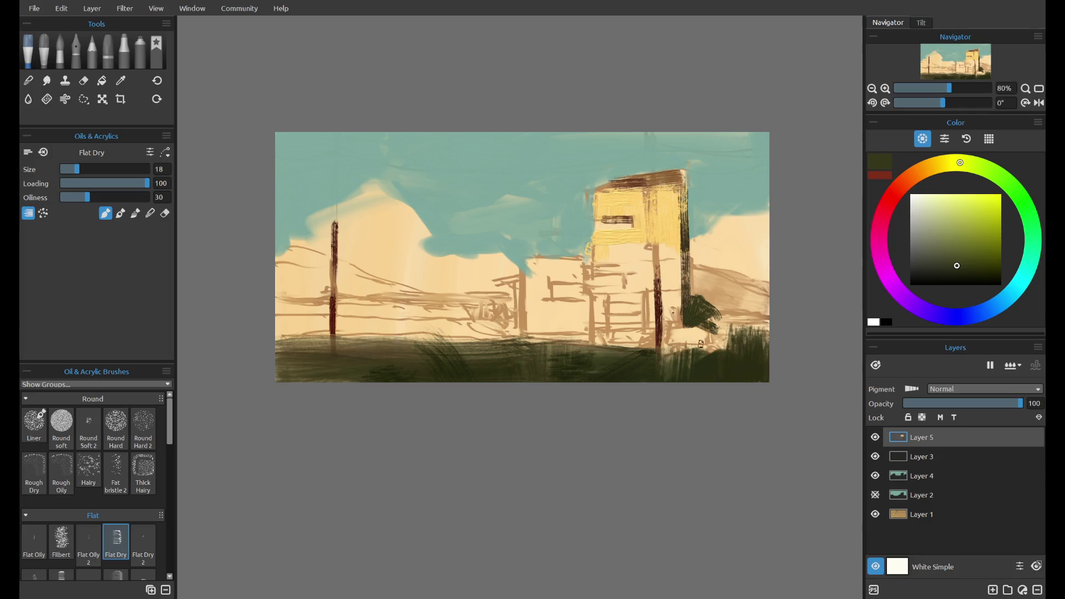
{"action": "left_click_drag", "start_coordinate": [688, 350], "coordinate": [735, 348]}
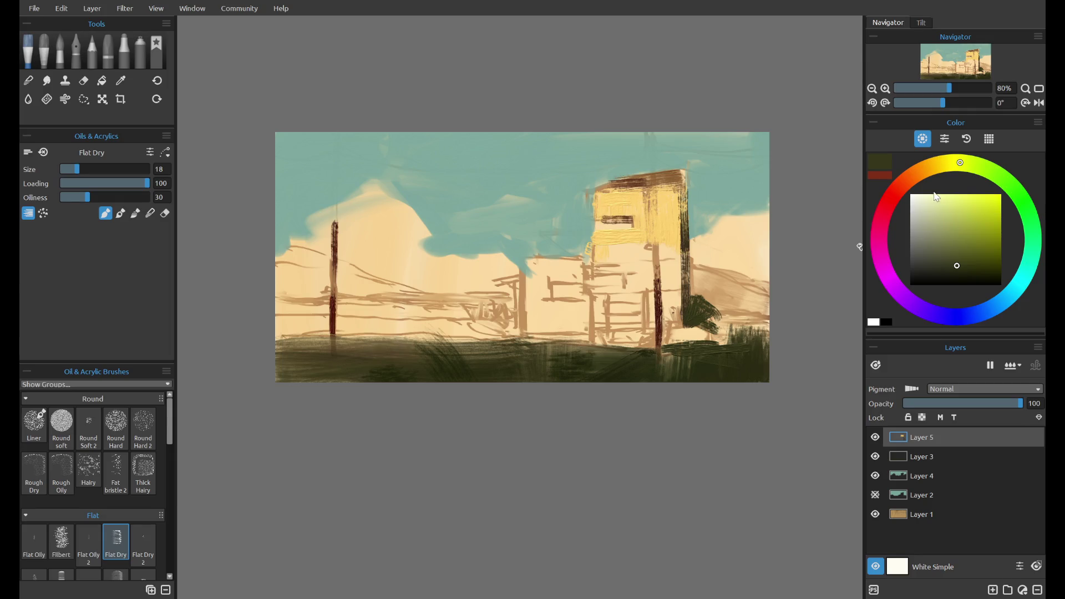
{"action": "left_click", "coordinate": [941, 474]}
- Add Layer 6 and mix a greyish slate blue on the colour wheel
{"action": "left_click", "coordinate": [992, 591]}
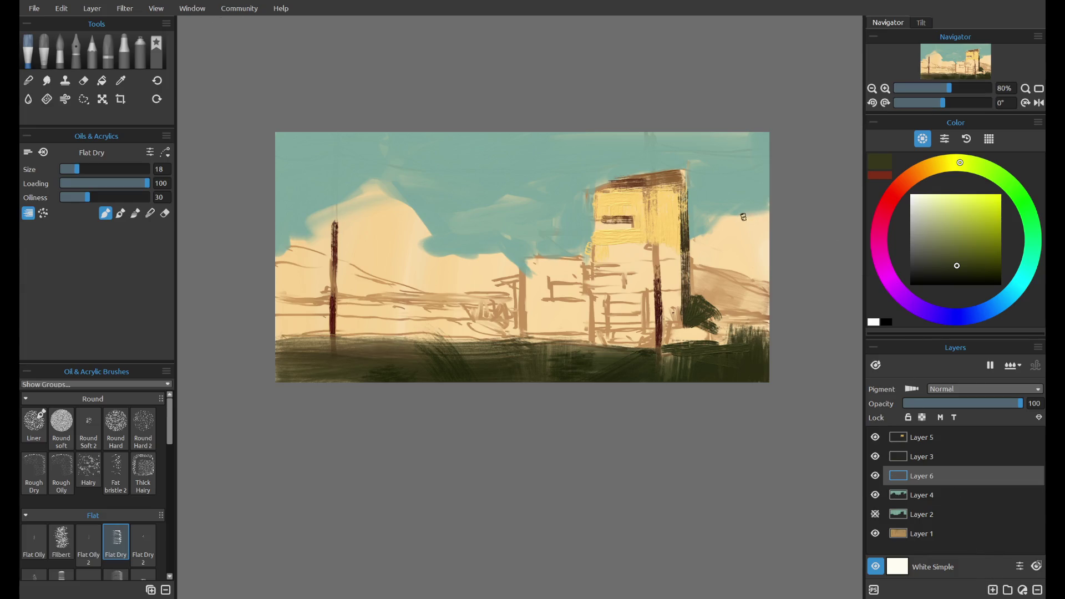
{"action": "left_click", "coordinate": [975, 314]}
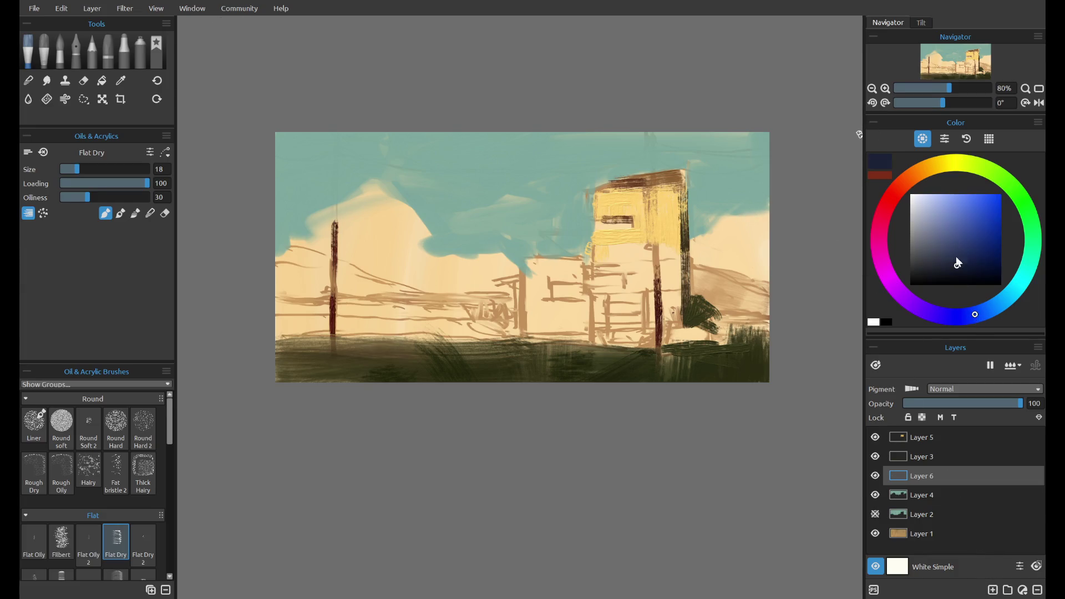
{"action": "mouse_move", "coordinate": [957, 266]}
{"action": "left_mouse_down"}
{"action": "mouse_move", "coordinate": [959, 230]}
{"action": "mouse_move", "coordinate": [946, 243]}
{"action": "left_mouse_up"}
{"action": "left_click", "coordinate": [1025, 275]}
{"action": "left_click", "coordinate": [927, 243]}
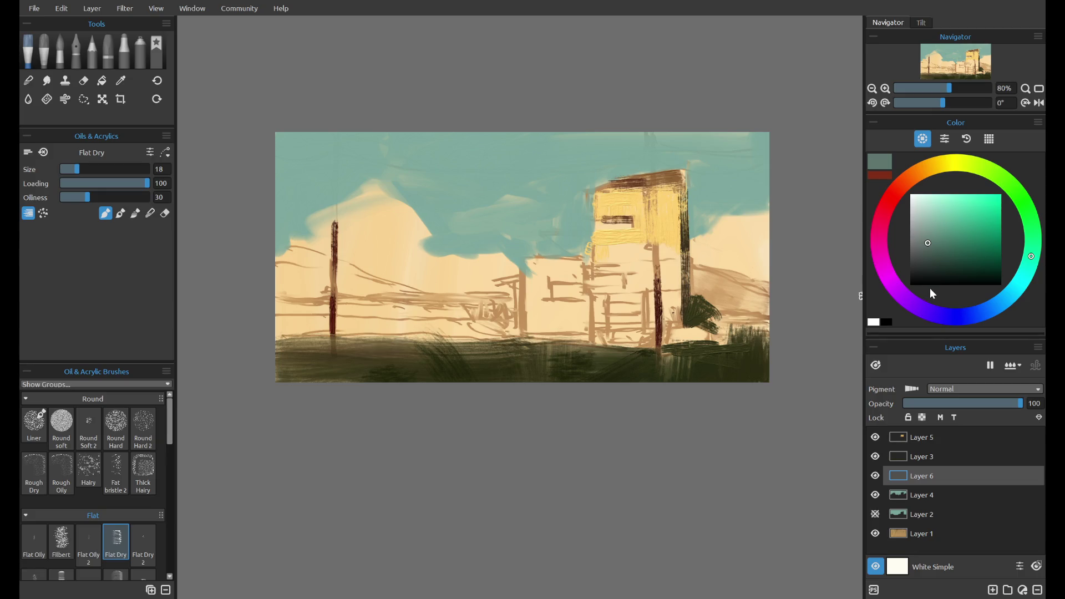
{"action": "left_click", "coordinate": [1027, 268]}
{"action": "left_click", "coordinate": [935, 249]}
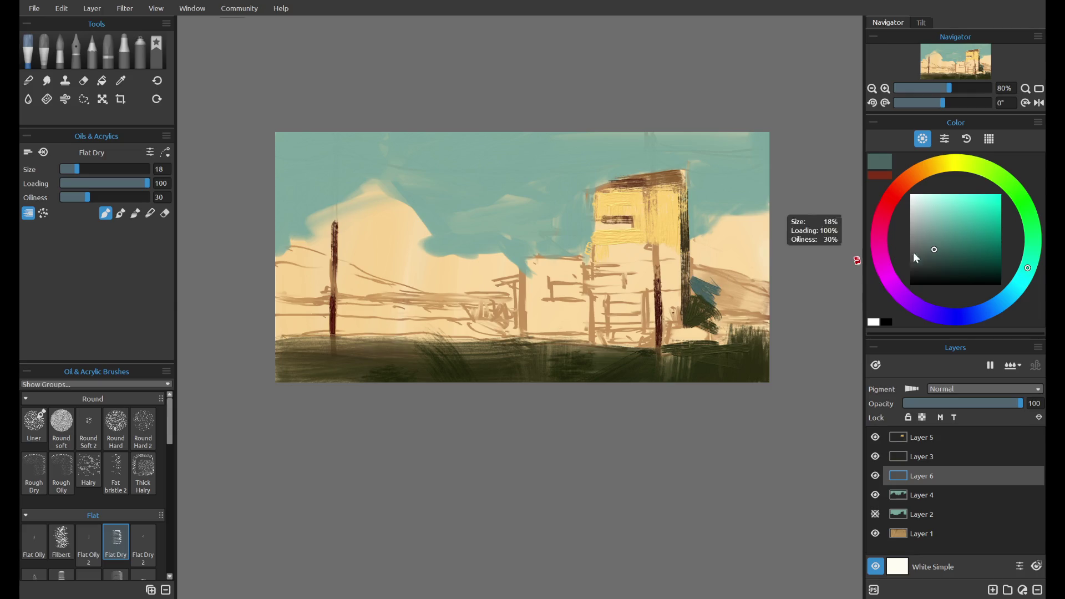
{"action": "left_click", "coordinate": [926, 251]}
{"action": "key", "text": "ctrl+z"}
{"action": "left_click", "coordinate": [919, 253]}
- Hatch a blue-grey hill right of the building with the Flat Dry brush
{"action": "mouse_move", "coordinate": [696, 284]}
{"action": "left_mouse_down"}
{"action": "mouse_move", "coordinate": [694, 297]}
{"action": "mouse_move", "coordinate": [718, 313]}
{"action": "mouse_move", "coordinate": [763, 305]}
{"action": "mouse_move", "coordinate": [721, 288]}
{"action": "mouse_move", "coordinate": [740, 284]}
{"action": "left_mouse_up"}
{"action": "left_click", "coordinate": [915, 245]}
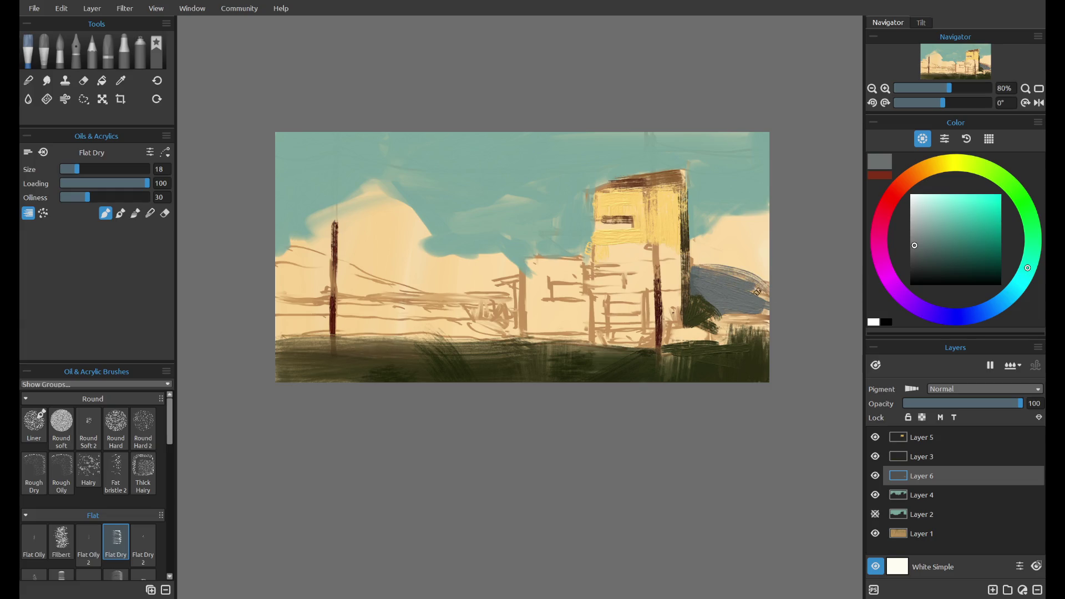
{"action": "key", "text": "ctrl+z"}
{"action": "left_click", "coordinate": [117, 432]}
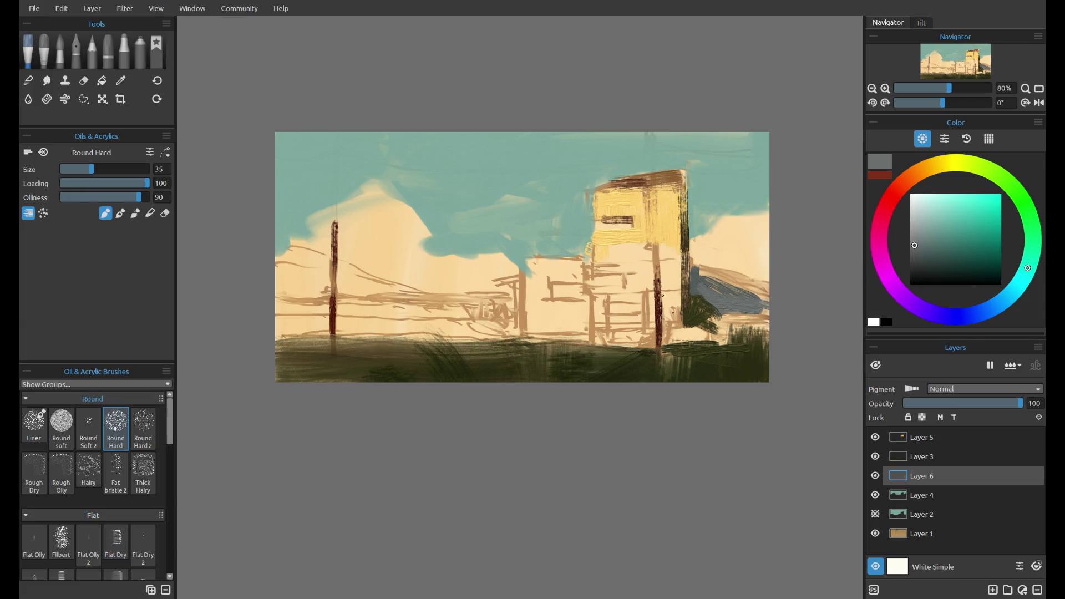
- Smooth the right hill using Round Hard 2 in Blend mode
{"action": "key", "text": "ctrl+z"}
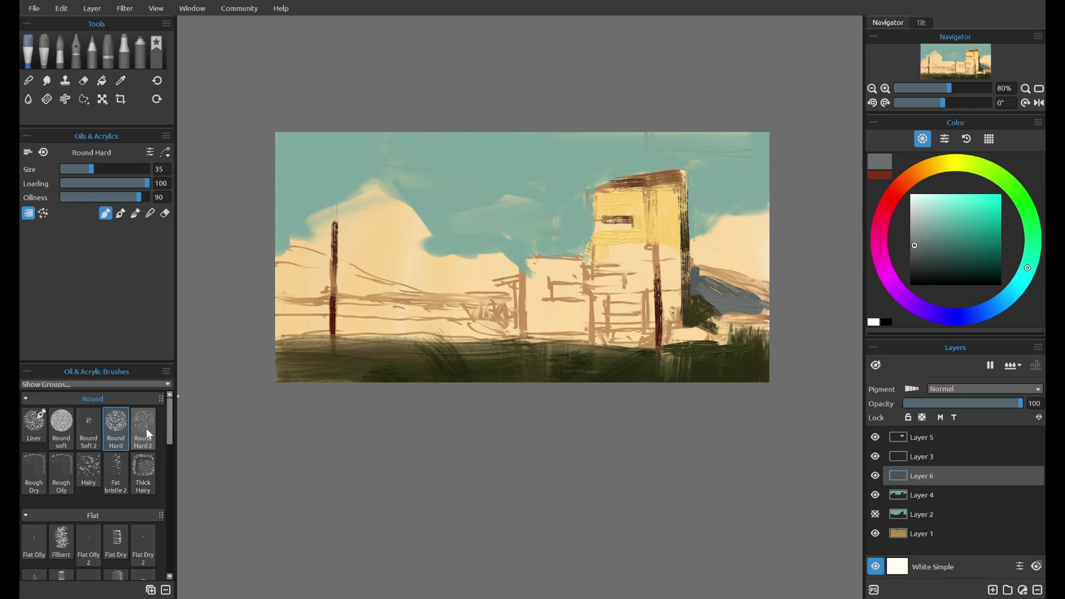
{"action": "left_click", "coordinate": [143, 427]}
{"action": "left_click", "coordinate": [135, 213]}
{"action": "mouse_move", "coordinate": [700, 273]}
{"action": "left_mouse_down"}
{"action": "mouse_move", "coordinate": [747, 307]}
{"action": "mouse_move", "coordinate": [786, 299]}
{"action": "left_mouse_up"}
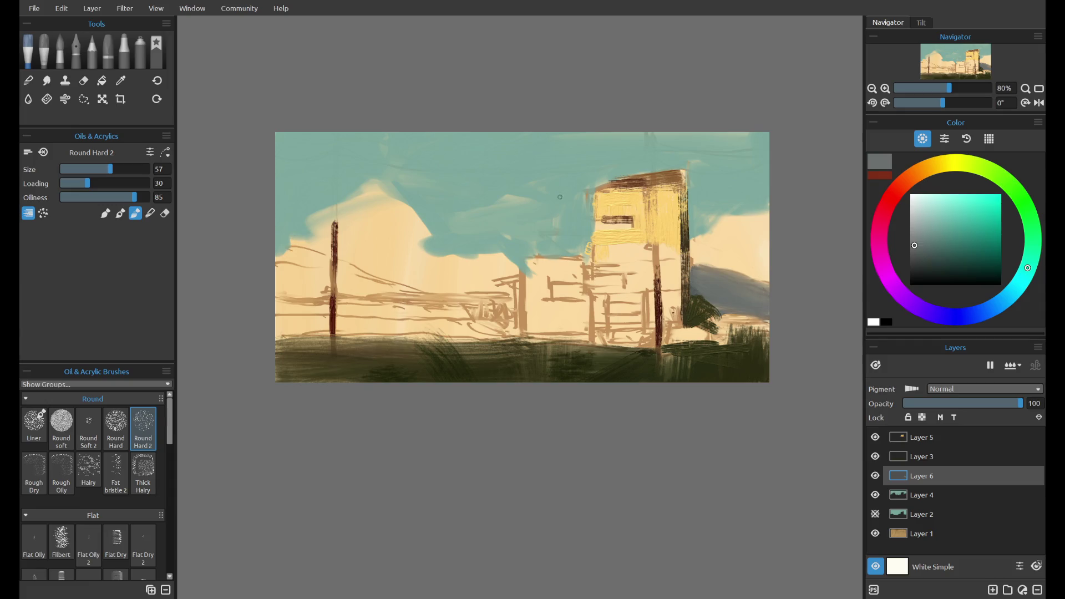
{"action": "left_click", "coordinate": [120, 213]}
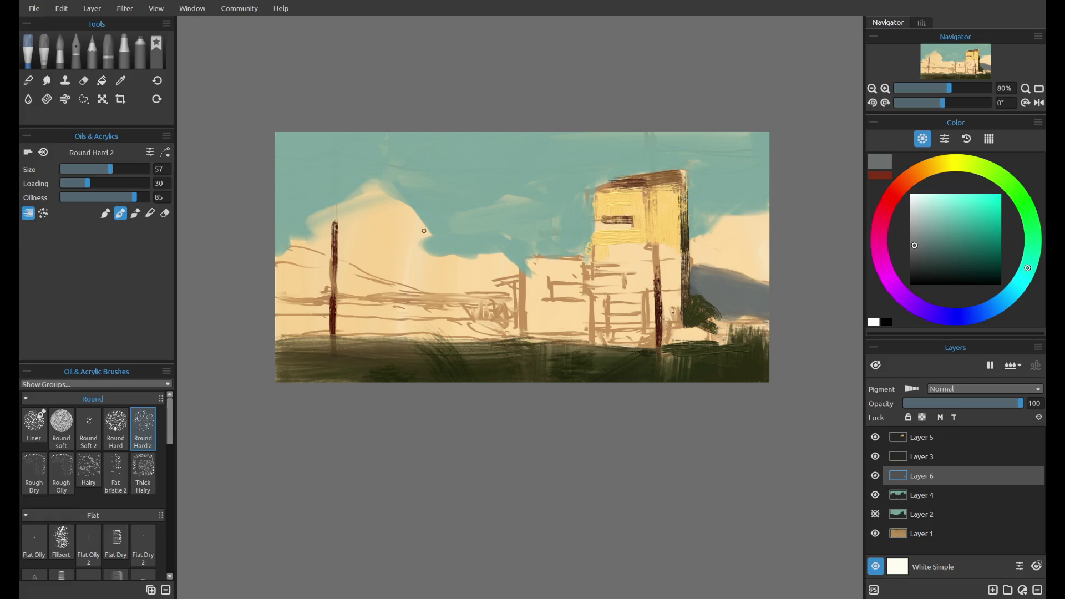
- Paint a blue-grey Round Hard hill from the left edge toward the central buildings
{"action": "mouse_move", "coordinate": [310, 290]}
{"action": "left_mouse_down"}
{"action": "mouse_move", "coordinate": [311, 269]}
{"action": "mouse_move", "coordinate": [398, 306]}
{"action": "left_mouse_up"}
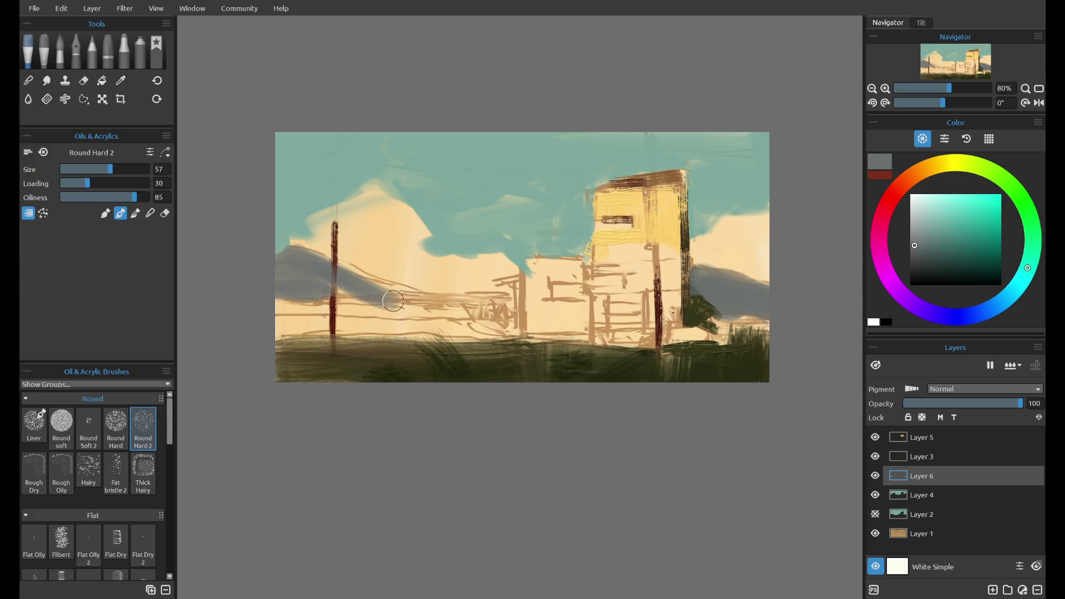
{"action": "left_click", "coordinate": [115, 424]}
{"action": "left_click_drag", "start_coordinate": [280, 290], "coordinate": [406, 292]}
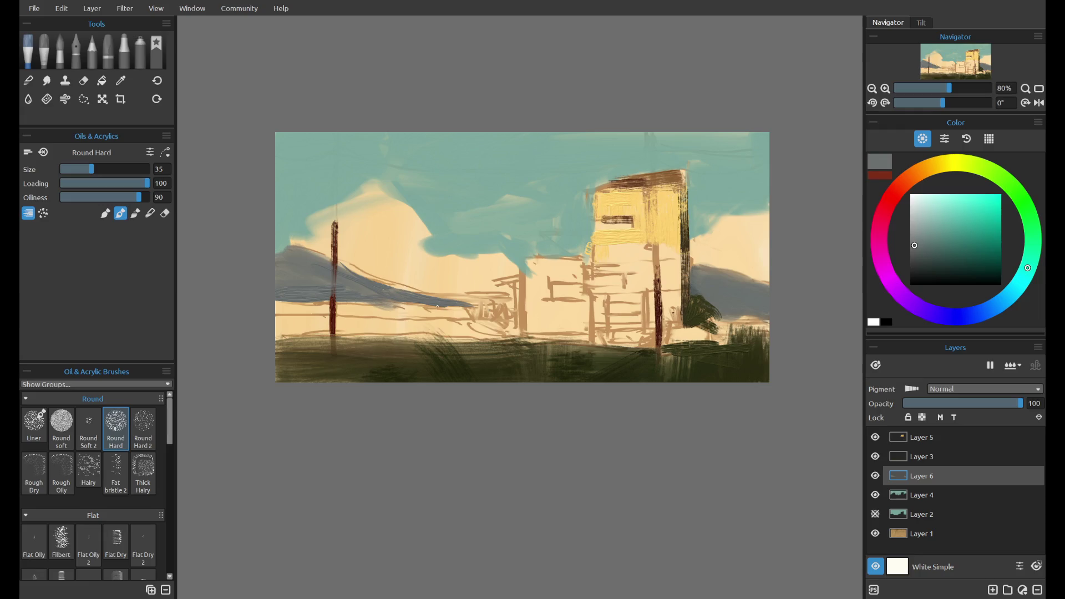
{"action": "key", "text": "ctrl+z"}
{"action": "left_click_drag", "start_coordinate": [423, 295], "coordinate": [509, 302]}
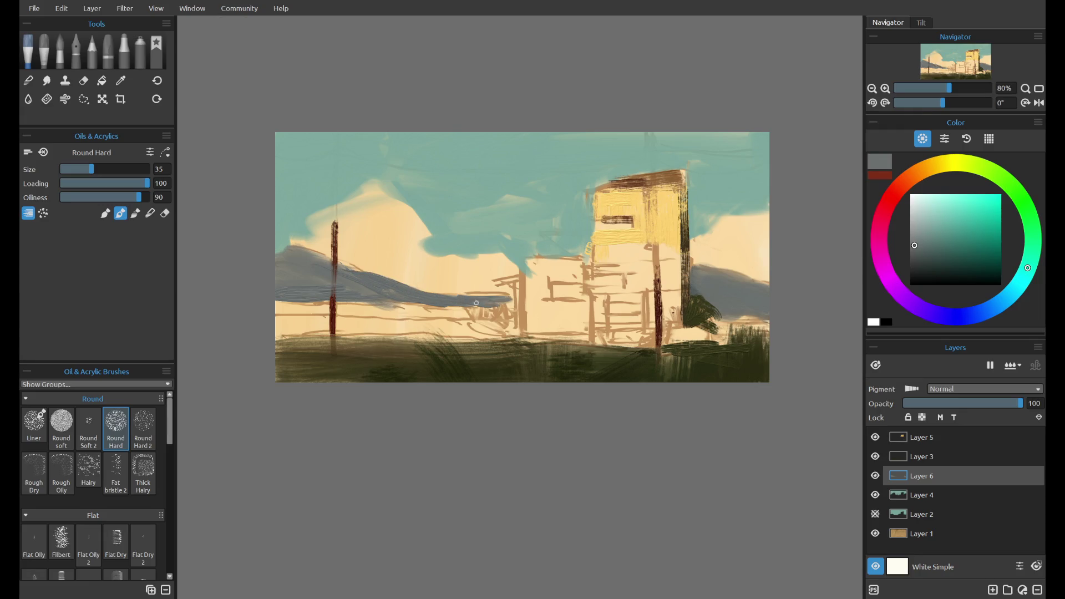
{"action": "left_click_drag", "start_coordinate": [509, 301], "coordinate": [543, 304]}
{"action": "mouse_move", "coordinate": [266, 252]}
{"action": "left_mouse_down"}
{"action": "mouse_move", "coordinate": [275, 264]}
{"action": "mouse_move", "coordinate": [347, 270]}
{"action": "mouse_move", "coordinate": [310, 277]}
{"action": "left_mouse_up"}
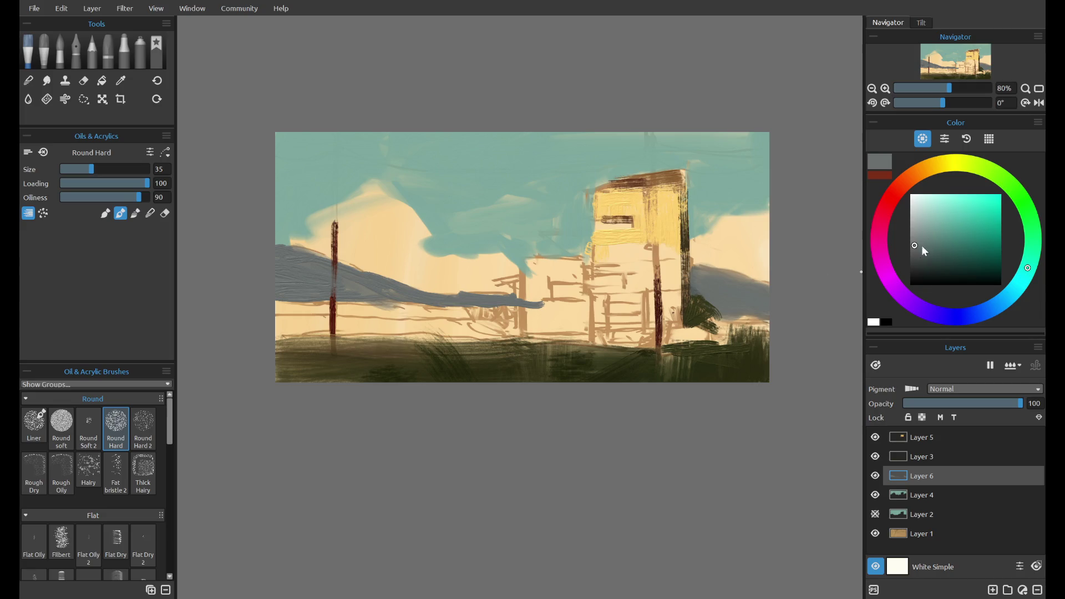
- Paint a pale orange-yellow vertical stroke beside the dark pole and make Layer 5 active
{"action": "left_click", "coordinate": [648, 217], "text": "alt"}
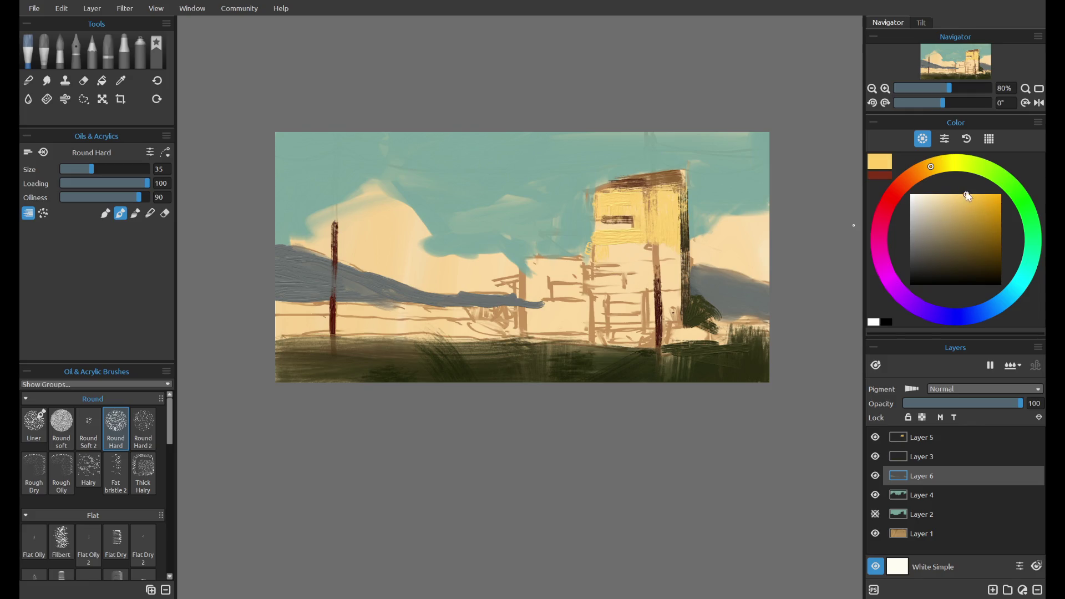
{"action": "left_click", "coordinate": [943, 171]}
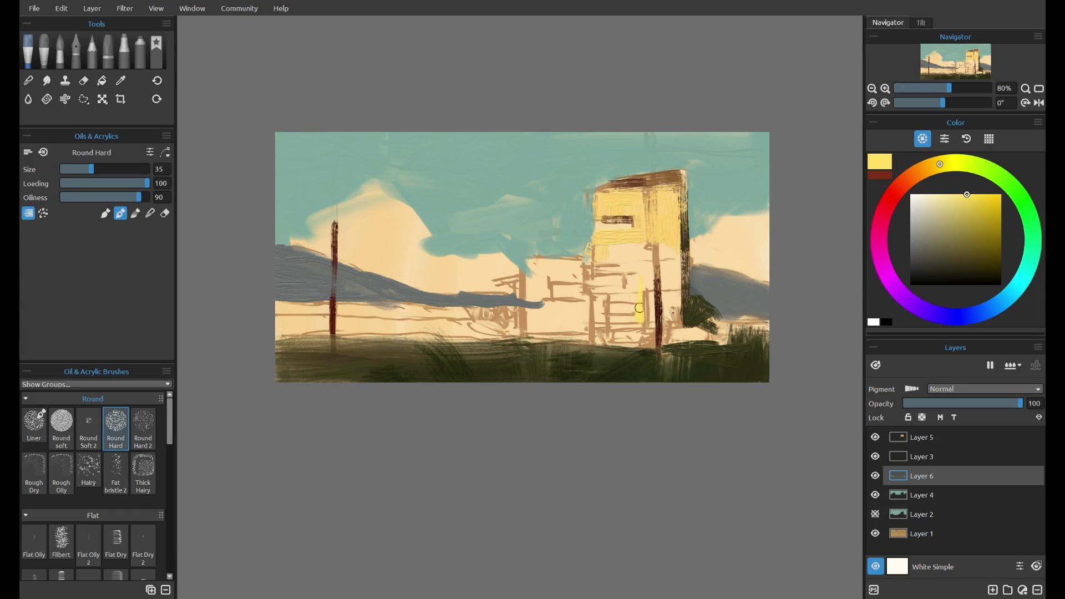
{"action": "left_click", "coordinate": [962, 194]}
{"action": "left_click", "coordinate": [932, 167]}
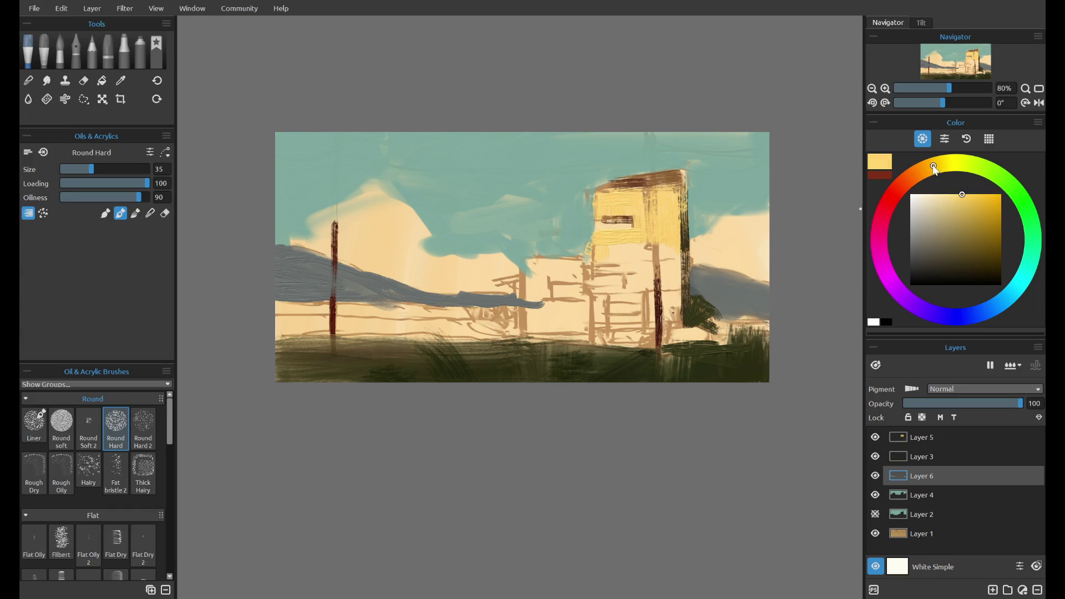
{"action": "mouse_move", "coordinate": [642, 286]}
{"action": "left_mouse_down"}
{"action": "mouse_move", "coordinate": [653, 325]}
{"action": "mouse_move", "coordinate": [609, 295]}
{"action": "left_mouse_up"}
{"action": "left_click", "coordinate": [878, 431]}
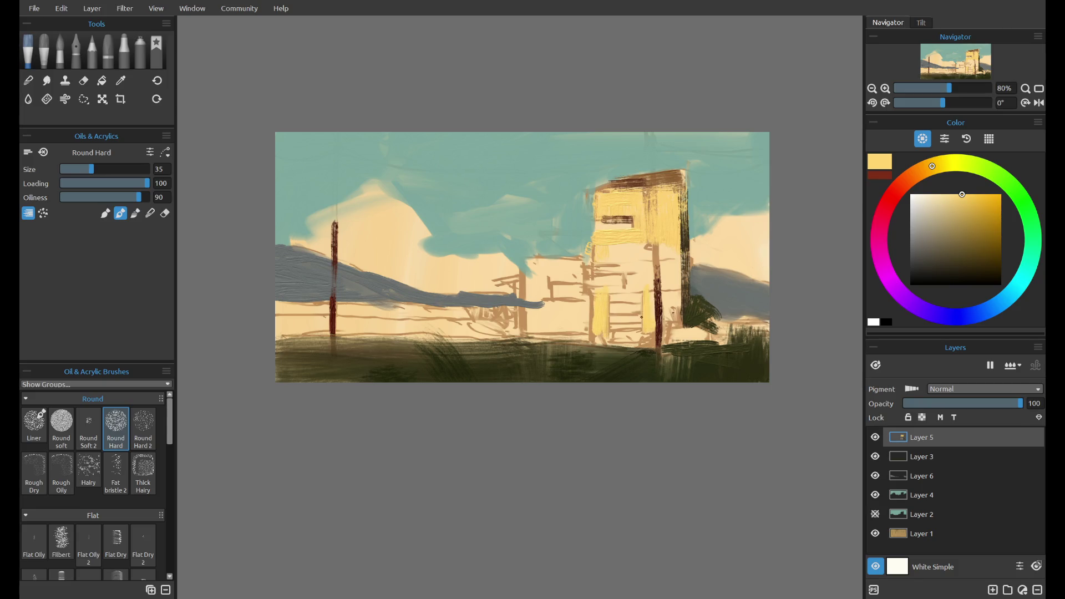
- Undo the stray stroke and paint a deep red Flat Dry band across the yellow building
{"action": "key", "text": "ctrl+z"}
{"action": "left_click_drag", "start_coordinate": [919, 186], "coordinate": [894, 208]}
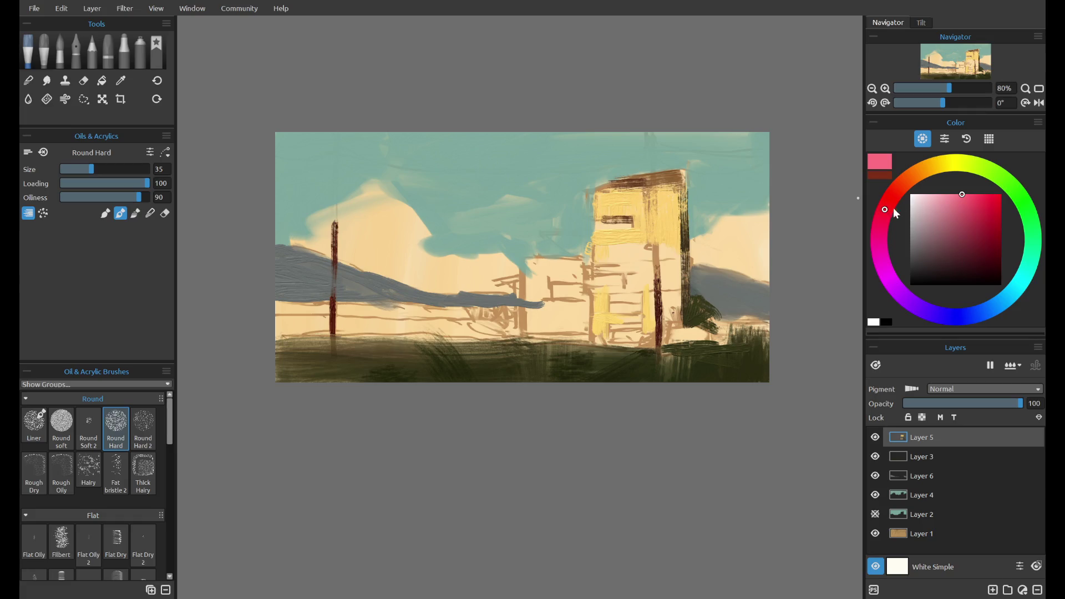
{"action": "left_click", "coordinate": [970, 204]}
{"action": "left_click_drag", "start_coordinate": [904, 208], "coordinate": [893, 193]}
{"action": "left_click", "coordinate": [973, 198]}
{"action": "left_click", "coordinate": [979, 200]}
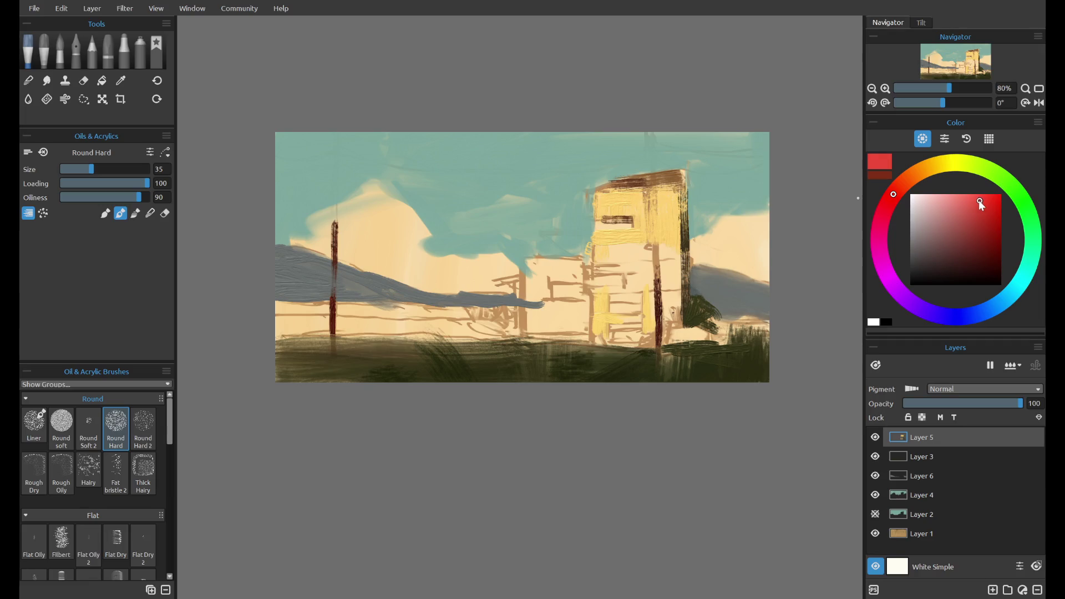
{"action": "mouse_move", "coordinate": [601, 278]}
{"action": "left_mouse_down"}
{"action": "mouse_move", "coordinate": [646, 276]}
{"action": "mouse_move", "coordinate": [647, 288]}
{"action": "left_mouse_up"}
{"action": "key", "text": "ctrl+z"}
{"action": "key", "text": "ctrl+z"}
{"action": "left_click", "coordinate": [980, 208]}
{"action": "left_click", "coordinate": [116, 540]}
{"action": "mouse_move", "coordinate": [596, 287]}
{"action": "left_mouse_down"}
{"action": "mouse_move", "coordinate": [644, 288]}
{"action": "mouse_move", "coordinate": [637, 272]}
{"action": "mouse_move", "coordinate": [678, 266]}
{"action": "left_mouse_up"}
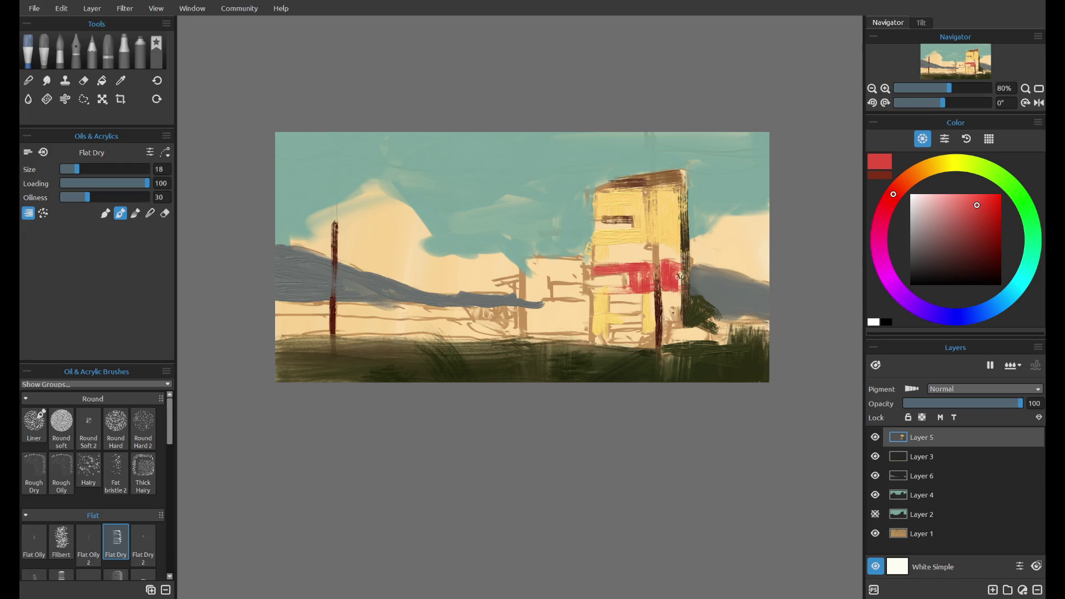
- Mix a pale mint-cream yellow and paint a band just above the red stripe
{"action": "left_click", "coordinate": [944, 164]}
{"action": "left_click", "coordinate": [933, 207]}
{"action": "left_click_drag", "start_coordinate": [974, 173], "coordinate": [964, 168]}
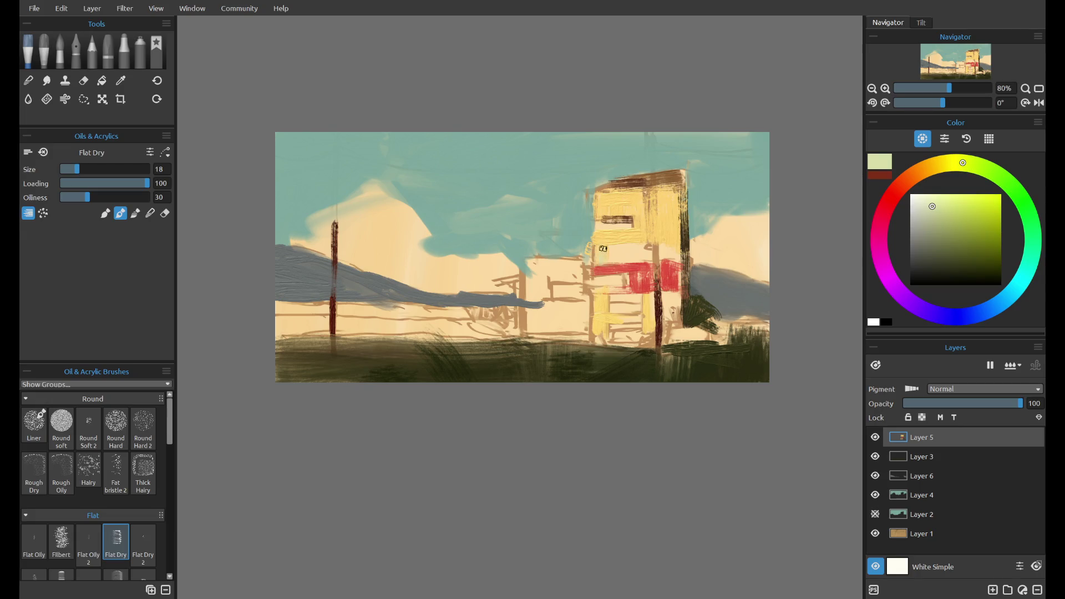
{"action": "left_click", "coordinate": [946, 163]}
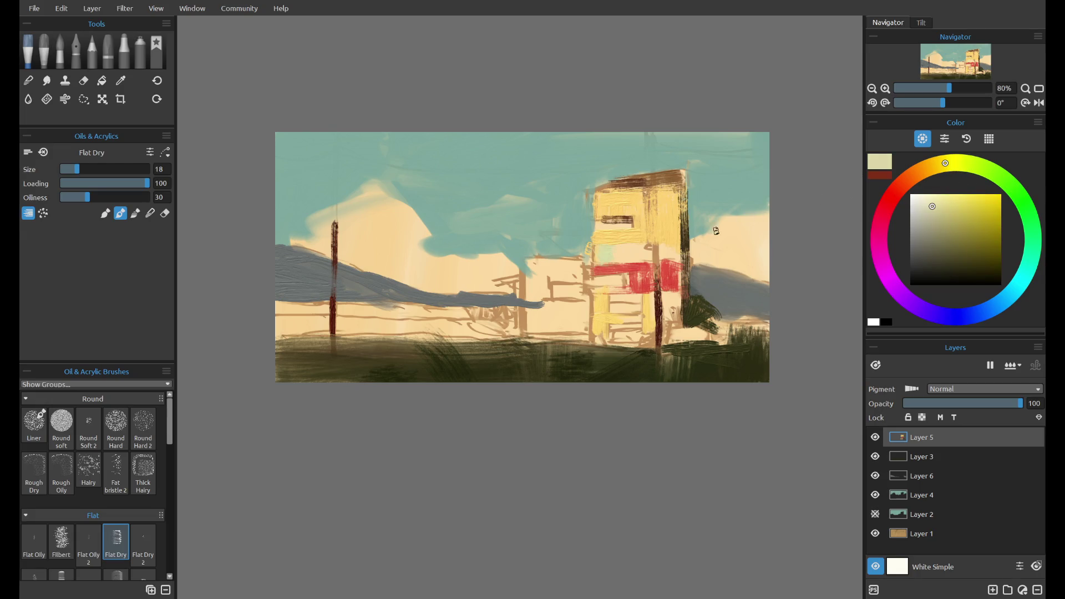
{"action": "key", "text": "ctrl+z"}
{"action": "left_click", "coordinate": [942, 164]}
{"action": "left_click", "coordinate": [935, 200]}
{"action": "left_click", "coordinate": [942, 203]}
{"action": "key", "text": "ctrl+z"}
{"action": "left_click_drag", "start_coordinate": [665, 258], "coordinate": [679, 261]}
{"action": "left_click", "coordinate": [715, 357], "text": "alt"}
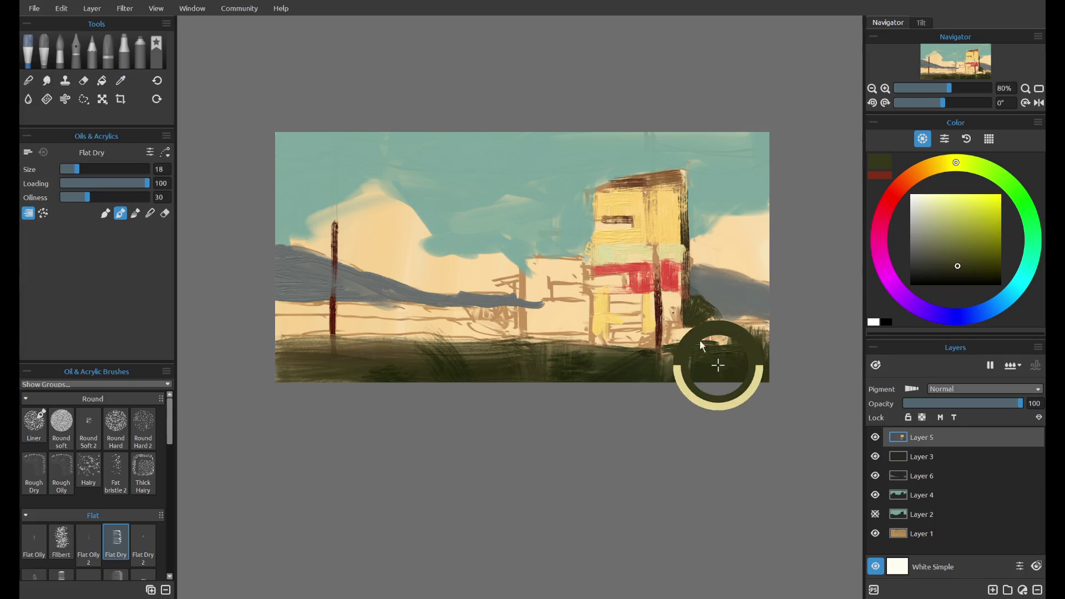
- Undo the first grass strokes at the building base and reduce brush size to 14
{"action": "left_click_drag", "start_coordinate": [638, 325], "coordinate": [630, 350]}
{"action": "key", "text": "ctrl+z"}
{"action": "key", "text": "ctrl+z"}
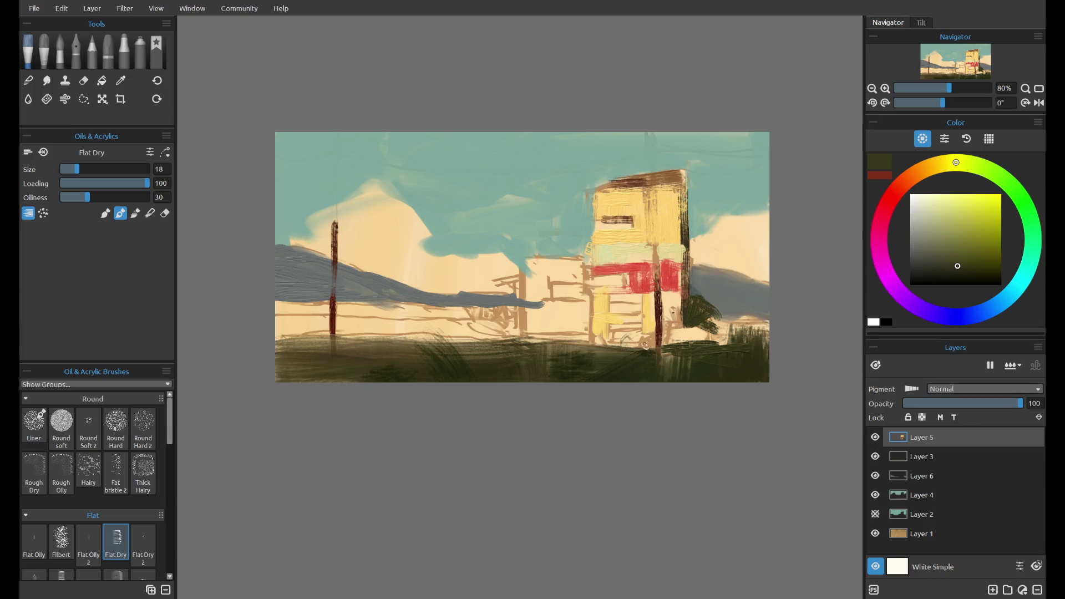
{"action": "key", "text": "ctrl+z"}
{"action": "left_click", "coordinate": [105, 213]}
{"action": "left_click", "coordinate": [74, 169]}
{"action": "left_click", "coordinate": [73, 170]}
- Paint dark olive grass strokes overlapping the yellow building's base
{"action": "left_click_drag", "start_coordinate": [638, 348], "coordinate": [653, 333]}
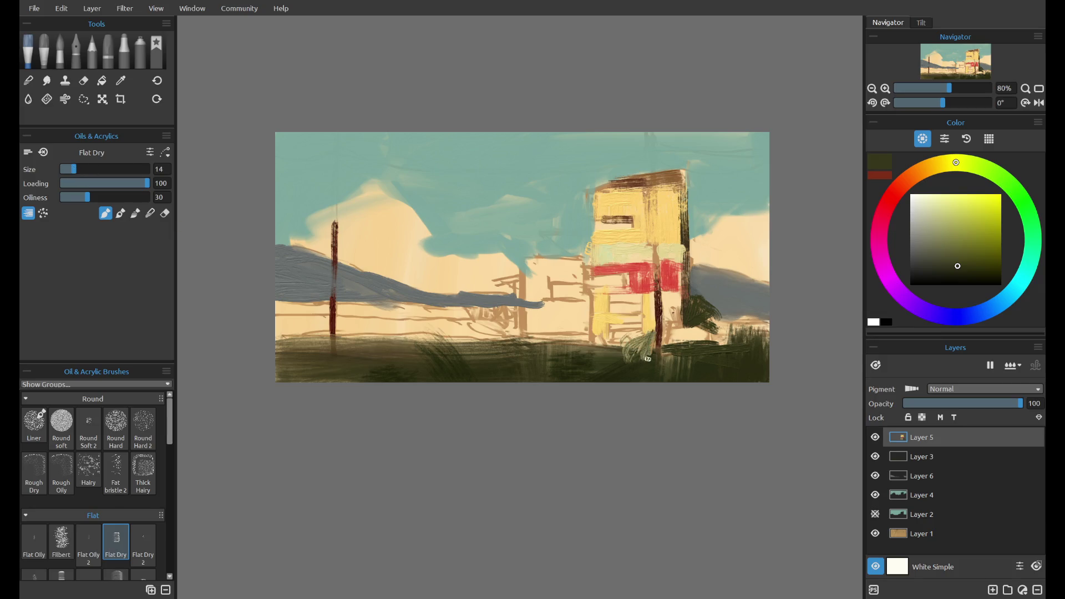
{"action": "key", "text": "ctrl+z"}
{"action": "key", "text": "ctrl+z"}
{"action": "key", "text": "ctrl+z"}
{"action": "key", "text": "ctrl+z"}
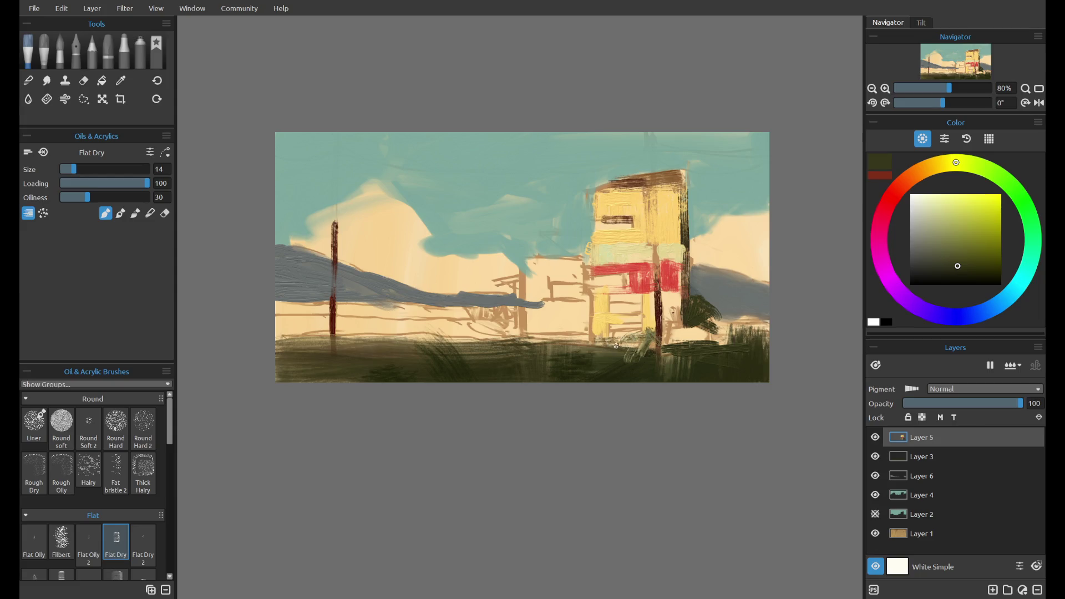
{"action": "key", "text": "ctrl+z"}
{"action": "mouse_move", "coordinate": [610, 338]}
{"action": "left_mouse_down"}
{"action": "mouse_move", "coordinate": [612, 350]}
{"action": "mouse_move", "coordinate": [656, 344]}
{"action": "left_mouse_up"}
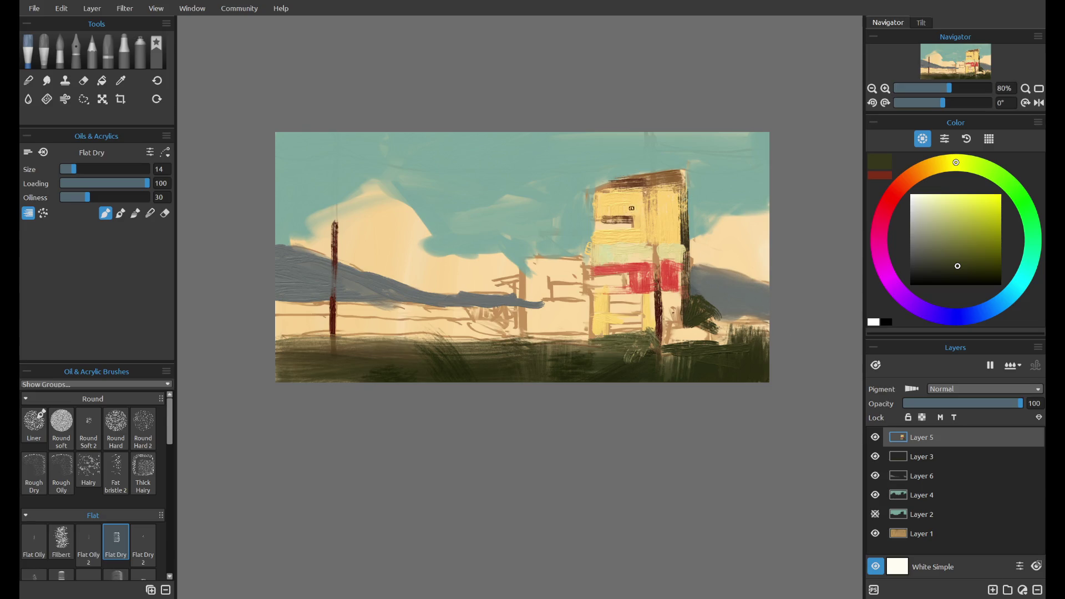
{"action": "left_click", "coordinate": [669, 227], "text": "alt"}
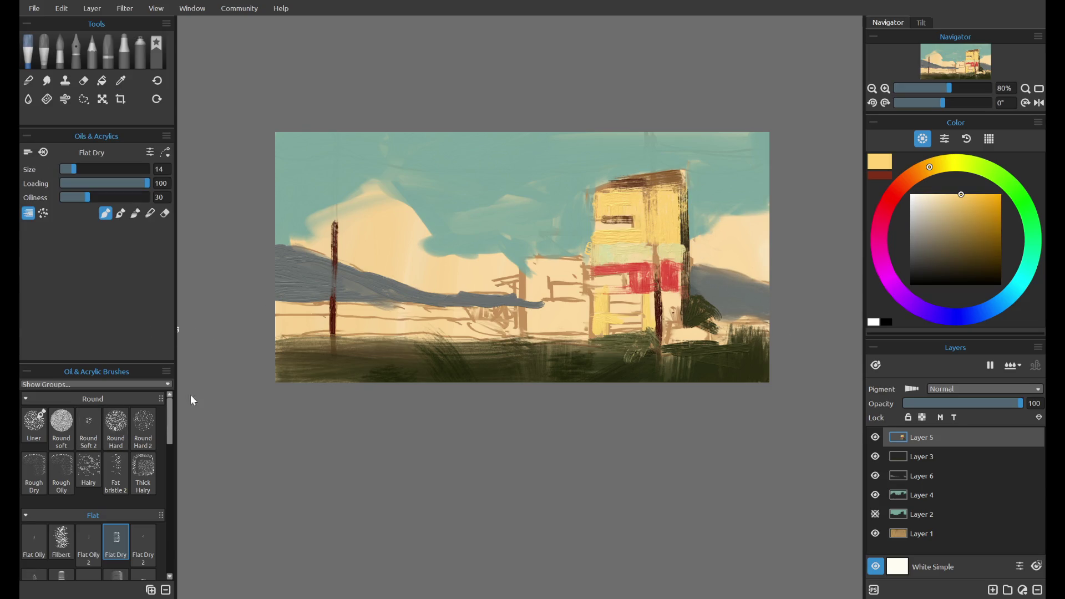
{"action": "key", "text": "ctrl+z"}
{"action": "left_click", "coordinate": [120, 432]}
- Paint a pale yellow block left of the building, checking it by toggling the teal sky layer
{"action": "left_click_drag", "start_coordinate": [527, 269], "coordinate": [577, 271]}
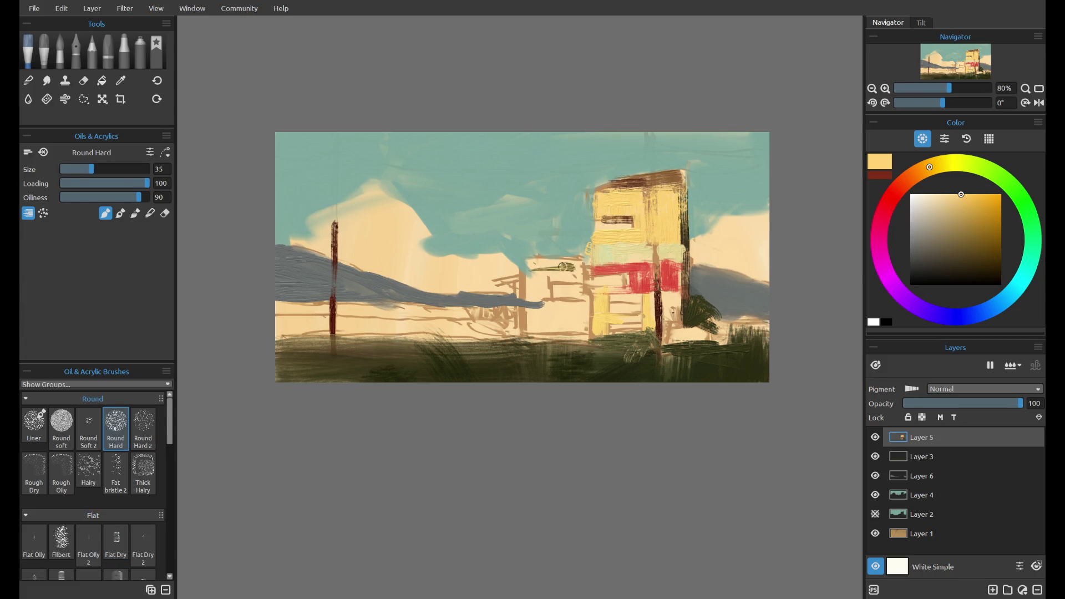
{"action": "key", "text": "ctrl+z"}
{"action": "mouse_move", "coordinate": [536, 270]}
{"action": "left_mouse_down"}
{"action": "mouse_move", "coordinate": [565, 274]}
{"action": "mouse_move", "coordinate": [555, 270]}
{"action": "left_mouse_up"}
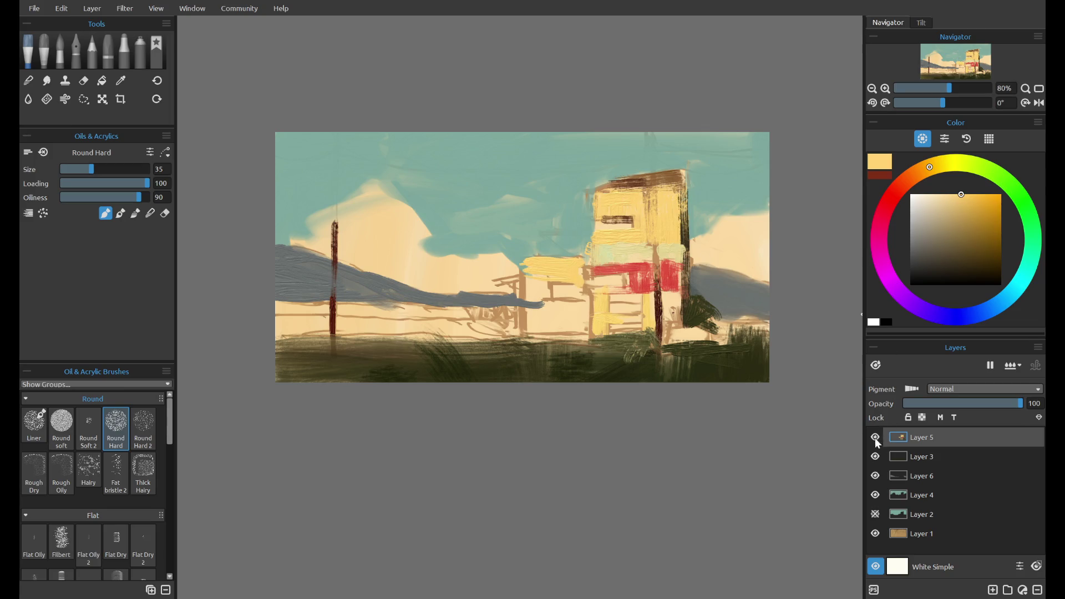
{"action": "left_click", "coordinate": [875, 495]}
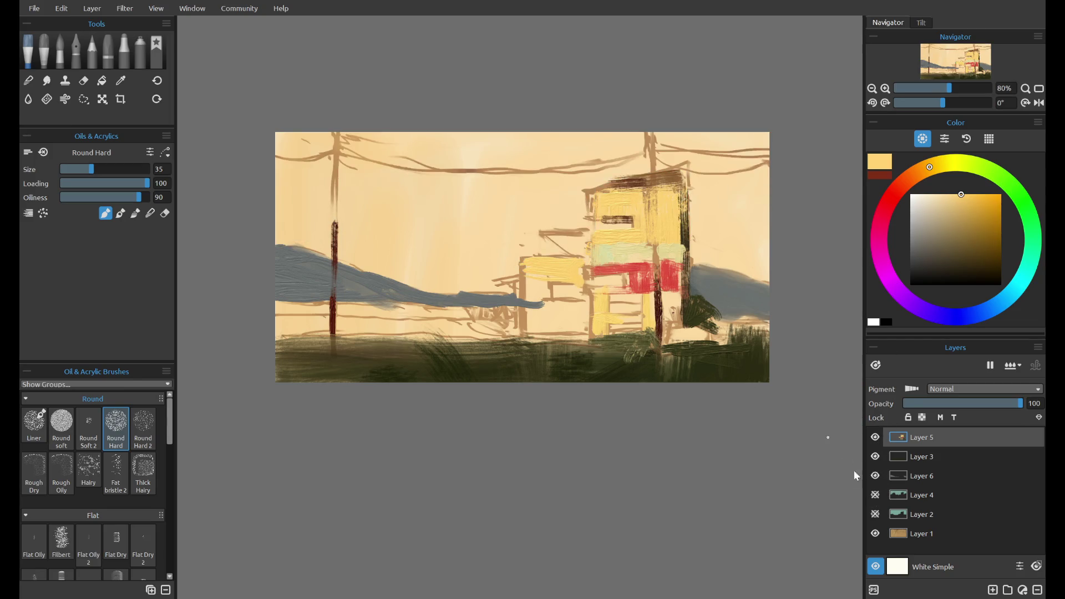
{"action": "left_click", "coordinate": [875, 494]}
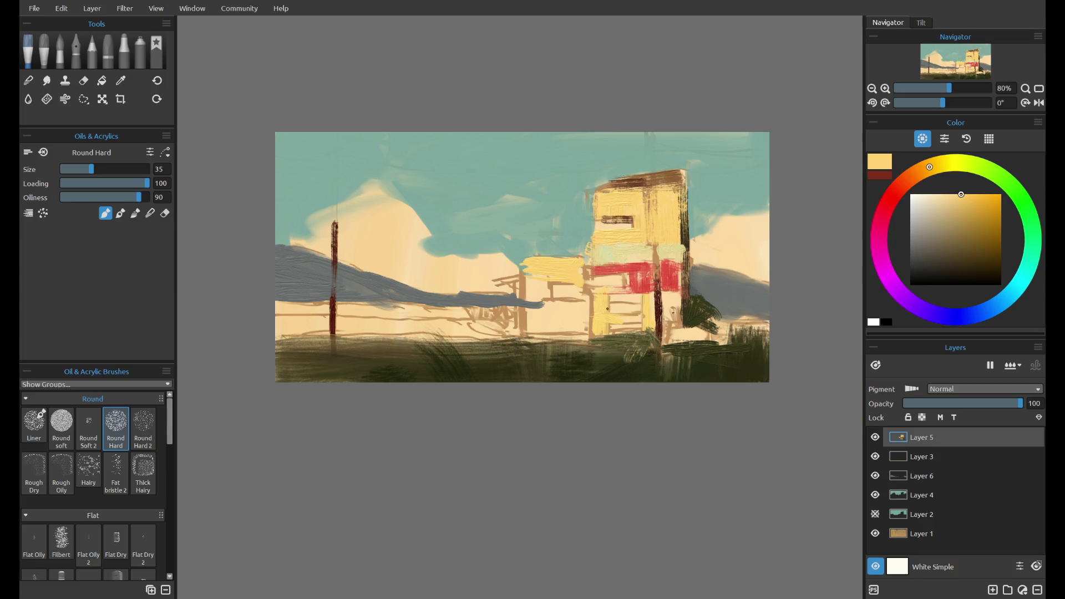
- Pick a light green and toggle layer visibility to check the painting
{"action": "left_click", "coordinate": [986, 169]}
{"action": "left_click_drag", "start_coordinate": [957, 208], "coordinate": [932, 226]}
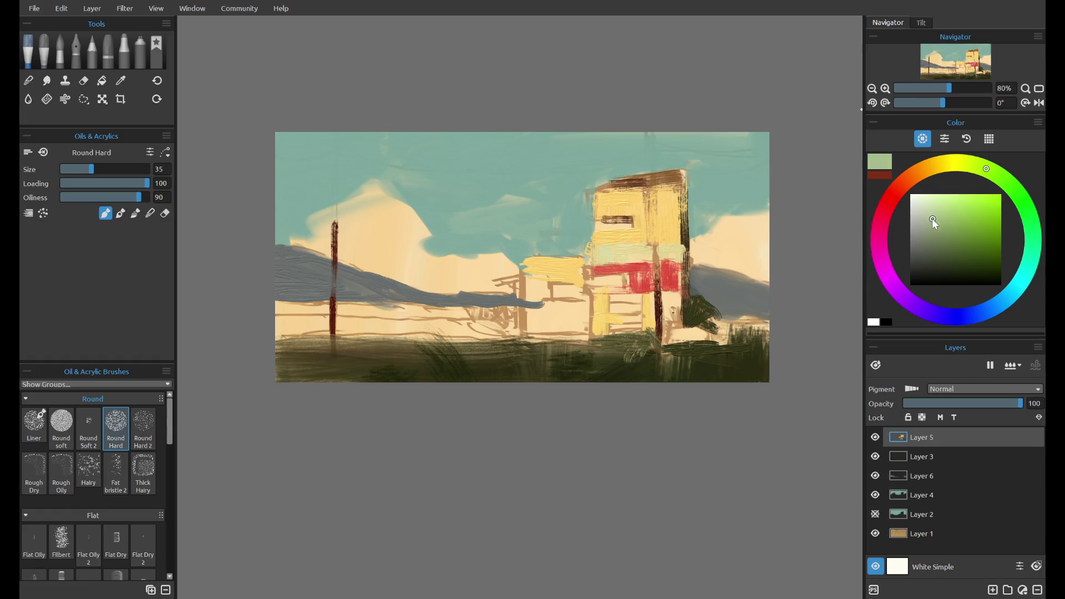
{"action": "left_click", "coordinate": [875, 437]}
{"action": "left_click", "coordinate": [875, 437]}
{"action": "left_click", "coordinate": [875, 494]}
{"action": "left_click", "coordinate": [875, 495]}
- Sample brown from the building for the diagonal wire, undoing the thick trial strokes
{"action": "left_click", "coordinate": [634, 181], "text": "alt"}
{"action": "key", "text": "ctrl+z"}
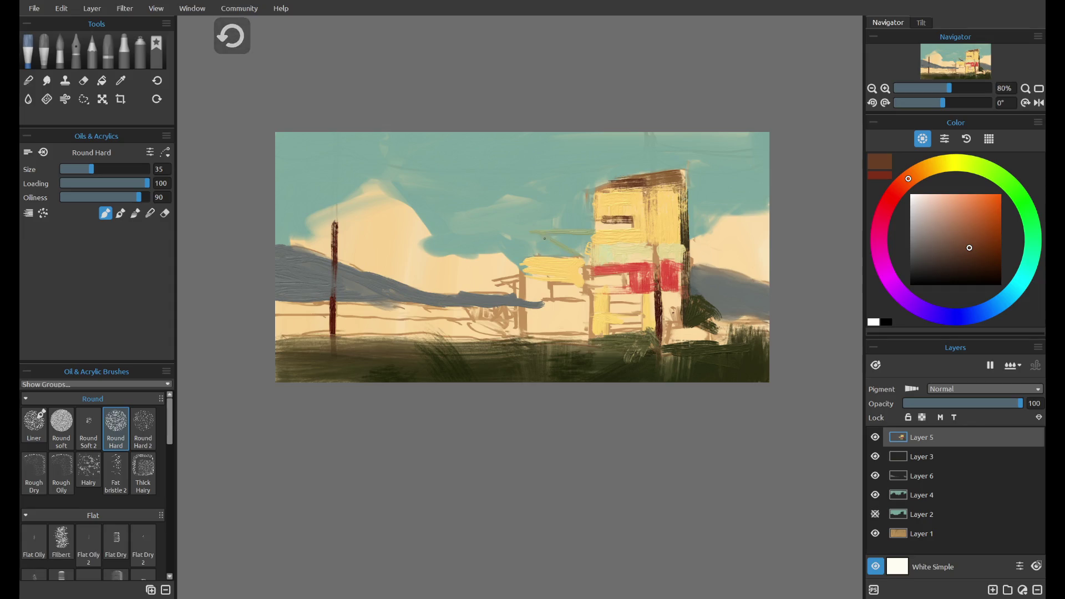
{"action": "key", "text": "ctrl+z"}
{"action": "key", "text": "ctrl+z"}
{"action": "key", "text": "ctrl+z"}
- Draw a short dark brown diagonal wire off the building's upper-left corner
{"action": "left_click", "coordinate": [686, 238], "text": "alt"}
{"action": "key", "text": "ctrl+z"}
{"action": "left_click_drag", "start_coordinate": [538, 233], "coordinate": [564, 246]}
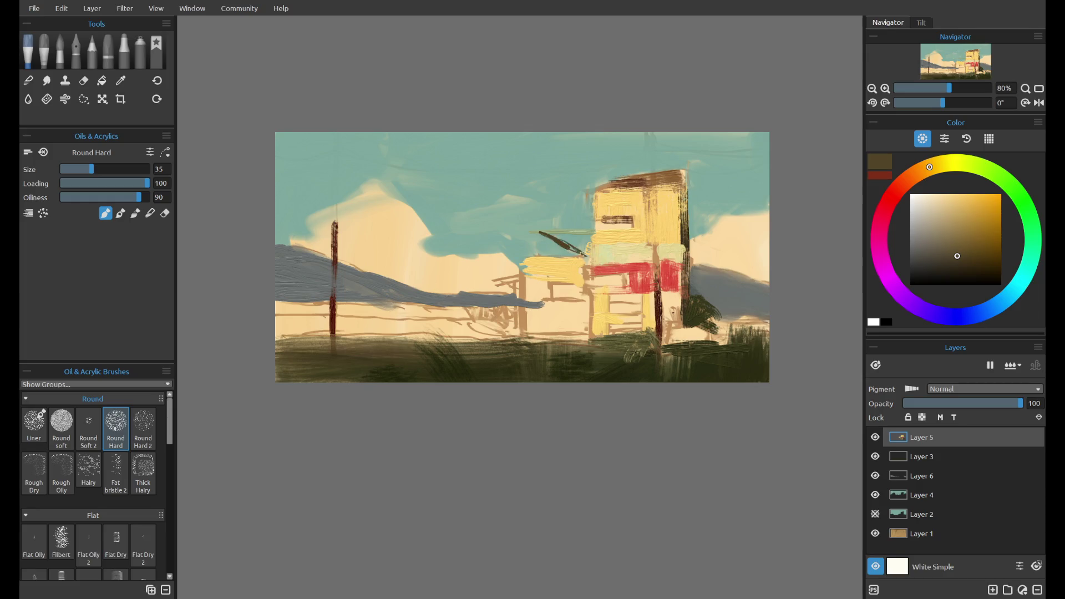
{"action": "key", "text": "ctrl+z"}
{"action": "key", "text": "ctrl+z"}
{"action": "key", "text": "ctrl+shift+z"}
{"action": "key", "text": "ctrl+shift+z"}
{"action": "key", "text": "ctrl+z"}
{"action": "key", "text": "ctrl+shift+z"}
- Fill the building's left section with warm yellow sampled from the canvas
{"action": "left_click", "coordinate": [554, 261], "text": "alt"}
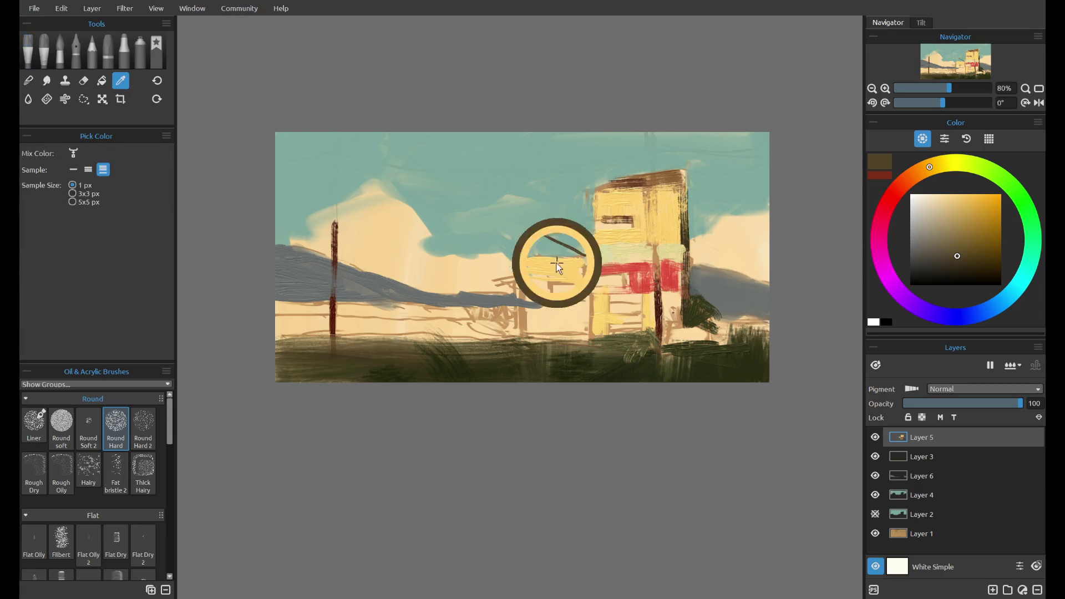
{"action": "left_click_drag", "start_coordinate": [930, 167], "coordinate": [968, 163]}
{"action": "left_click", "coordinate": [939, 195]}
{"action": "left_click_drag", "start_coordinate": [525, 229], "coordinate": [575, 229]}
{"action": "key", "text": "ctrl+z"}
{"action": "key", "text": "ctrl+z"}
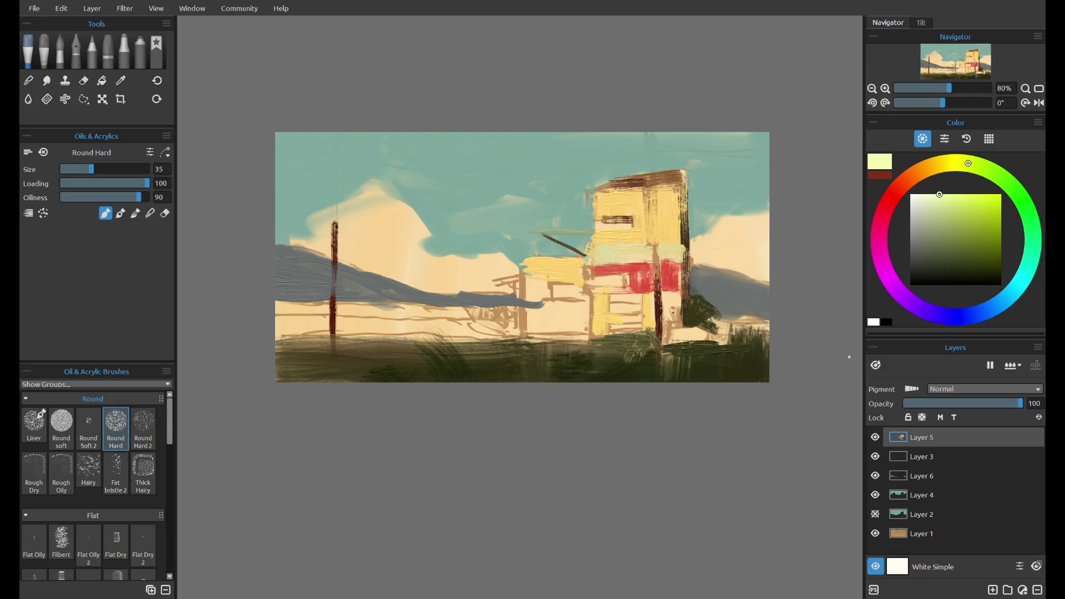
{"action": "left_click", "coordinate": [549, 274], "text": "alt"}
{"action": "mouse_move", "coordinate": [530, 261]}
{"action": "left_mouse_down"}
{"action": "mouse_move", "coordinate": [547, 327]}
{"action": "mouse_move", "coordinate": [585, 300]}
{"action": "left_mouse_up"}
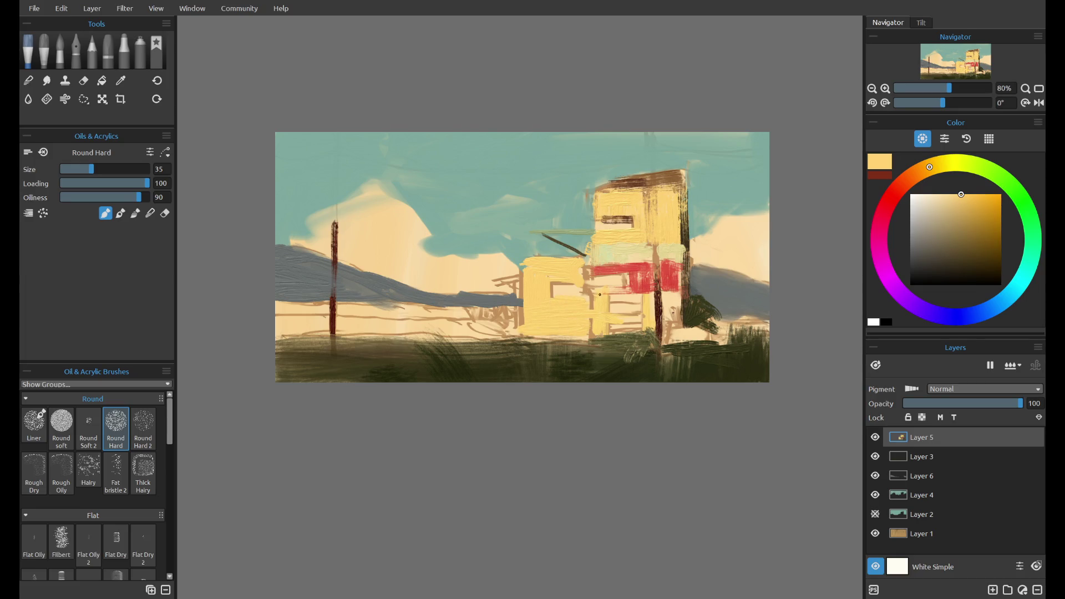
{"action": "left_click", "coordinate": [685, 226], "text": "alt"}
- Try a dark window mark and a grass stroke with the Flat Dry brush, undoing both
{"action": "key", "text": "ctrl+z"}
{"action": "left_click", "coordinate": [683, 240], "text": "alt"}
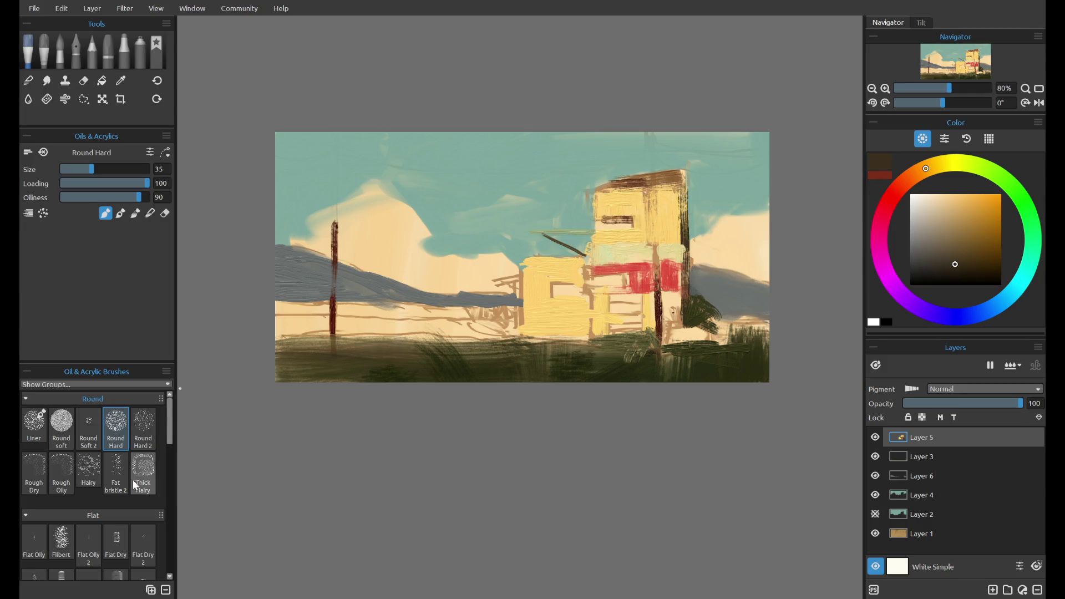
{"action": "left_click", "coordinate": [116, 541]}
{"action": "mouse_move", "coordinate": [552, 288]}
{"action": "left_mouse_down"}
{"action": "mouse_move", "coordinate": [578, 286]}
{"action": "mouse_move", "coordinate": [567, 289]}
{"action": "mouse_move", "coordinate": [585, 298]}
{"action": "left_mouse_up"}
{"action": "key", "text": "ctrl+z"}
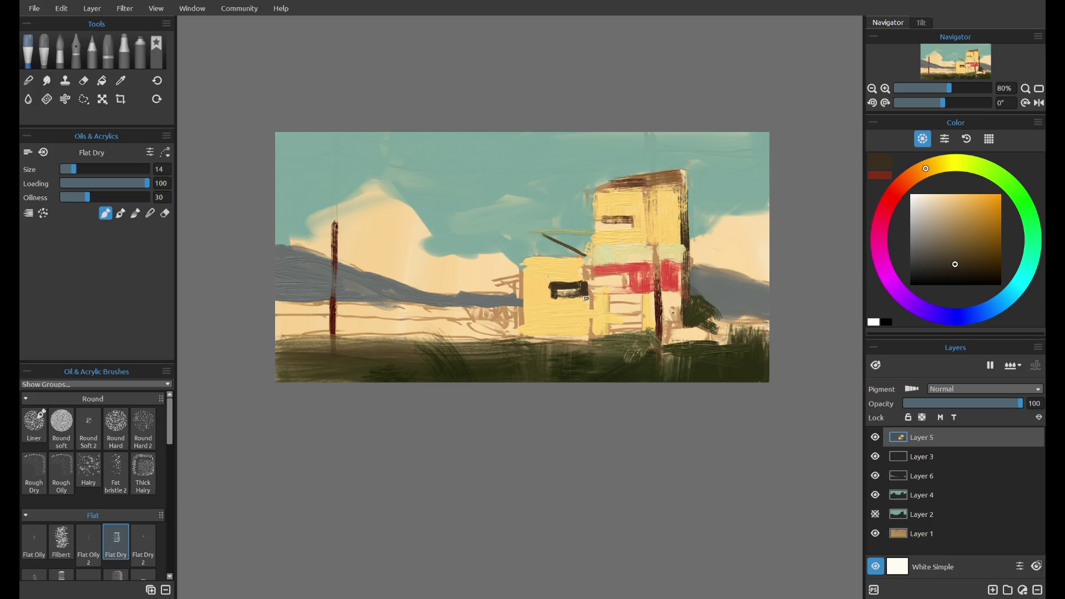
{"action": "mouse_move", "coordinate": [699, 336]}
{"action": "left_mouse_down"}
{"action": "mouse_move", "coordinate": [681, 340]}
{"action": "mouse_move", "coordinate": [718, 332]}
{"action": "mouse_move", "coordinate": [730, 358]}
{"action": "left_mouse_up"}
{"action": "key", "text": "ctrl+z"}
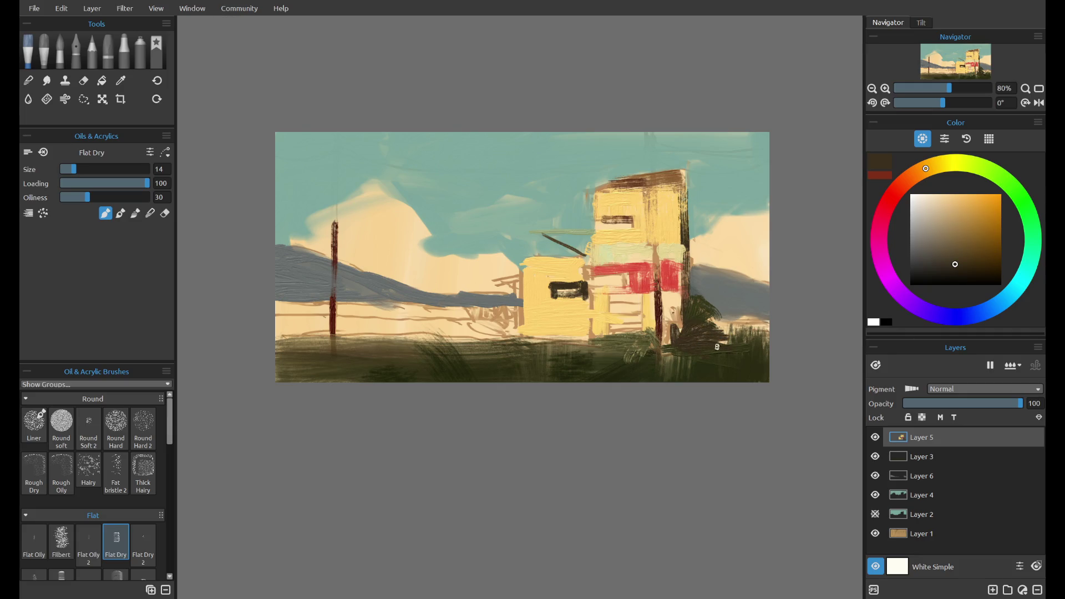
{"action": "key", "text": "ctrl+z"}
{"action": "key", "text": "ctrl+z"}
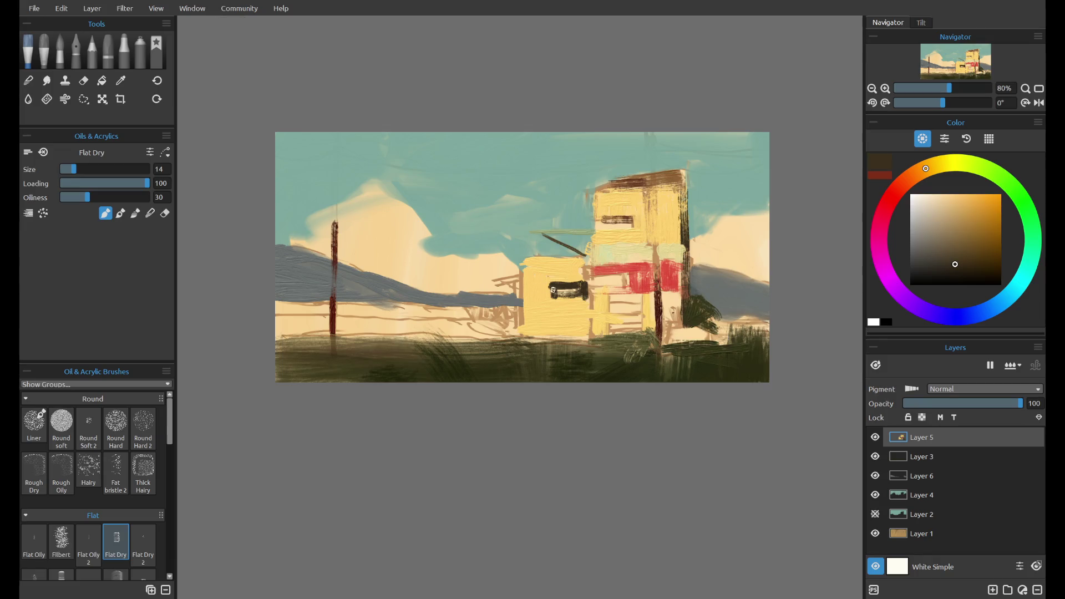
- Cover the bottom of the dark window with pale yellow sampled from the building
{"action": "left_click", "coordinate": [652, 278], "text": "alt"}
{"action": "left_click", "coordinate": [682, 277], "text": "alt"}
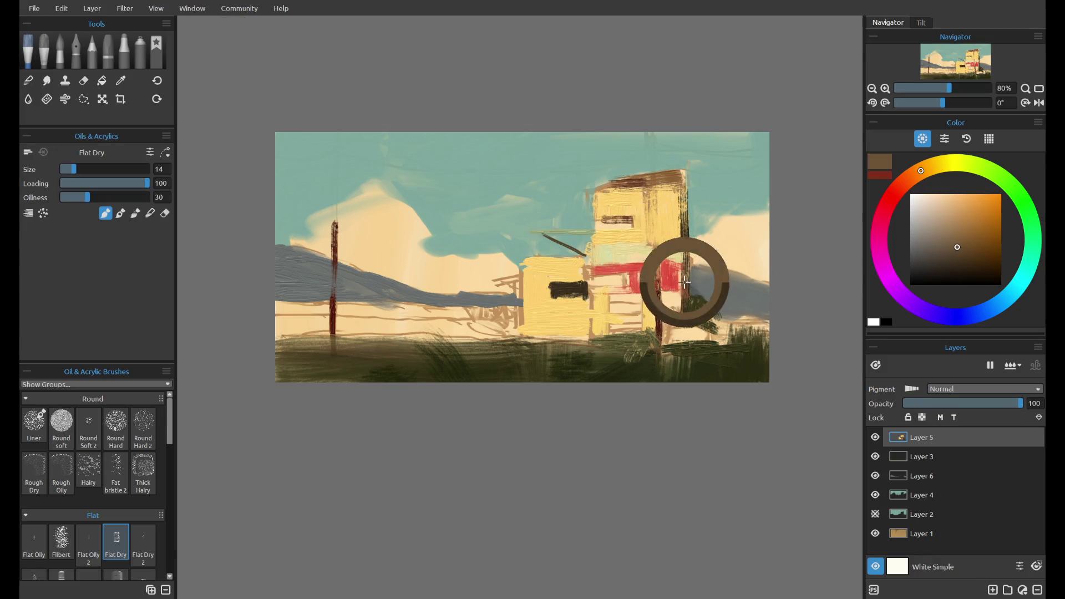
{"action": "left_click", "coordinate": [549, 284], "text": "alt"}
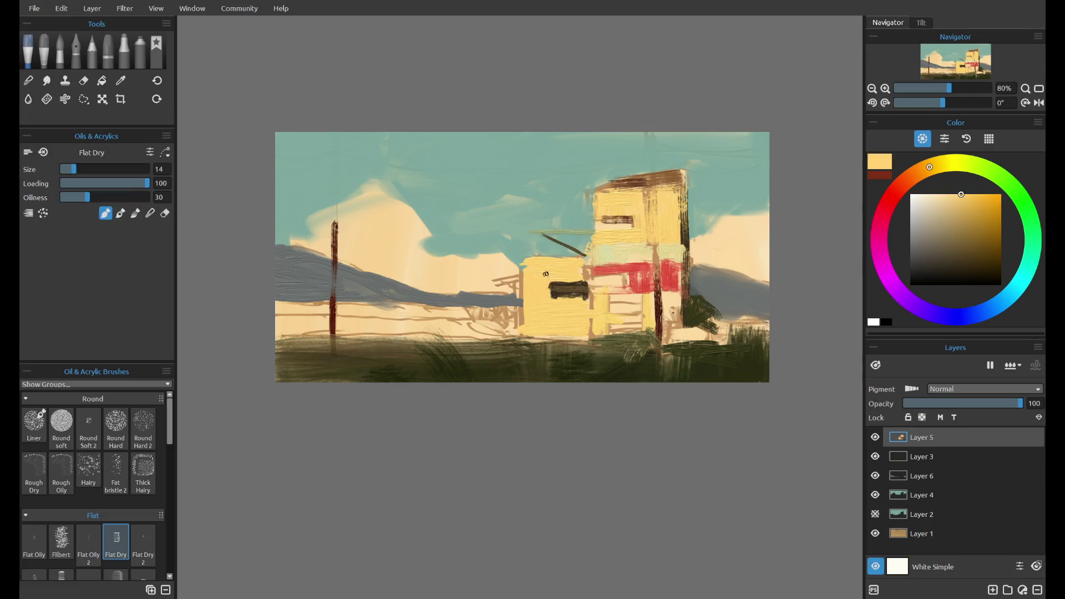
{"action": "left_click_drag", "start_coordinate": [554, 299], "coordinate": [589, 298]}
- Add dark brown struts off the building's upper-left corner and lower-left wing
{"action": "left_click", "coordinate": [687, 239], "text": "alt"}
{"action": "left_click_drag", "start_coordinate": [527, 233], "coordinate": [596, 229]}
{"action": "key", "text": "ctrl+z"}
{"action": "key", "text": "ctrl+z"}
{"action": "mouse_move", "coordinate": [525, 232]}
{"action": "left_mouse_down"}
{"action": "mouse_move", "coordinate": [596, 231]}
{"action": "mouse_move", "coordinate": [593, 266]}
{"action": "left_mouse_up"}
{"action": "key", "text": "ctrl+z"}
{"action": "key", "text": "ctrl+z"}
{"action": "mouse_move", "coordinate": [514, 282]}
{"action": "left_mouse_down"}
{"action": "mouse_move", "coordinate": [516, 335]}
{"action": "mouse_move", "coordinate": [515, 285]}
{"action": "left_mouse_up"}
{"action": "left_click", "coordinate": [666, 223], "text": "alt"}
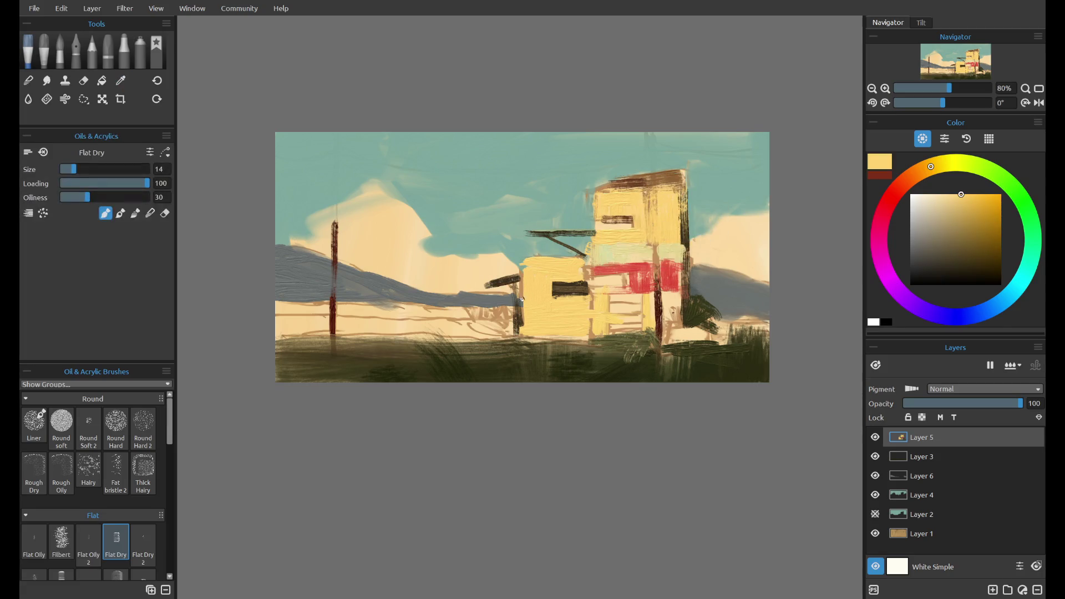
- Paint a dark brown window bar across the building's lower block
{"action": "left_click", "coordinate": [586, 262], "text": "alt"}
{"action": "left_click", "coordinate": [577, 287], "text": "alt"}
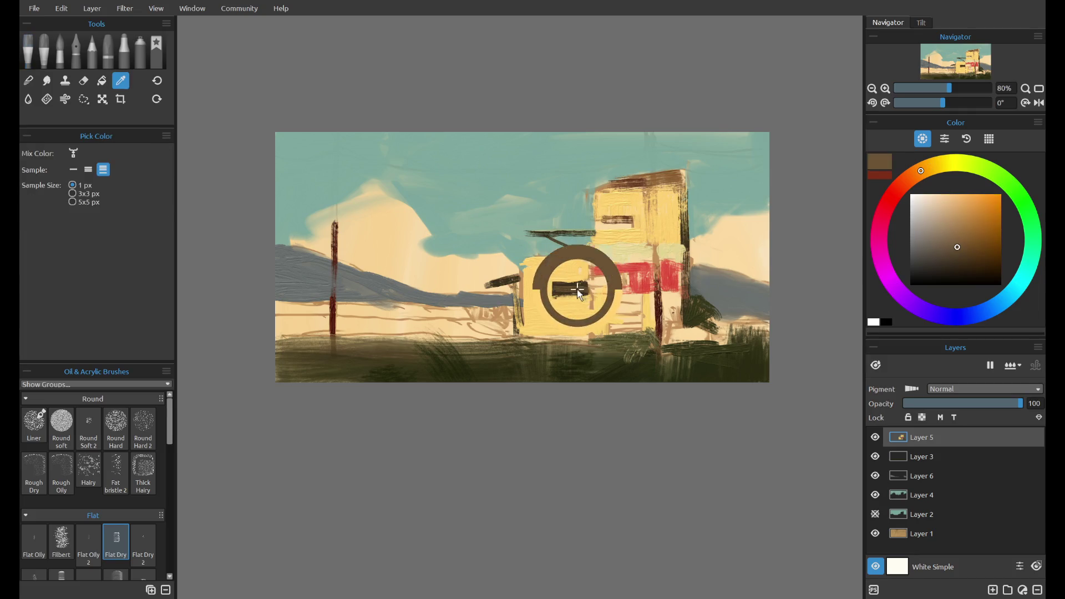
{"action": "left_click", "coordinate": [681, 242], "text": "alt"}
{"action": "mouse_move", "coordinate": [592, 280]}
{"action": "left_mouse_down"}
{"action": "mouse_move", "coordinate": [627, 277]}
{"action": "mouse_move", "coordinate": [612, 278]}
{"action": "left_mouse_up"}
{"action": "left_click", "coordinate": [679, 238], "text": "alt"}
{"action": "left_click", "coordinate": [678, 274], "text": "alt"}
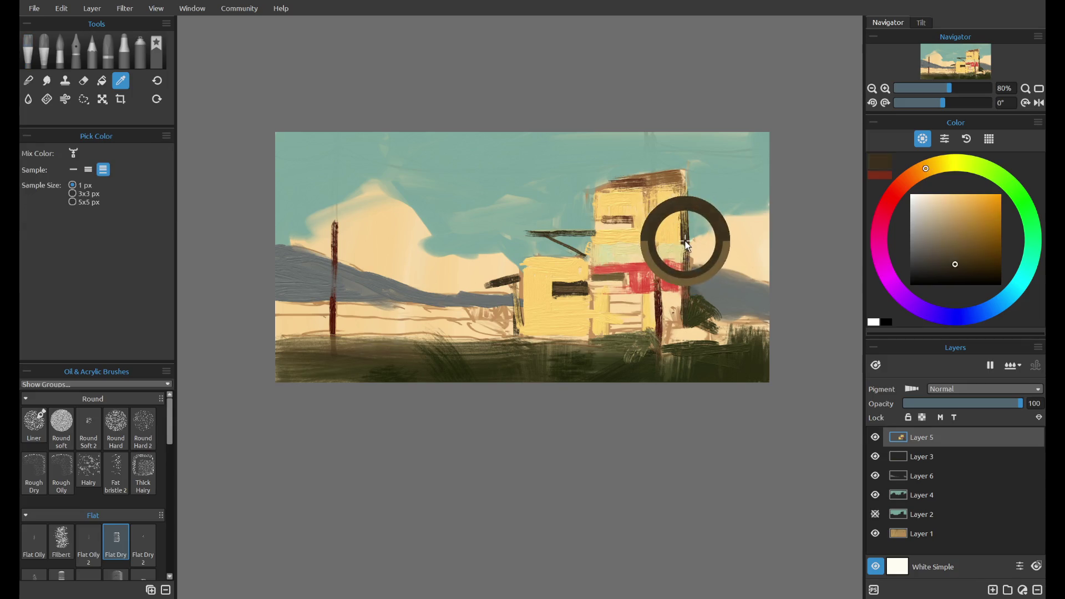
{"action": "left_click", "coordinate": [527, 286], "text": "alt"}
{"action": "left_click", "coordinate": [497, 283], "text": "alt"}
{"action": "left_click_drag", "start_coordinate": [592, 283], "coordinate": [621, 281]}
{"action": "key", "text": "ctrl+z"}
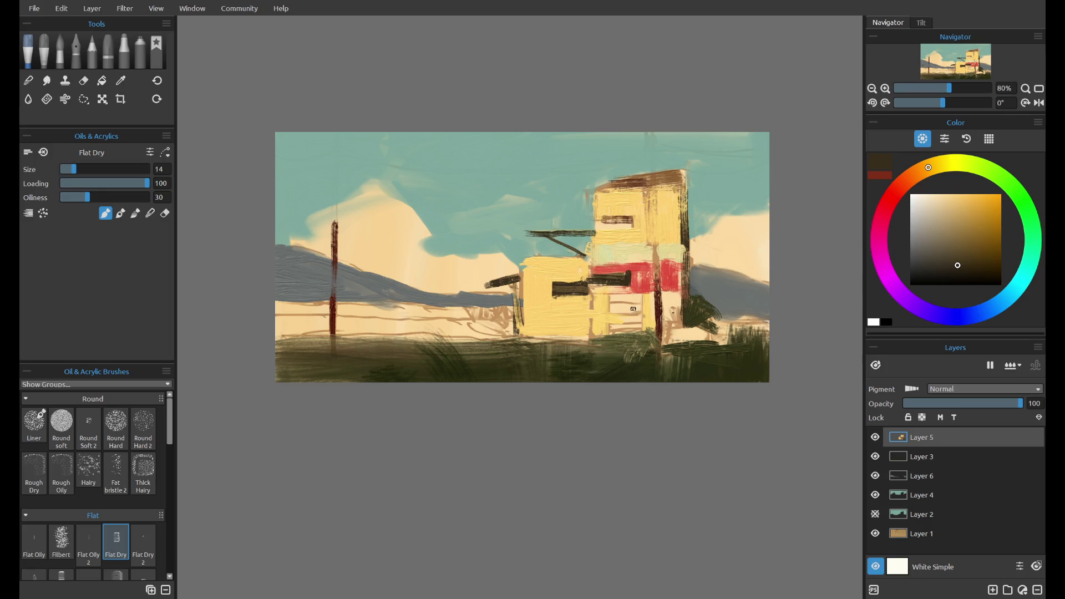
- Hatch the lower building with dark and light grey vertical strokes and darken the grass
{"action": "mouse_move", "coordinate": [612, 298]}
{"action": "left_mouse_down"}
{"action": "mouse_move", "coordinate": [613, 344]}
{"action": "mouse_move", "coordinate": [624, 300]}
{"action": "left_mouse_up"}
{"action": "key", "text": "ctrl+z"}
{"action": "mouse_move", "coordinate": [622, 338]}
{"action": "left_mouse_down"}
{"action": "mouse_move", "coordinate": [638, 300]}
{"action": "mouse_move", "coordinate": [615, 320]}
{"action": "mouse_move", "coordinate": [616, 333]}
{"action": "mouse_move", "coordinate": [635, 336]}
{"action": "mouse_move", "coordinate": [615, 339]}
{"action": "left_mouse_up"}
{"action": "left_click", "coordinate": [630, 250], "text": "alt"}
{"action": "left_click", "coordinate": [616, 311], "text": "alt"}
{"action": "key", "text": "ctrl+z"}
{"action": "left_click_drag", "start_coordinate": [624, 296], "coordinate": [630, 337]}
{"action": "mouse_move", "coordinate": [634, 294]}
{"action": "left_mouse_down"}
{"action": "mouse_move", "coordinate": [636, 315]}
{"action": "mouse_move", "coordinate": [640, 299]}
{"action": "left_mouse_up"}
{"action": "left_click", "coordinate": [680, 236], "text": "alt"}
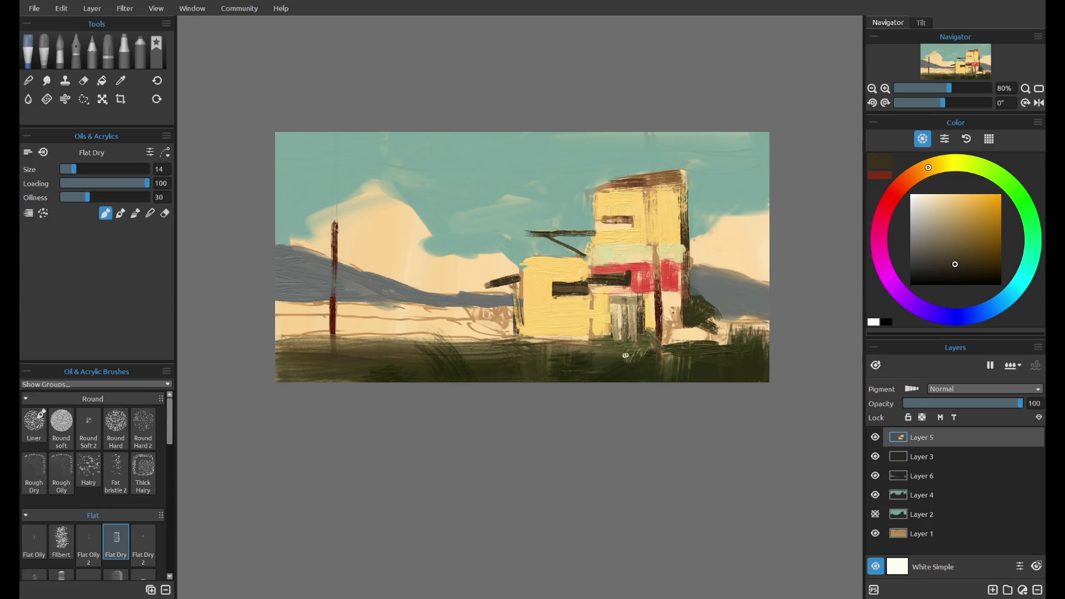
{"action": "left_click", "coordinate": [643, 358], "text": "alt"}
{"action": "left_click_drag", "start_coordinate": [566, 340], "coordinate": [623, 348]}
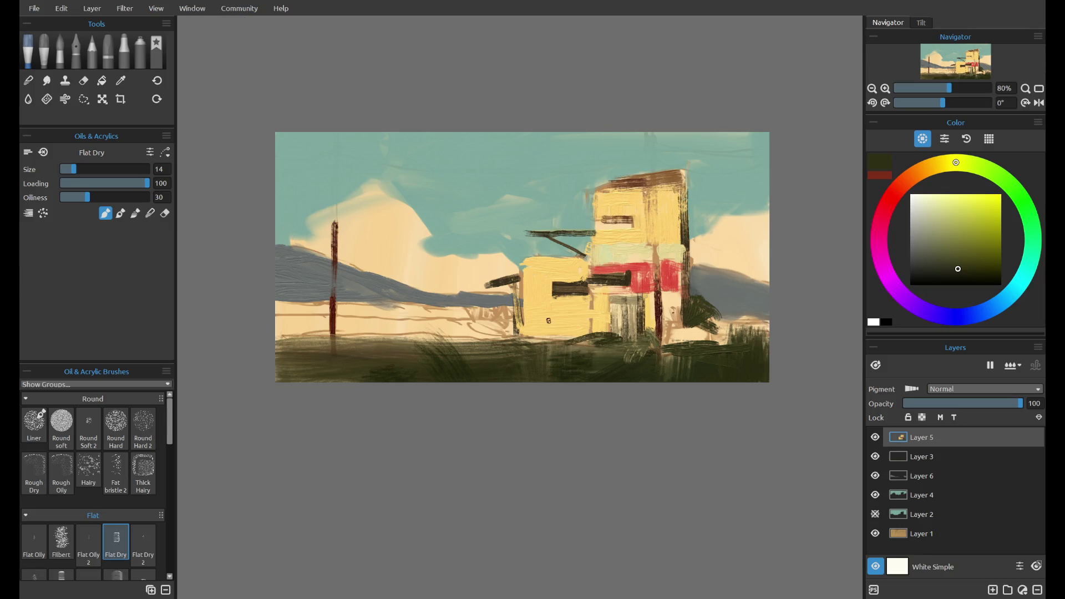
- Add a light-yellow stroke beside the dark pole, then create Layer 7 below Layer 3
{"action": "left_click", "coordinate": [605, 305], "text": "alt"}
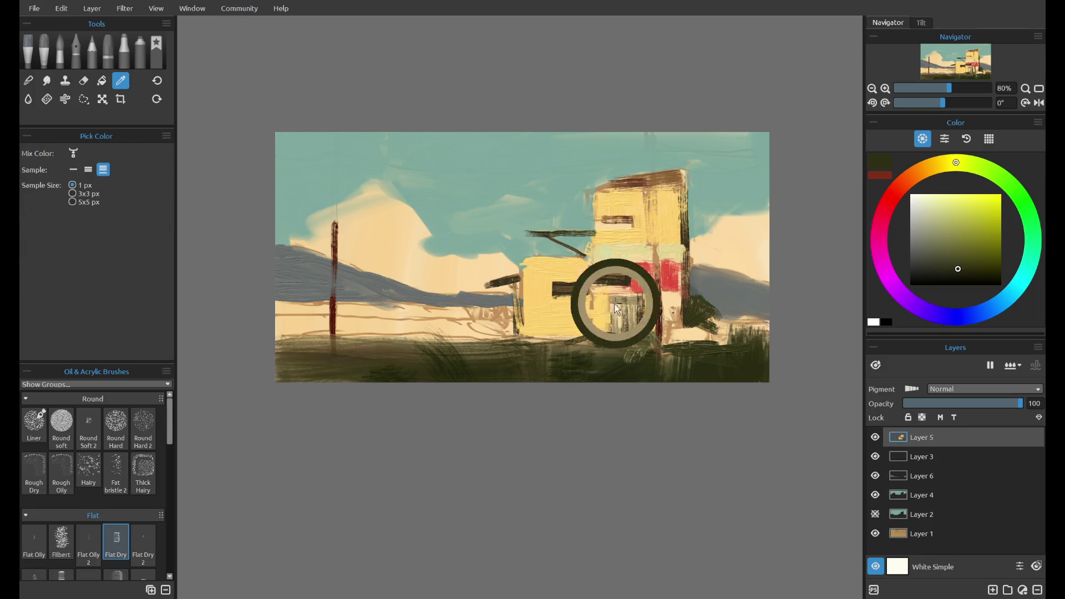
{"action": "left_click_drag", "start_coordinate": [676, 321], "coordinate": [677, 306]}
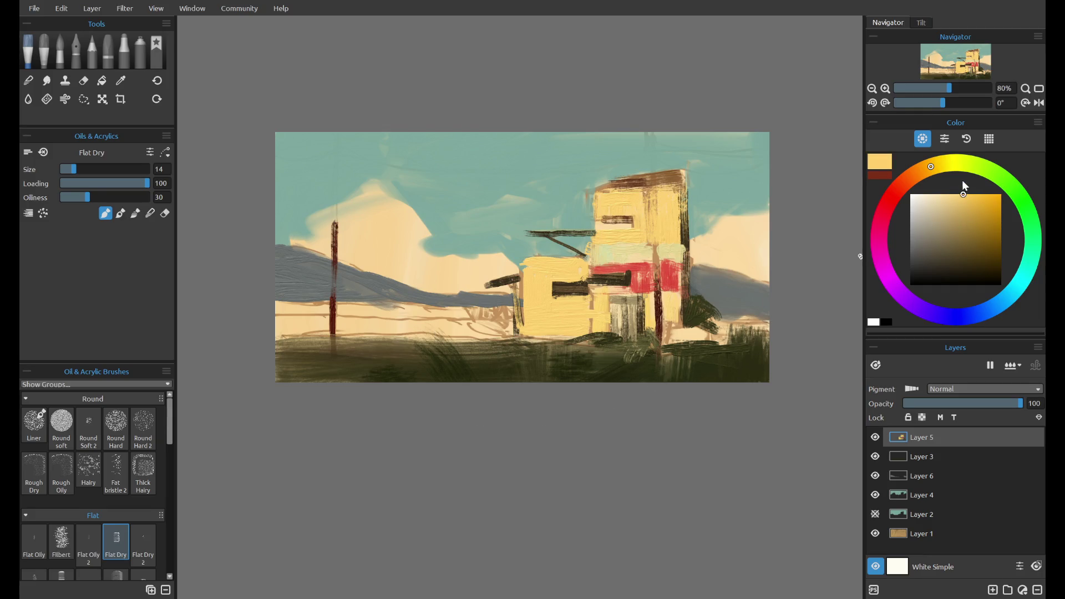
{"action": "left_click", "coordinate": [945, 163]}
{"action": "left_click", "coordinate": [933, 167]}
{"action": "left_click", "coordinate": [993, 590]}
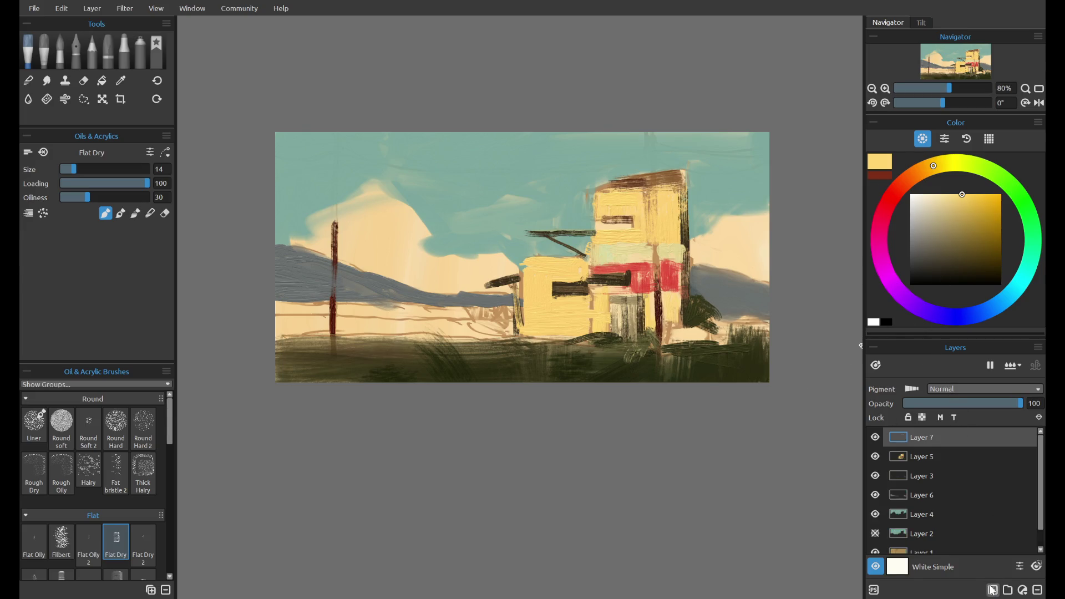
{"action": "left_click_drag", "start_coordinate": [946, 444], "coordinate": [940, 491]}
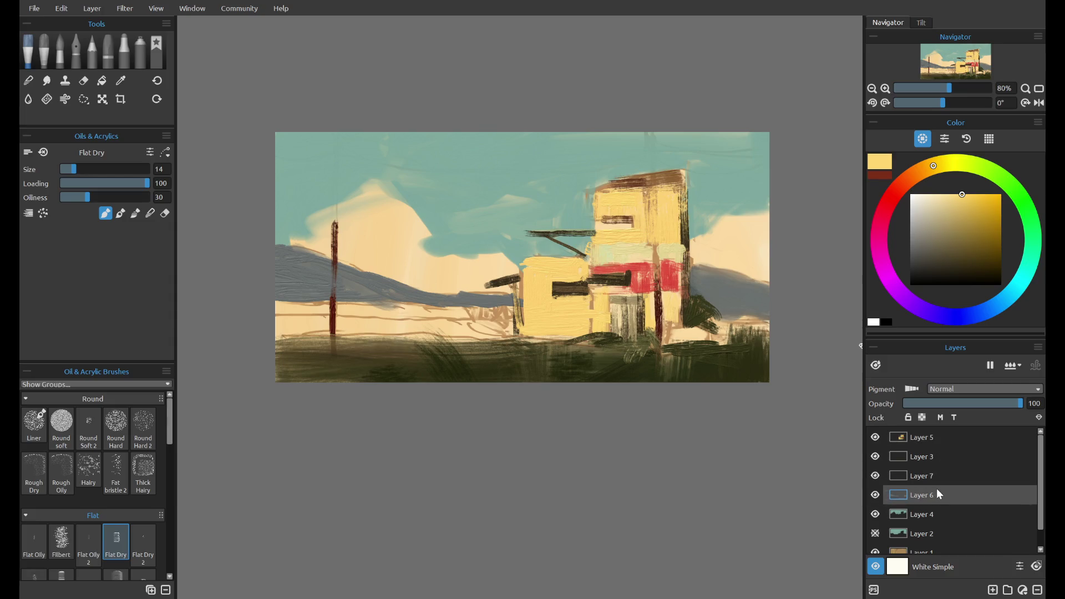
- On Layer 7, mix a muted pinkish-red paint colour on the colour wheel
{"action": "left_click", "coordinate": [947, 473]}
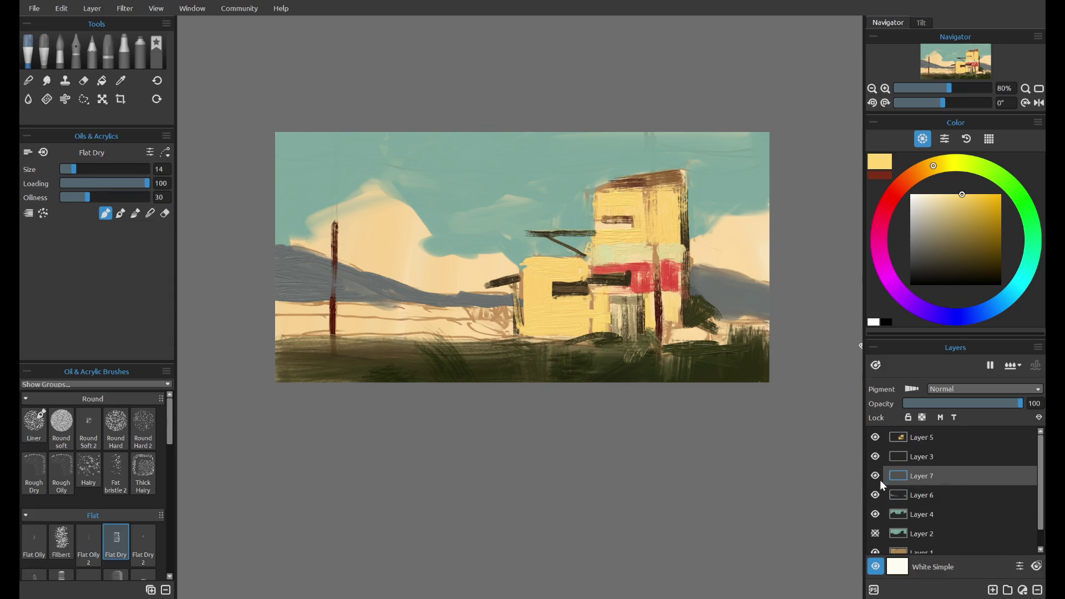
{"action": "left_click", "coordinate": [882, 217]}
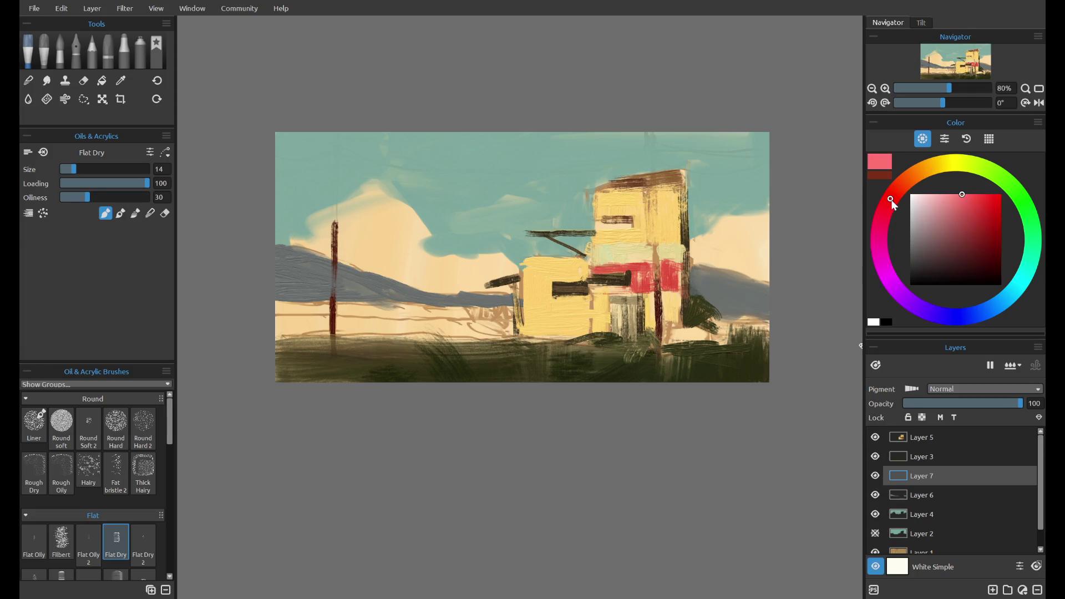
{"action": "left_click_drag", "start_coordinate": [886, 217], "coordinate": [887, 204]}
{"action": "left_click", "coordinate": [927, 233]}
{"action": "left_click", "coordinate": [897, 190]}
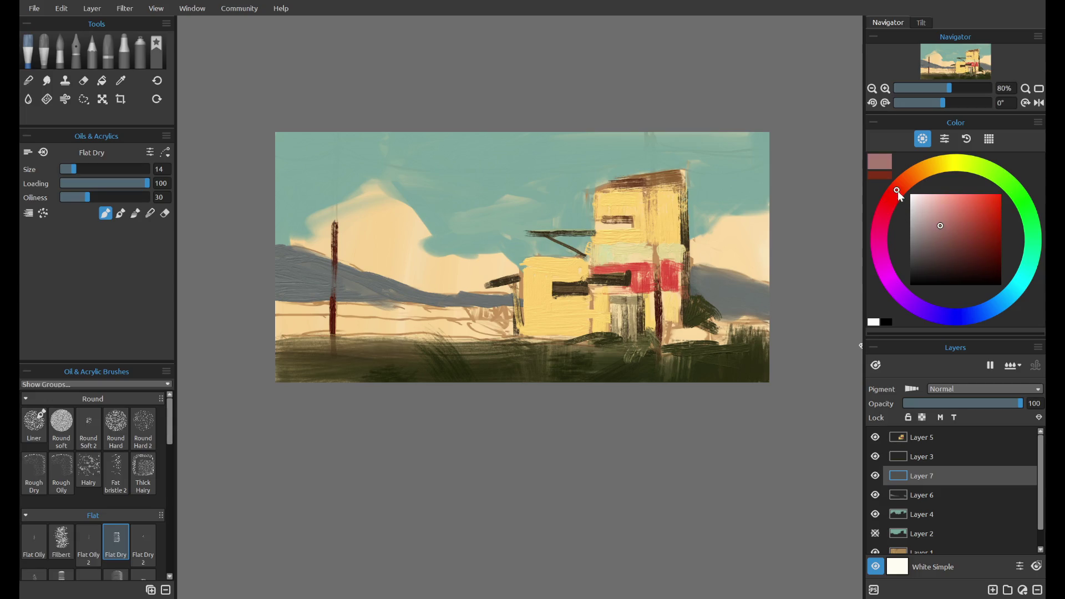
{"action": "left_click_drag", "start_coordinate": [947, 231], "coordinate": [956, 212]}
- Switch to the Filbert brush and test pink strokes near the building and left edge, undoing them
{"action": "left_click_drag", "start_coordinate": [696, 272], "coordinate": [714, 292]}
{"action": "key", "text": "ctrl+z"}
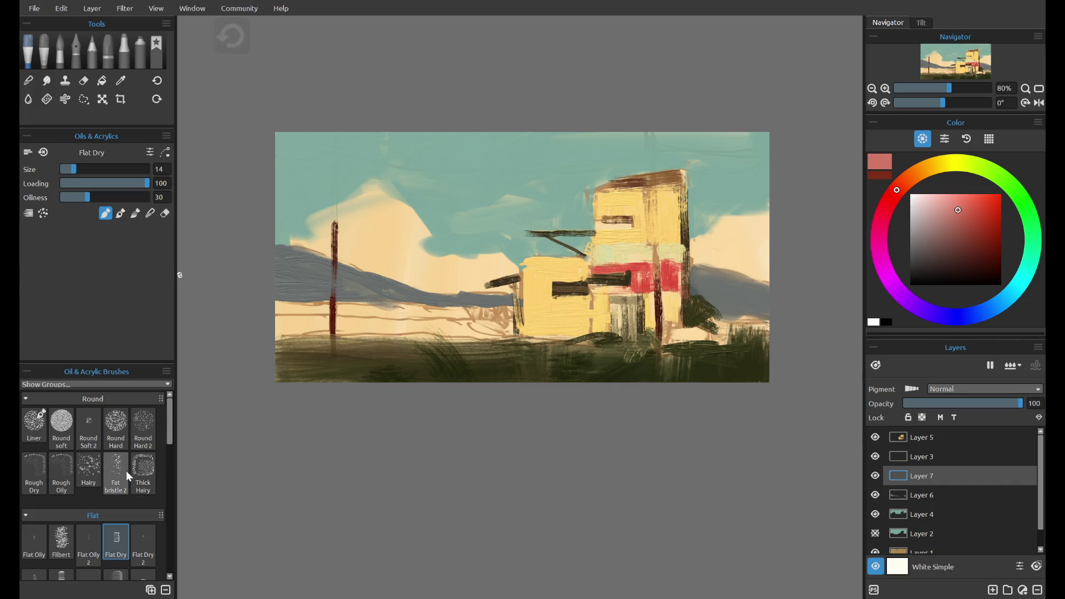
{"action": "left_click", "coordinate": [61, 538]}
{"action": "mouse_move", "coordinate": [332, 275]}
{"action": "left_mouse_down"}
{"action": "mouse_move", "coordinate": [280, 258]}
{"action": "mouse_move", "coordinate": [328, 284]}
{"action": "left_mouse_up"}
{"action": "key", "text": "ctrl+z"}
{"action": "key", "text": "ctrl+z"}
{"action": "left_click_drag", "start_coordinate": [280, 258], "coordinate": [325, 270]}
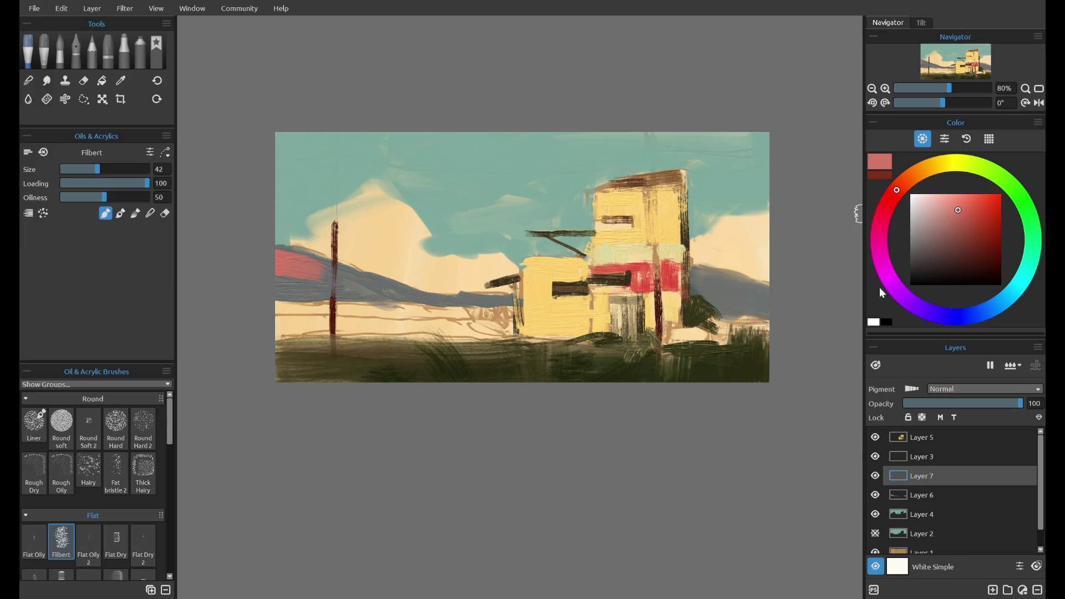
{"action": "key", "text": "ctrl+z"}
- Shrink the brush from 32 to 24 to 14 while testing pink on the left hill
{"action": "left_click_drag", "start_coordinate": [936, 91], "coordinate": [947, 86]}
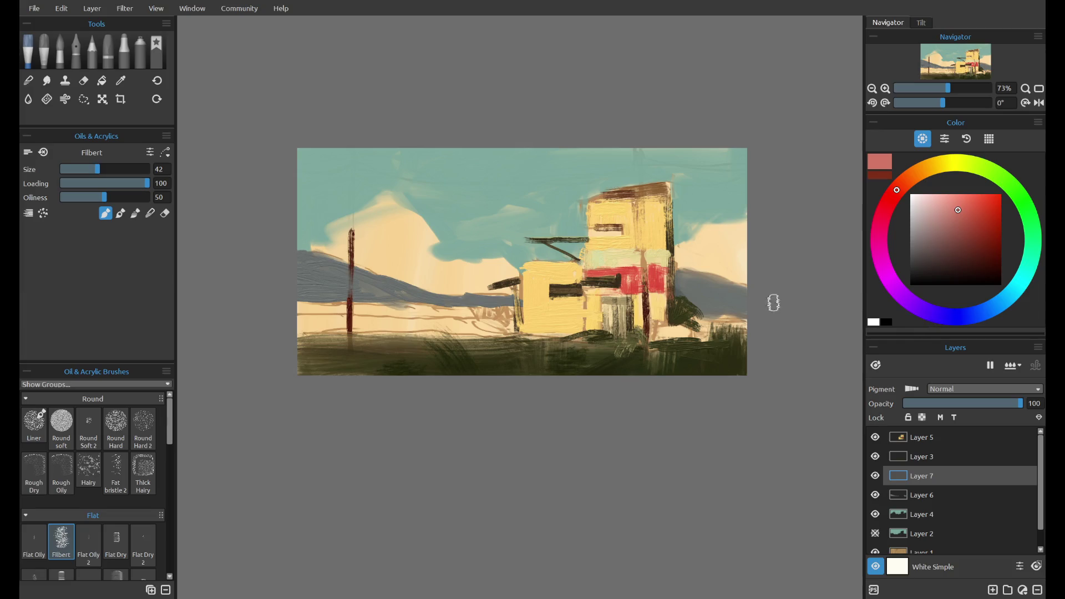
{"action": "key", "text": "bracketleft"}
{"action": "key", "text": "bracketleft"}
{"action": "left_click_drag", "start_coordinate": [300, 271], "coordinate": [316, 264]}
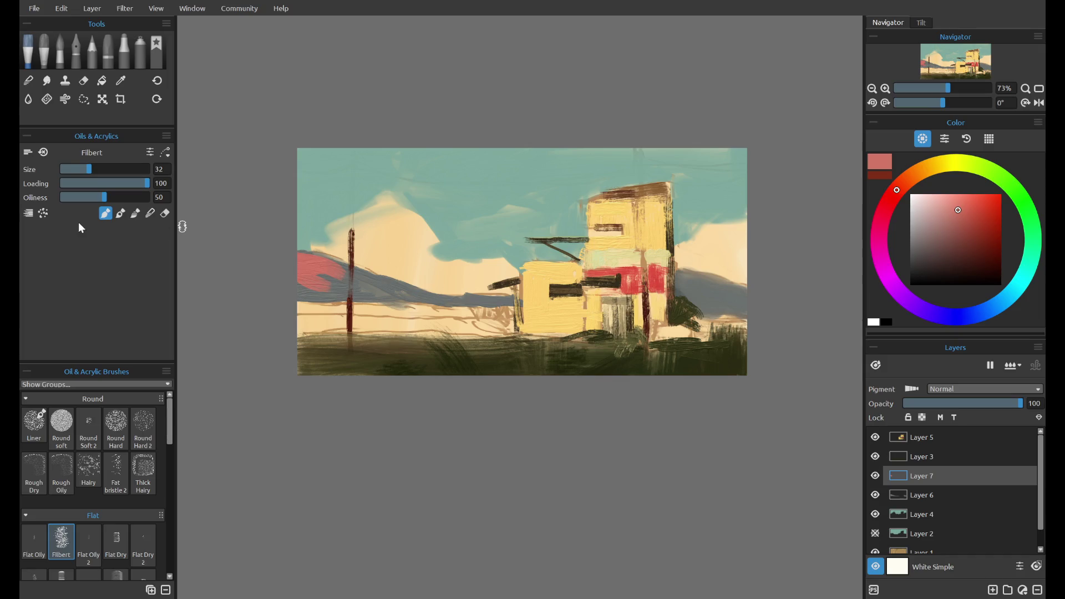
{"action": "key", "text": "ctrl+z"}
{"action": "key", "text": "bracketleft"}
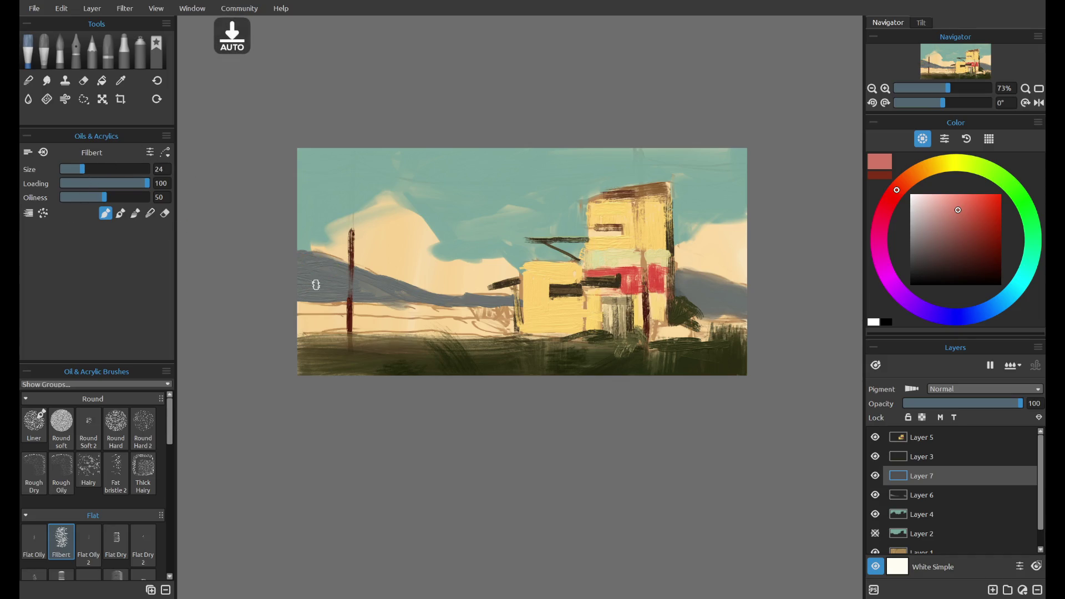
{"action": "mouse_move", "coordinate": [297, 272]}
{"action": "left_mouse_down"}
{"action": "mouse_move", "coordinate": [346, 268]}
{"action": "mouse_move", "coordinate": [358, 290]}
{"action": "left_mouse_up"}
{"action": "key", "text": "ctrl+z"}
{"action": "key", "text": "bracketleft"}
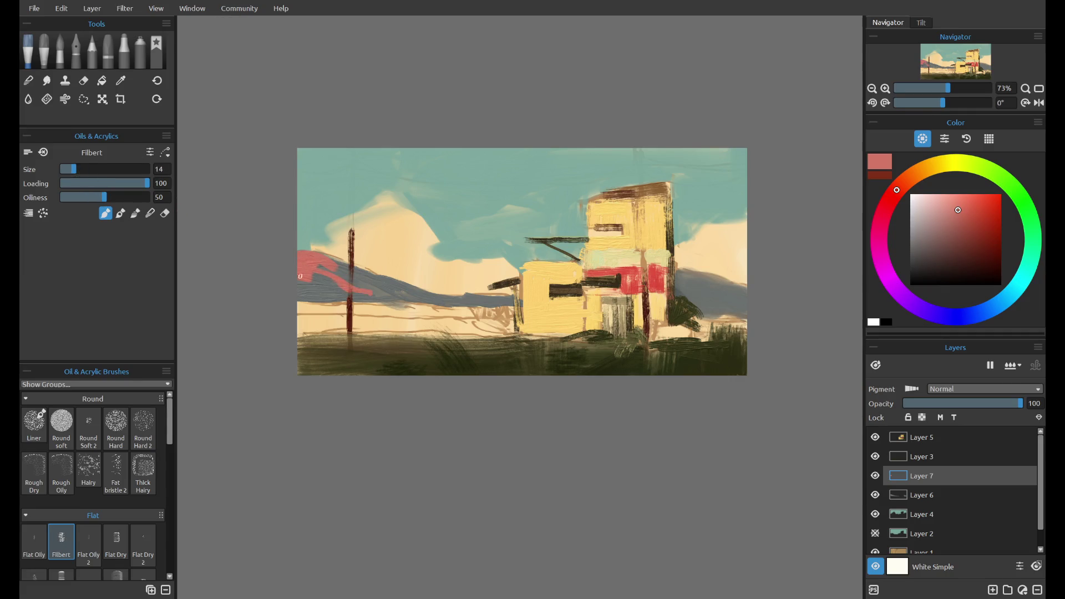
- Paint pinkish-red along the hill ridges, keeping the right-hand hills stroke, and add Layer 8
{"action": "left_click_drag", "start_coordinate": [297, 275], "coordinate": [369, 303]}
{"action": "key", "text": "ctrl+z"}
{"action": "left_click_drag", "start_coordinate": [336, 262], "coordinate": [377, 280]}
{"action": "key", "text": "ctrl+z"}
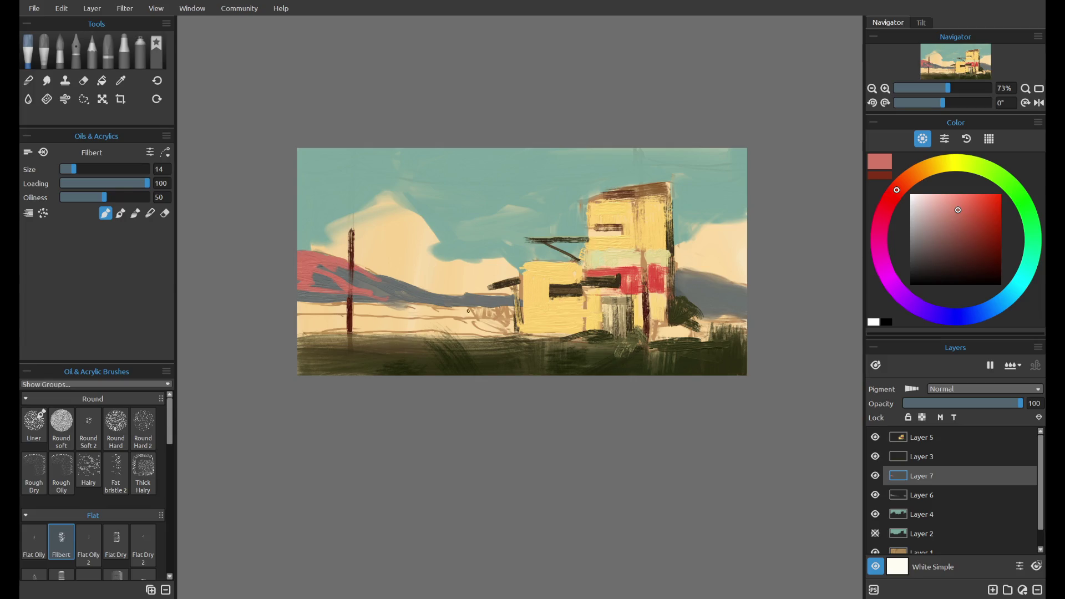
{"action": "left_click_drag", "start_coordinate": [474, 304], "coordinate": [512, 292]}
{"action": "key", "text": "ctrl+z"}
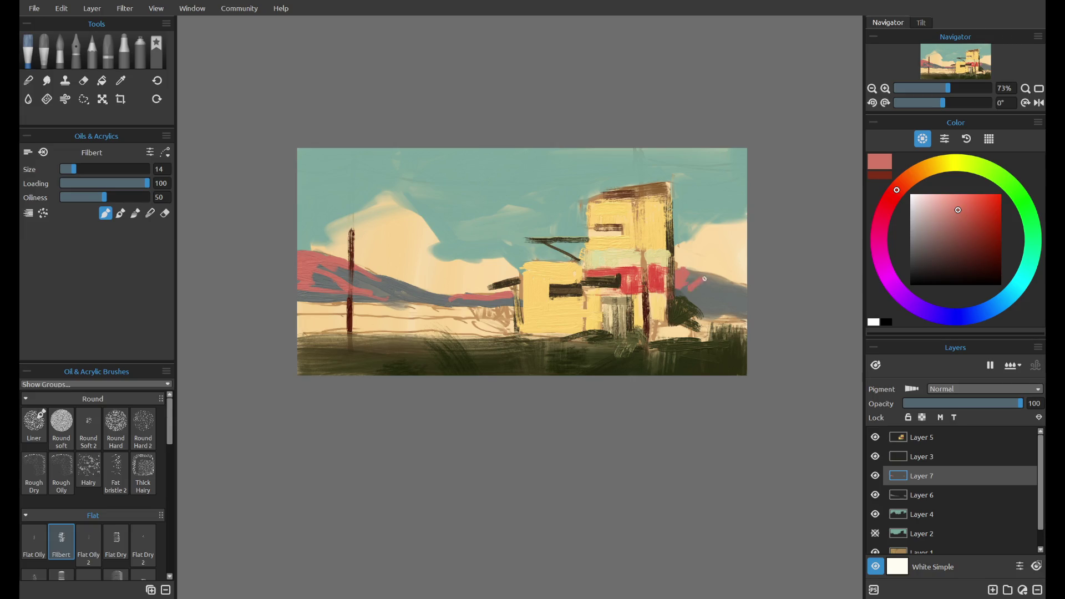
{"action": "left_click_drag", "start_coordinate": [699, 279], "coordinate": [750, 301]}
{"action": "left_click", "coordinate": [993, 590]}
- On Layer 3, sample the dark grass olive and shift it toward a dark teal
{"action": "left_click", "coordinate": [919, 457]}
{"action": "left_click", "coordinate": [581, 364], "text": "alt"}
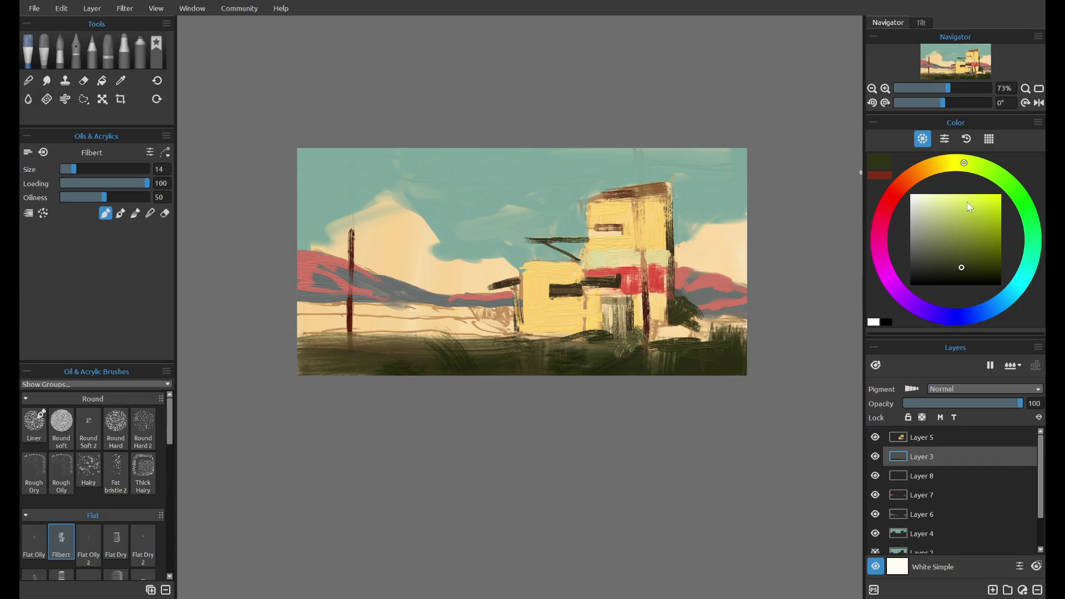
{"action": "left_click_drag", "start_coordinate": [1009, 196], "coordinate": [1022, 199]}
{"action": "left_click_drag", "start_coordinate": [932, 242], "coordinate": [930, 252]}
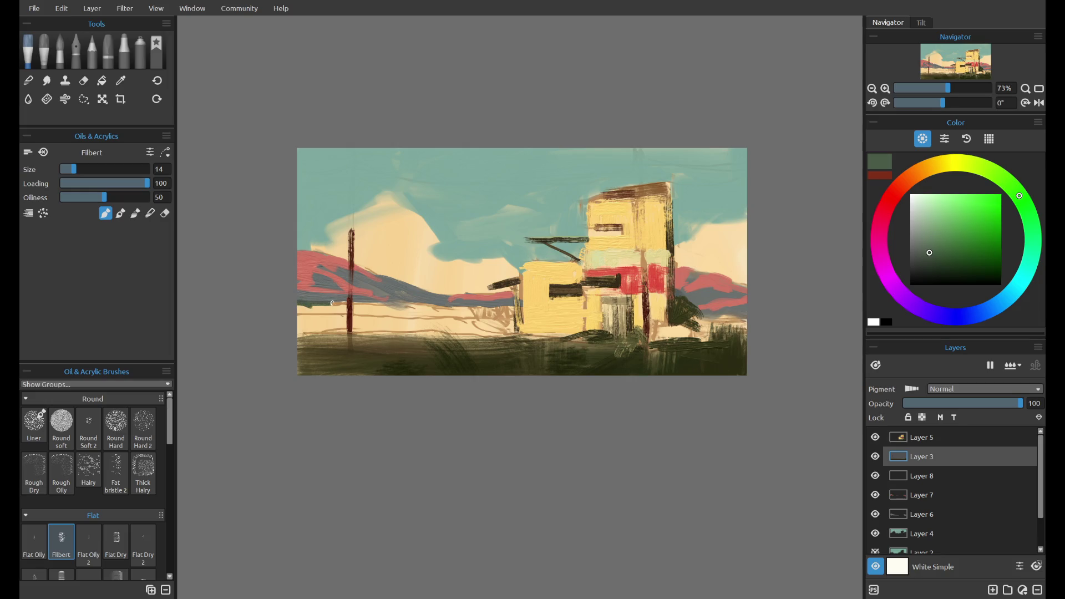
{"action": "key", "text": "ctrl+z"}
{"action": "left_click", "coordinate": [1033, 245]}
{"action": "key", "text": "ctrl+z"}
- Paint a dark teal band along the hill base from the pole rightward
{"action": "left_click_drag", "start_coordinate": [354, 303], "coordinate": [444, 309]}
{"action": "left_click_drag", "start_coordinate": [440, 308], "coordinate": [452, 304]}
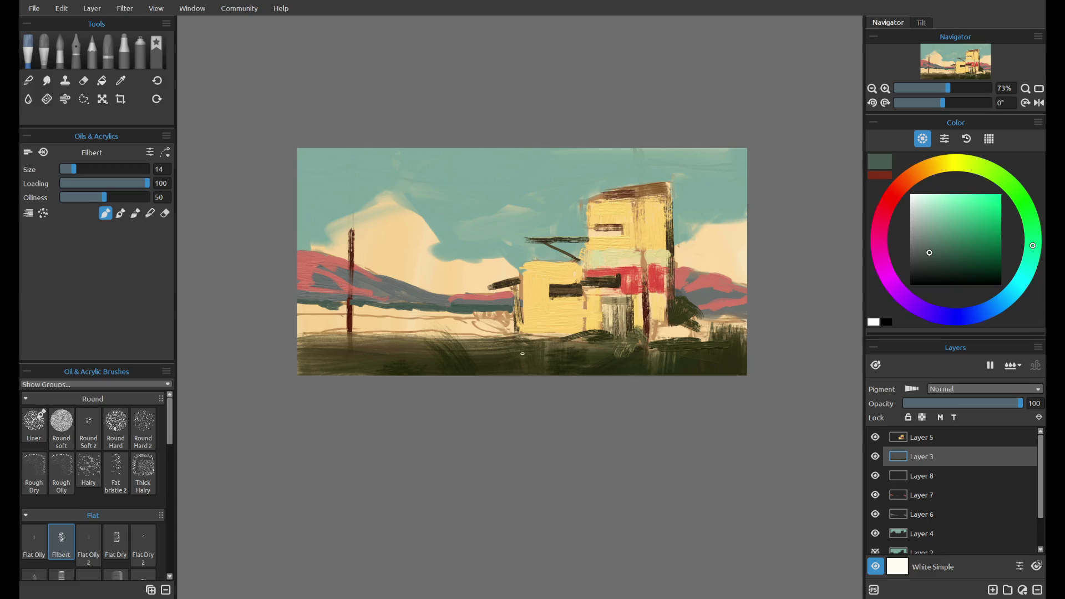
{"action": "left_click", "coordinate": [444, 355], "text": "alt"}
{"action": "left_click_drag", "start_coordinate": [460, 303], "coordinate": [487, 331]}
{"action": "key", "text": "ctrl+z"}
{"action": "key", "text": "ctrl+z"}
- With the Liner brush, add dark grass blades beside the yellow building, then select Layer 8
{"action": "left_click", "coordinate": [34, 423]}
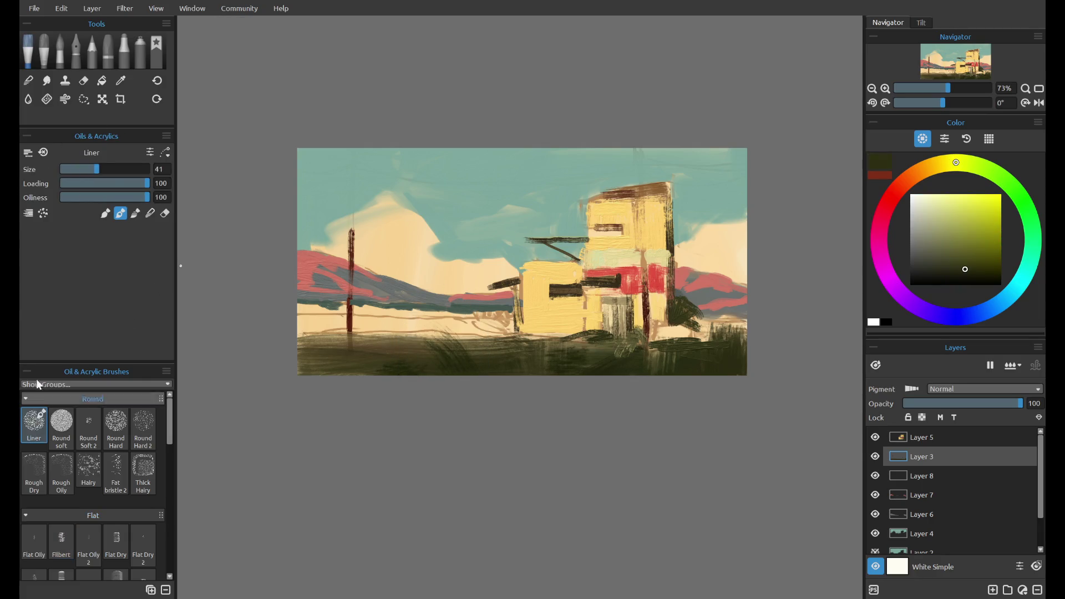
{"action": "mouse_move", "coordinate": [475, 318]}
{"action": "left_mouse_down"}
{"action": "mouse_move", "coordinate": [492, 345]}
{"action": "mouse_move", "coordinate": [490, 314]}
{"action": "mouse_move", "coordinate": [506, 303]}
{"action": "left_mouse_up"}
{"action": "key", "text": "ctrl+z"}
{"action": "left_click_drag", "start_coordinate": [510, 339], "coordinate": [514, 306]}
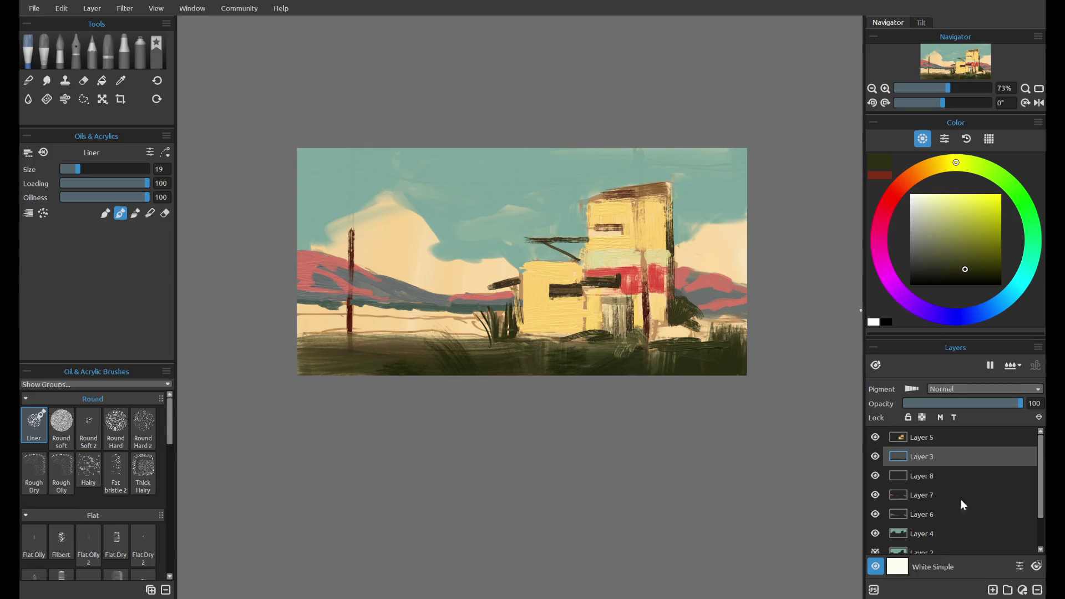
{"action": "left_click", "coordinate": [982, 474]}
- Add Layer 9 and try a saturated yellow at size 49 on field and sky, undoing it
{"action": "left_click", "coordinate": [993, 590]}
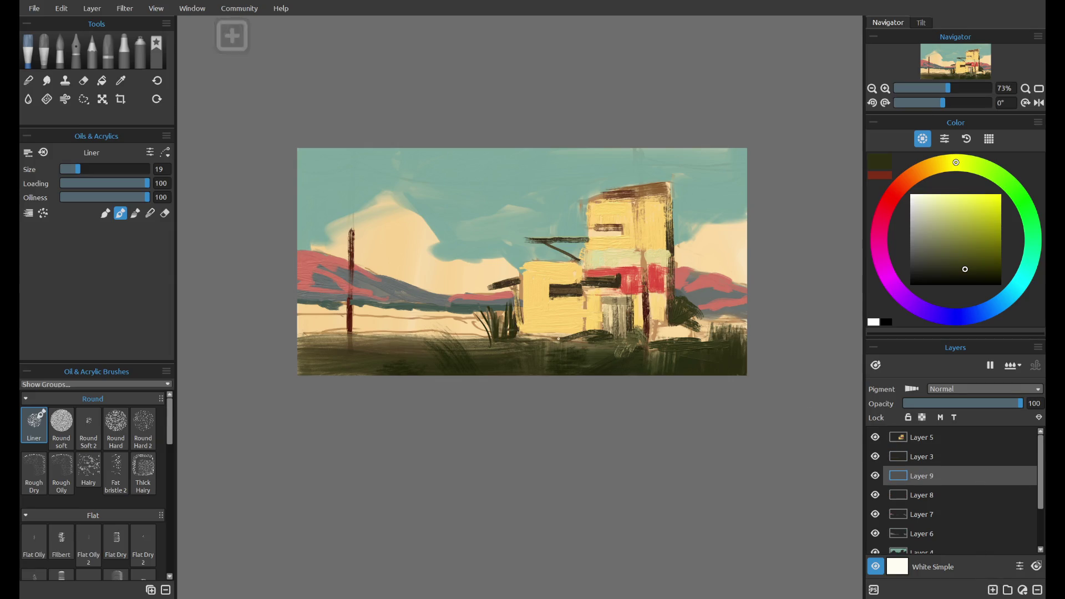
{"action": "mouse_move", "coordinate": [951, 233]}
{"action": "left_mouse_down"}
{"action": "mouse_move", "coordinate": [957, 194]}
{"action": "mouse_move", "coordinate": [936, 175]}
{"action": "left_mouse_up"}
{"action": "left_click_drag", "start_coordinate": [961, 208], "coordinate": [984, 194]}
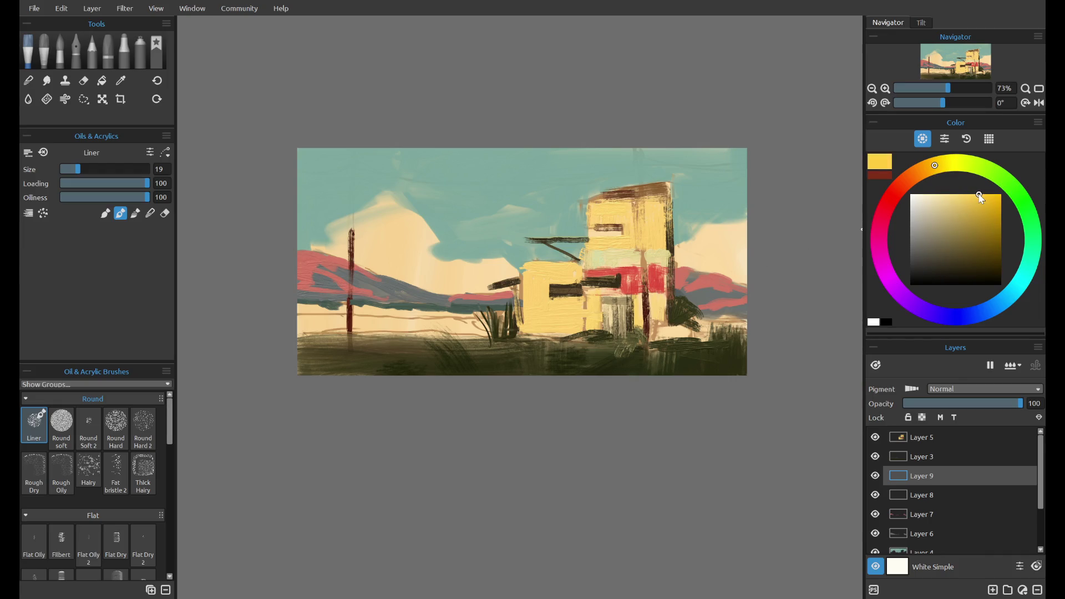
{"action": "left_click_drag", "start_coordinate": [78, 169], "coordinate": [103, 169]}
{"action": "left_click_drag", "start_coordinate": [299, 321], "coordinate": [488, 322]}
{"action": "key", "text": "ctrl+z"}
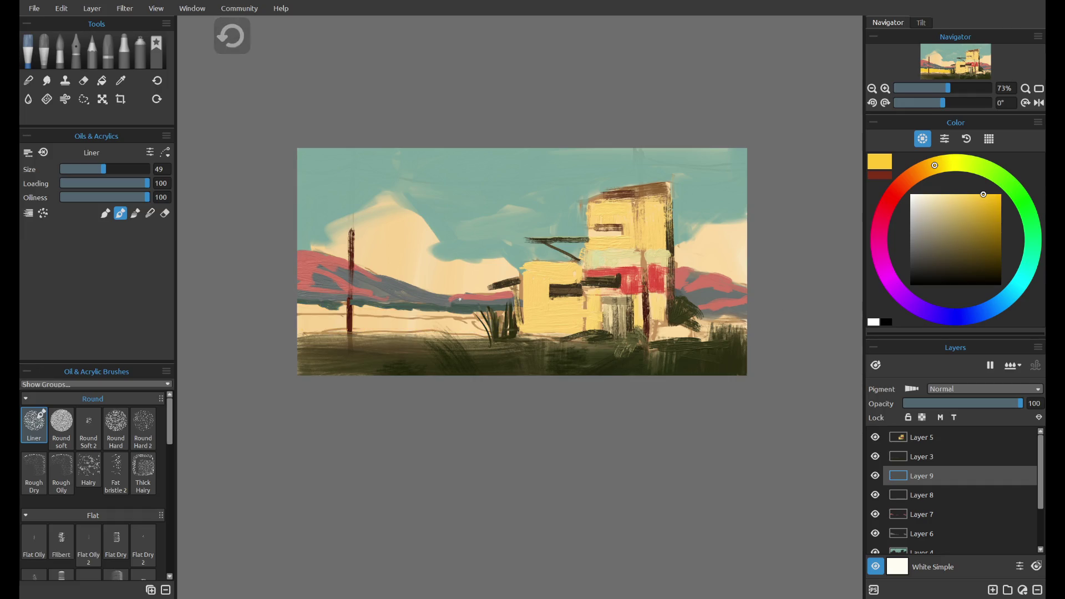
{"action": "left_click_drag", "start_coordinate": [355, 211], "coordinate": [408, 266]}
{"action": "key", "text": "ctrl+z"}
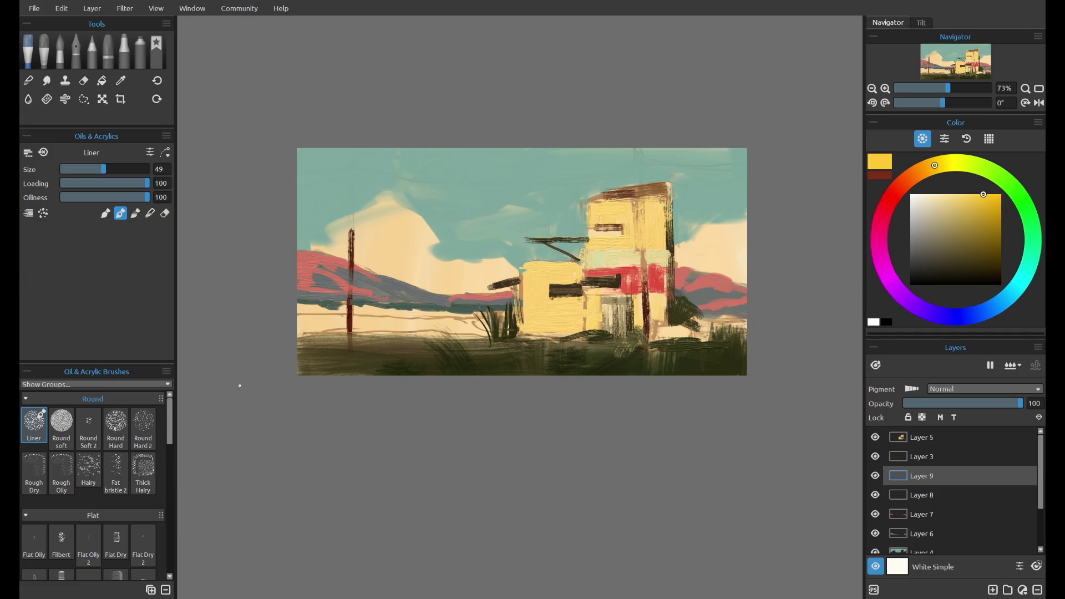
- Paint an orange band across the lower-left plain, then discard it
{"action": "left_click_drag", "start_coordinate": [935, 166], "coordinate": [908, 179]}
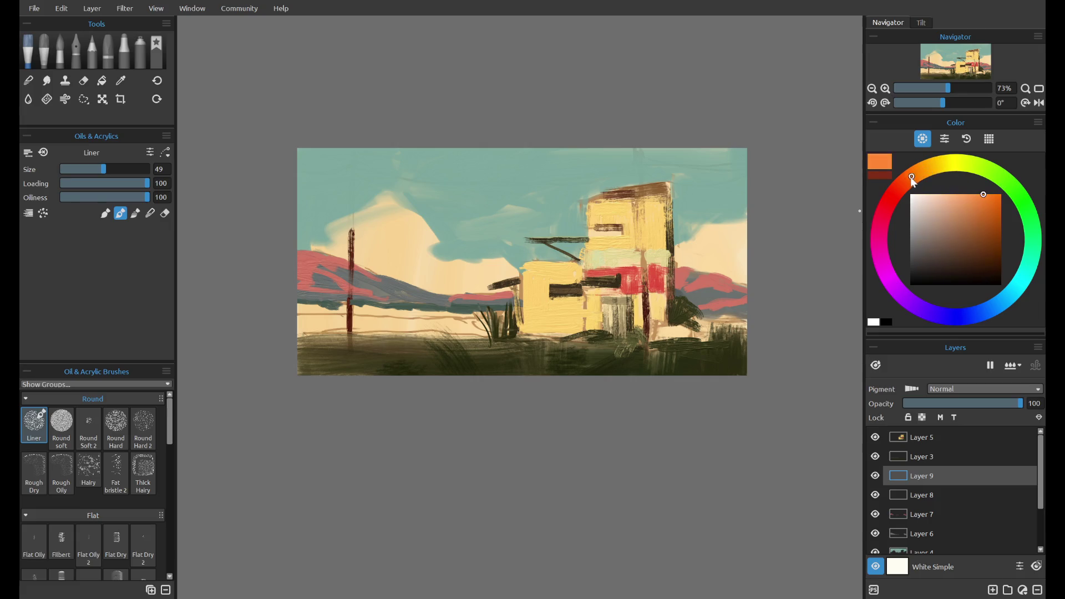
{"action": "left_click_drag", "start_coordinate": [953, 211], "coordinate": [974, 197]}
{"action": "left_click_drag", "start_coordinate": [302, 321], "coordinate": [432, 320]}
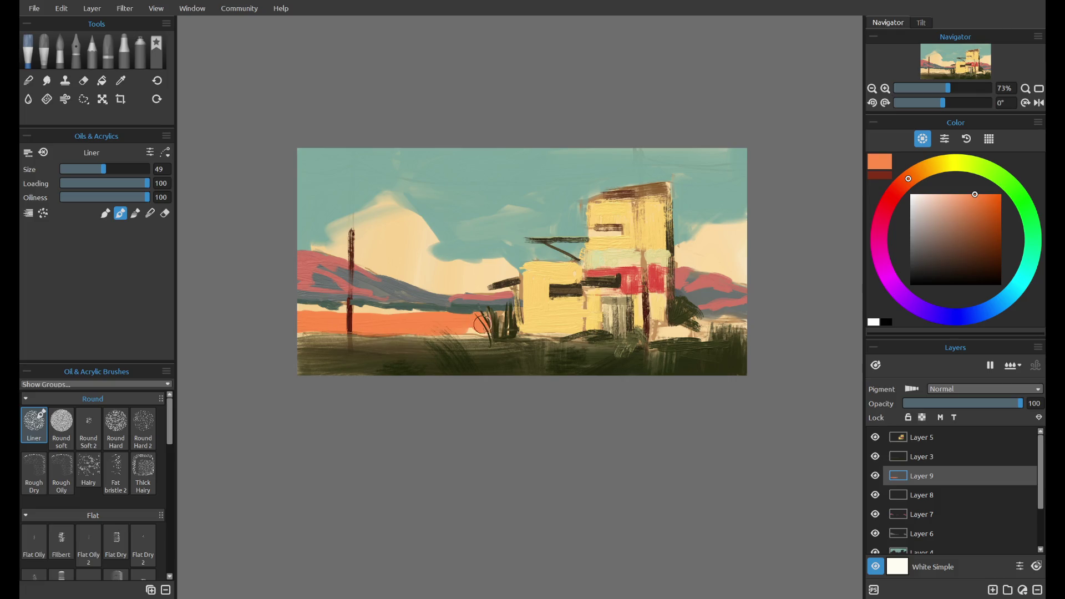
{"action": "left_click_drag", "start_coordinate": [432, 320], "coordinate": [303, 319]}
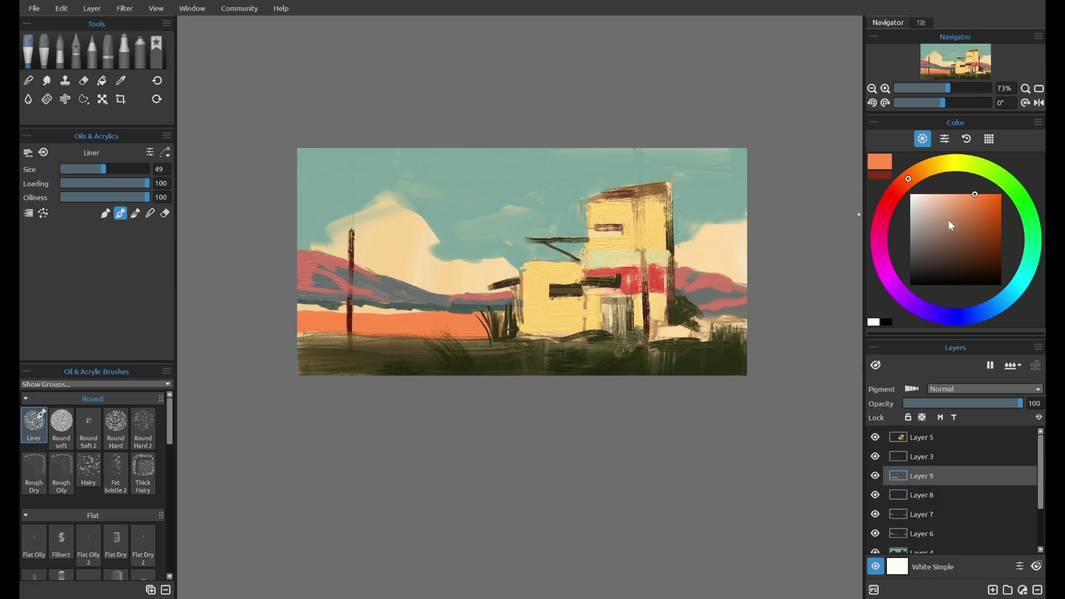
{"action": "key", "text": "ctrl+z"}
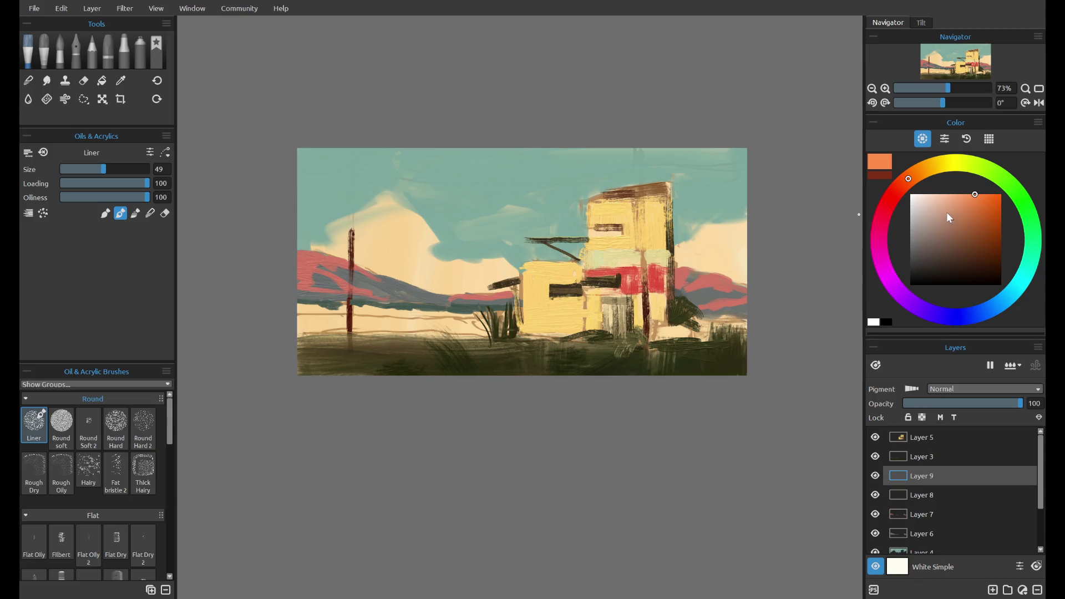
- Sample the sky teal and a painting pink to try bands across the lower-left foreground
{"action": "left_click", "coordinate": [470, 186], "text": "alt"}
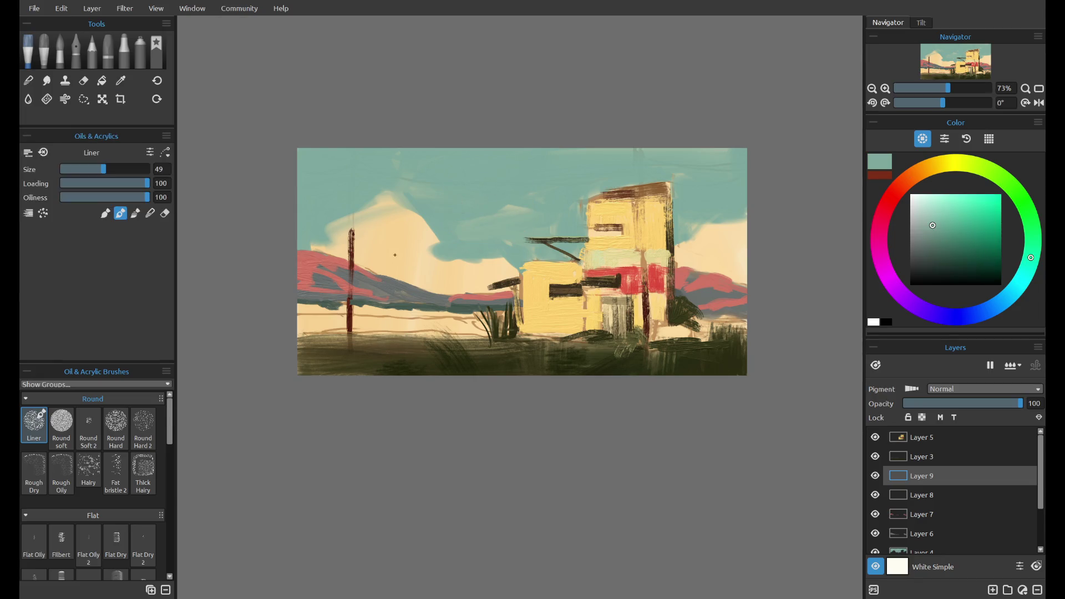
{"action": "mouse_move", "coordinate": [377, 311]}
{"action": "left_mouse_down"}
{"action": "mouse_move", "coordinate": [302, 322]}
{"action": "mouse_move", "coordinate": [475, 329]}
{"action": "left_mouse_up"}
{"action": "key", "text": "ctrl+z"}
{"action": "key", "text": "ctrl+z"}
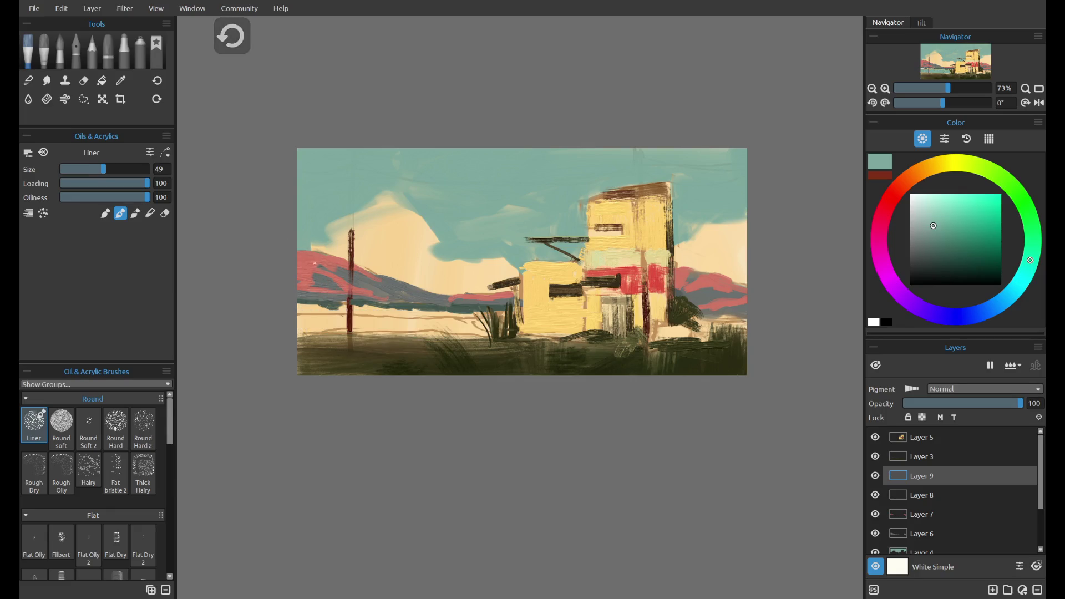
{"action": "left_click", "coordinate": [310, 264], "text": "alt"}
{"action": "left_click_drag", "start_coordinate": [299, 328], "coordinate": [370, 332]}
{"action": "key", "text": "ctrl+z"}
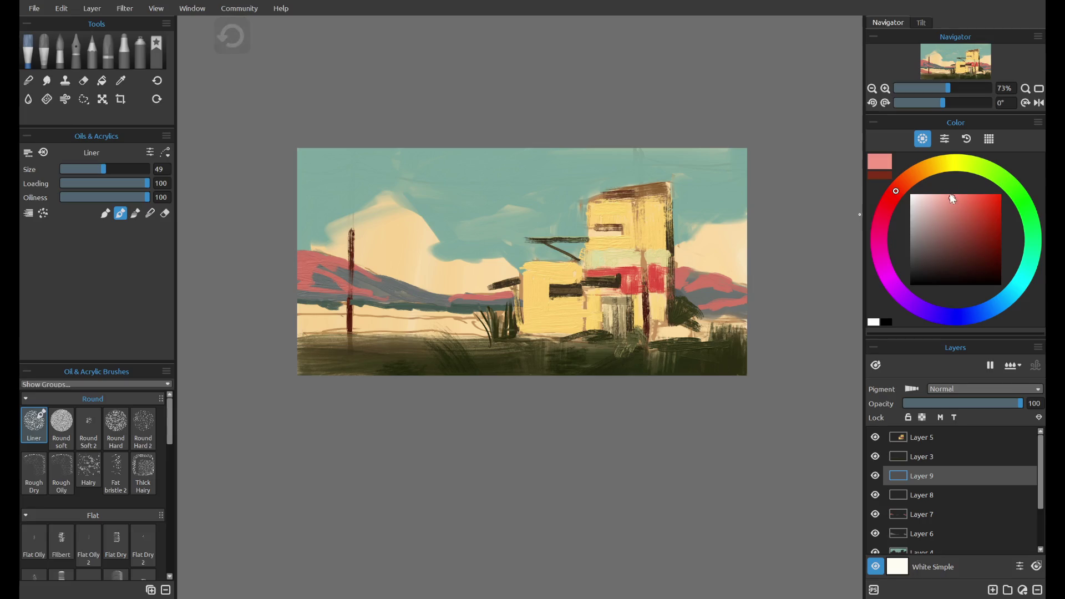
- Paint a broad bright pink band below the left hills, then test a pale ochre colour
{"action": "left_click", "coordinate": [965, 194]}
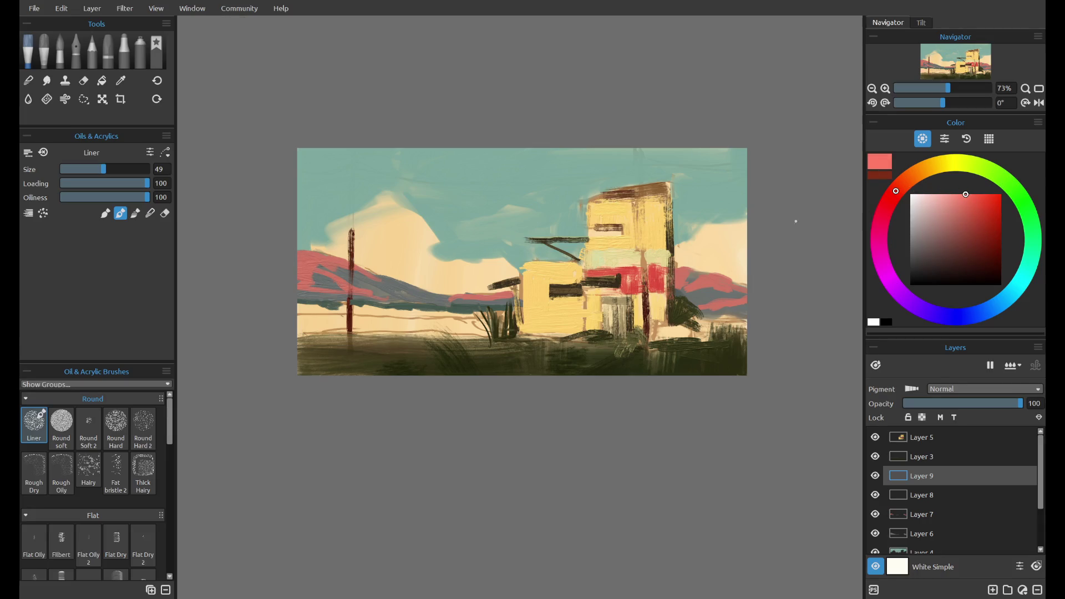
{"action": "mouse_move", "coordinate": [286, 321]}
{"action": "left_mouse_down"}
{"action": "mouse_move", "coordinate": [415, 320]}
{"action": "mouse_move", "coordinate": [356, 310]}
{"action": "left_mouse_up"}
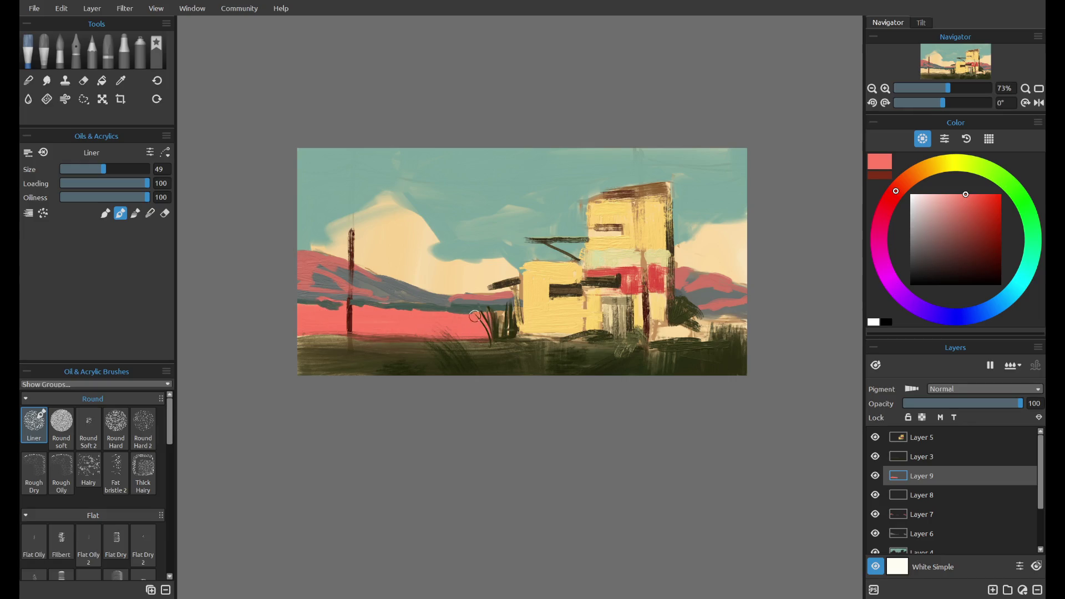
{"action": "left_click", "coordinate": [382, 281], "text": "alt"}
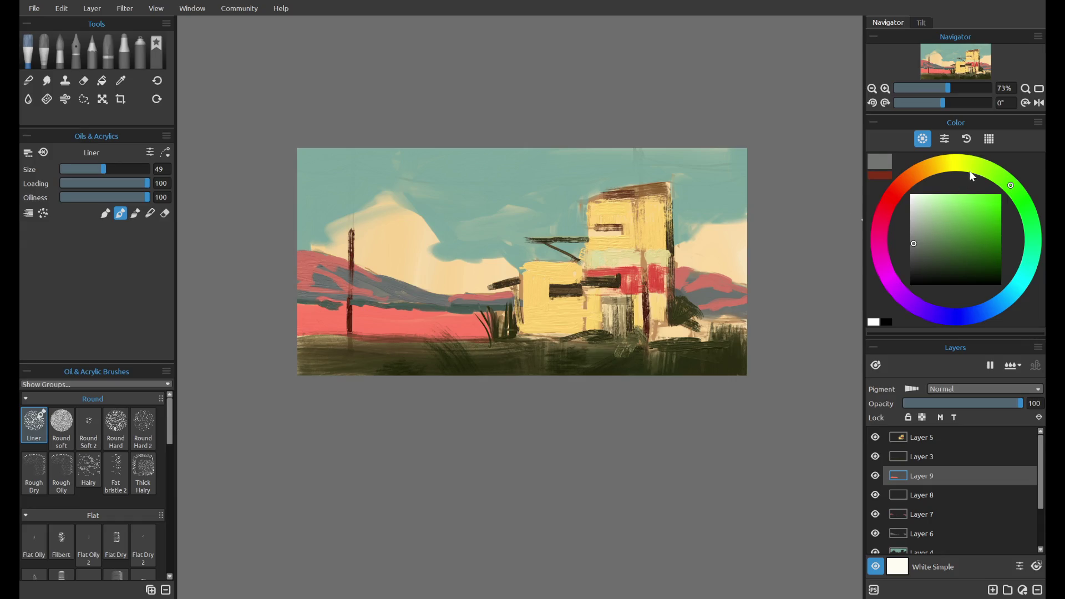
{"action": "left_click_drag", "start_coordinate": [937, 227], "coordinate": [936, 228]}
{"action": "left_click", "coordinate": [957, 164]}
{"action": "left_click_drag", "start_coordinate": [956, 164], "coordinate": [938, 165]}
- Sample a dusty pink and brush darker muted strokes across the pink field
{"action": "key", "text": "ctrl+z"}
{"action": "left_click", "coordinate": [406, 300], "text": "alt"}
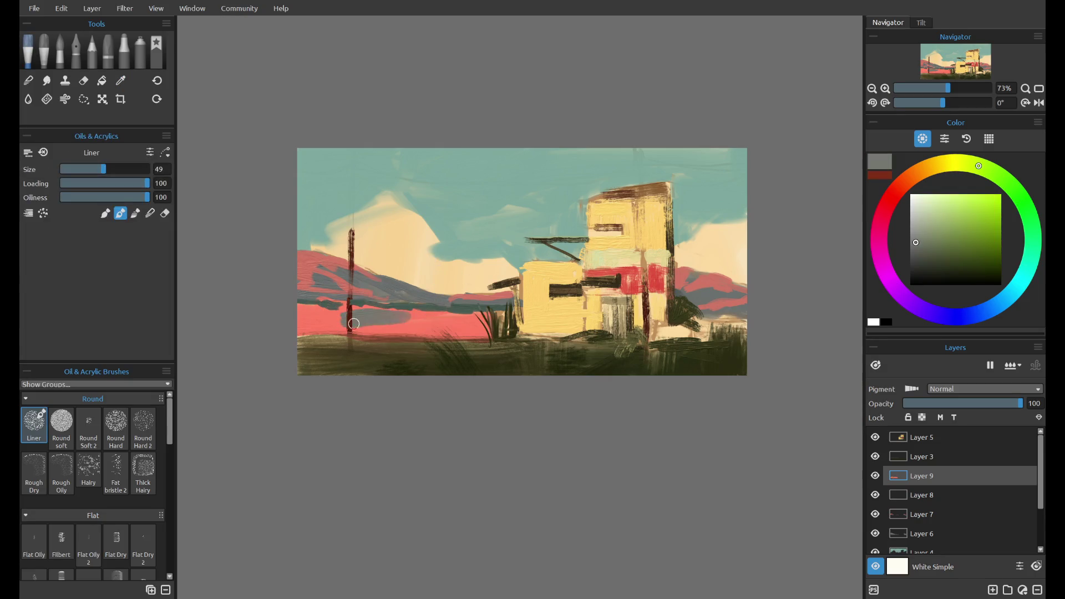
{"action": "left_click", "coordinate": [400, 304], "text": "alt"}
{"action": "key", "text": "ctrl+z"}
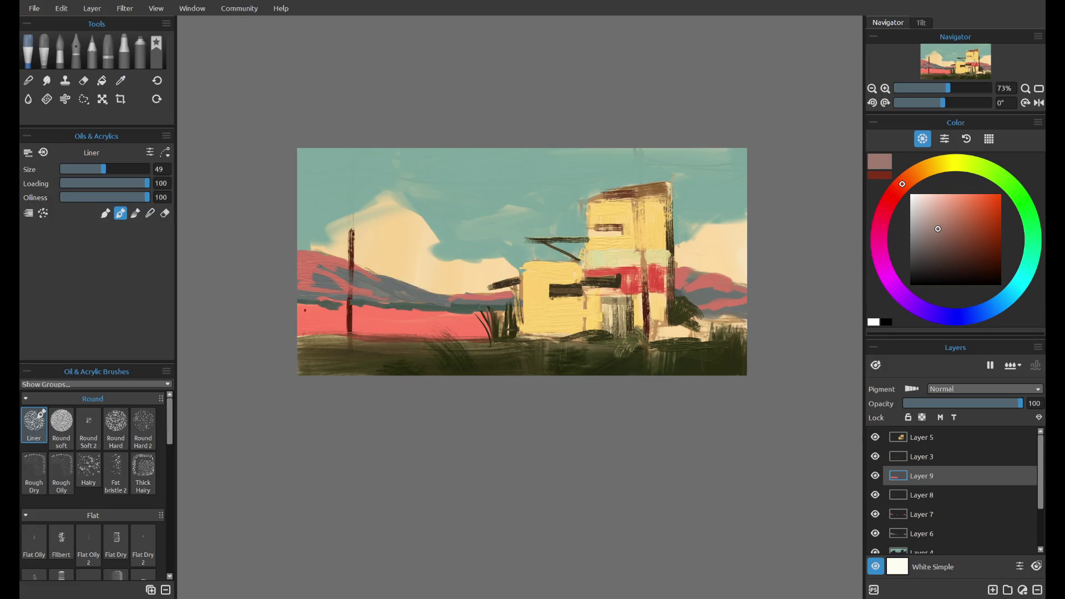
{"action": "left_click_drag", "start_coordinate": [299, 316], "coordinate": [360, 318]}
{"action": "key", "text": "ctrl+z"}
{"action": "key", "text": "ctrl+z"}
{"action": "mouse_move", "coordinate": [408, 317]}
{"action": "left_mouse_down"}
{"action": "mouse_move", "coordinate": [384, 321]}
{"action": "mouse_move", "coordinate": [425, 319]}
{"action": "left_mouse_up"}
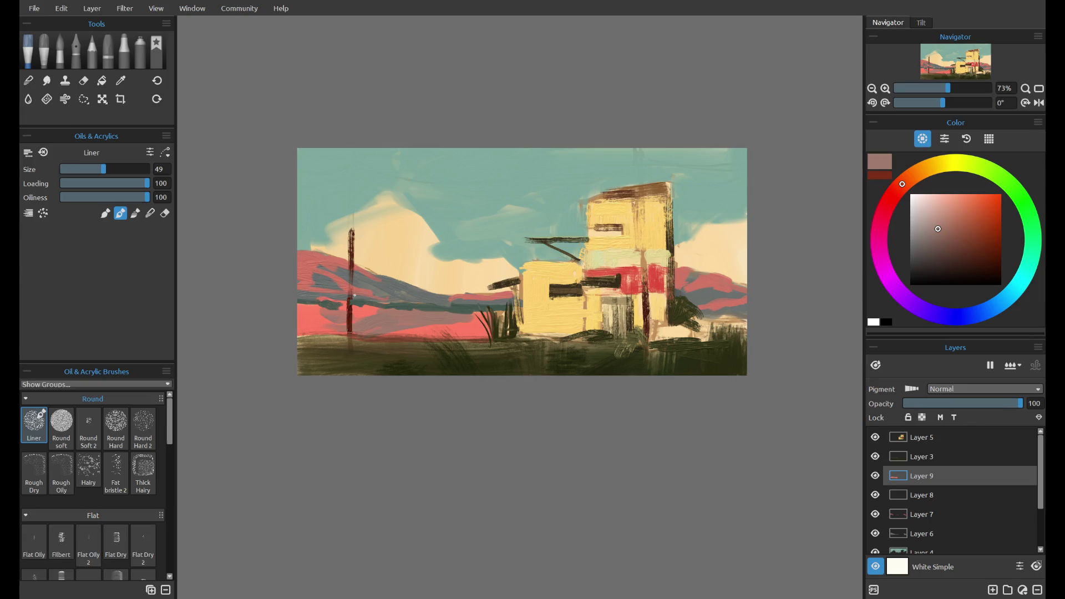
- Sample the cloud cream, saturate it, and blend a pale yellow band beneath the pink hills
{"action": "left_click", "coordinate": [391, 242], "text": "alt"}
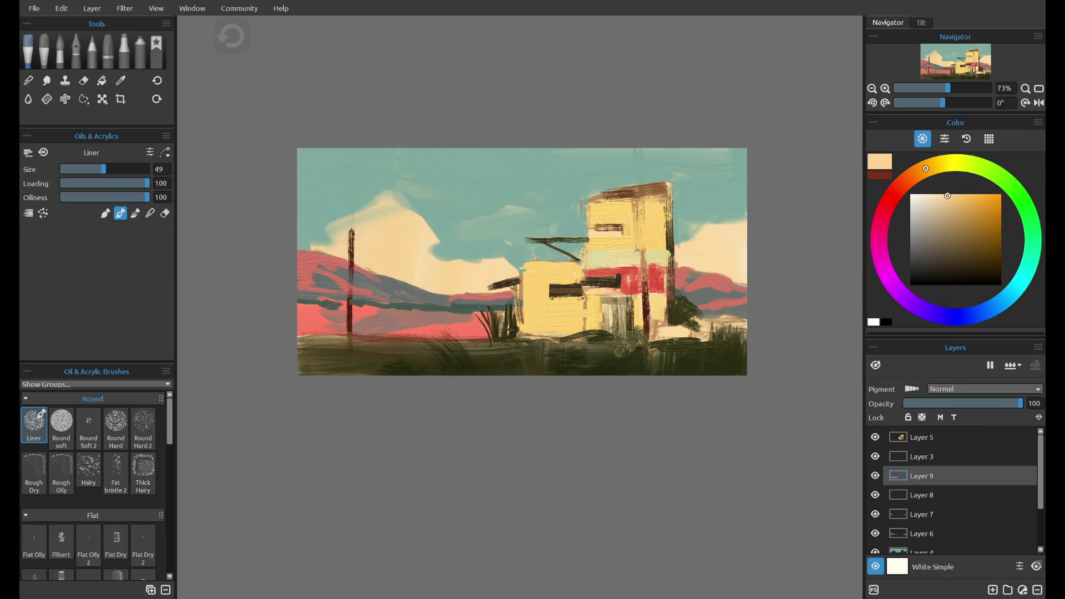
{"action": "left_click_drag", "start_coordinate": [938, 173], "coordinate": [954, 182]}
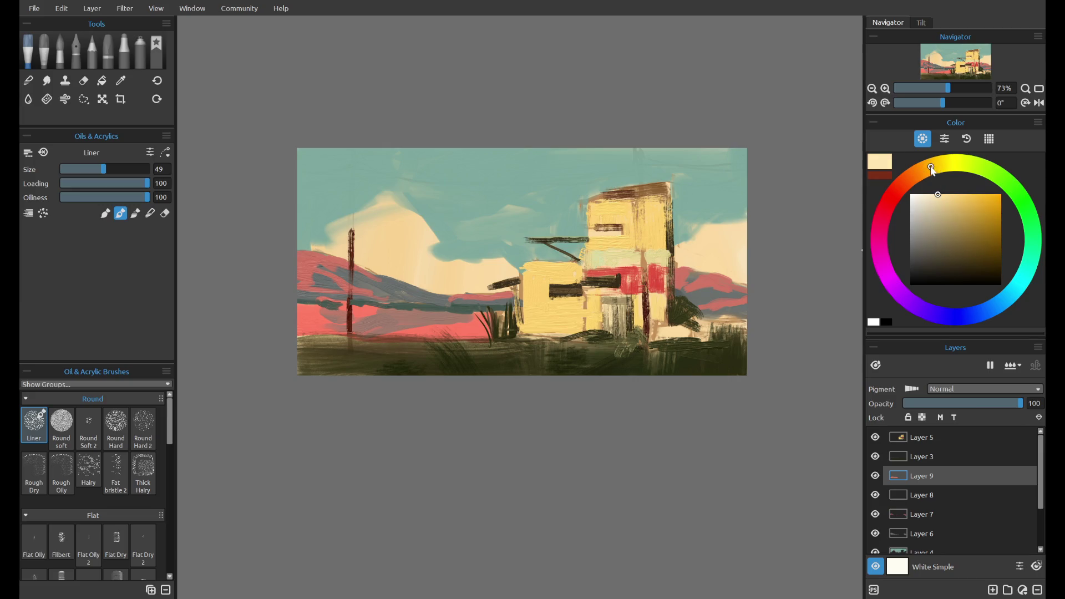
{"action": "left_click_drag", "start_coordinate": [391, 332], "coordinate": [457, 332]}
{"action": "key", "text": "ctrl+z"}
{"action": "left_click_drag", "start_coordinate": [391, 332], "coordinate": [478, 332]}
{"action": "key", "text": "ctrl+z"}
{"action": "left_click_drag", "start_coordinate": [393, 335], "coordinate": [444, 332]}
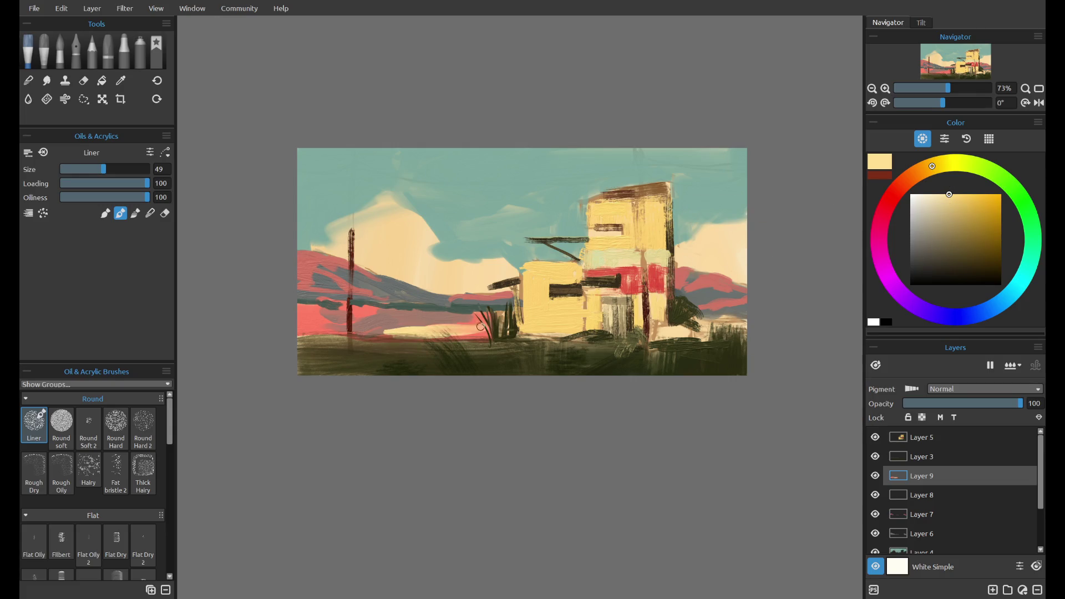
{"action": "left_click_drag", "start_coordinate": [482, 331], "coordinate": [377, 333]}
{"action": "left_click_drag", "start_coordinate": [298, 328], "coordinate": [311, 335]}
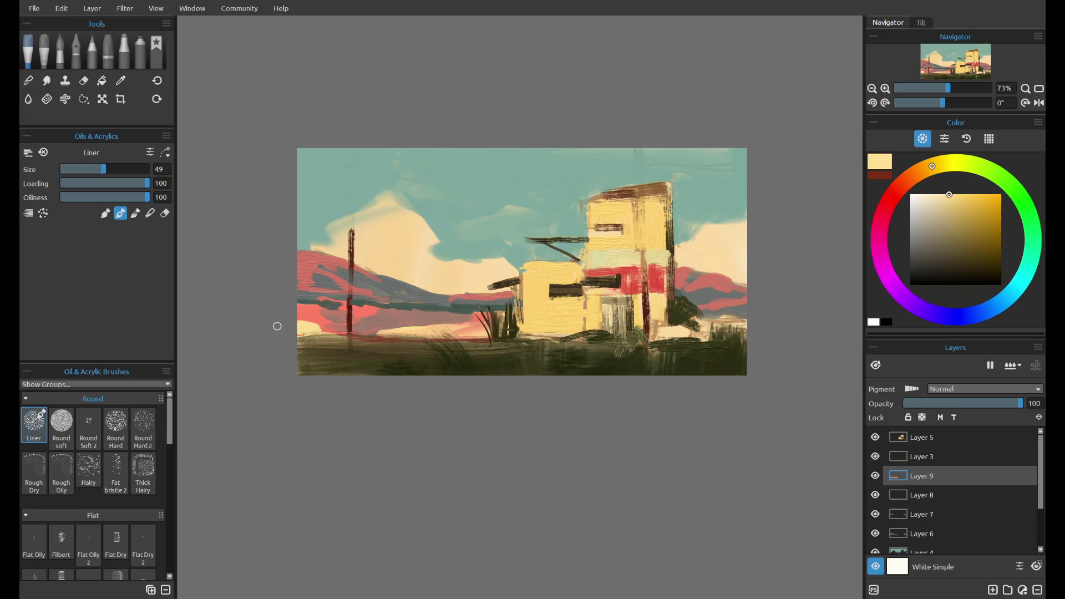
{"action": "left_click_drag", "start_coordinate": [418, 335], "coordinate": [383, 336]}
{"action": "left_click_drag", "start_coordinate": [478, 331], "coordinate": [476, 317]}
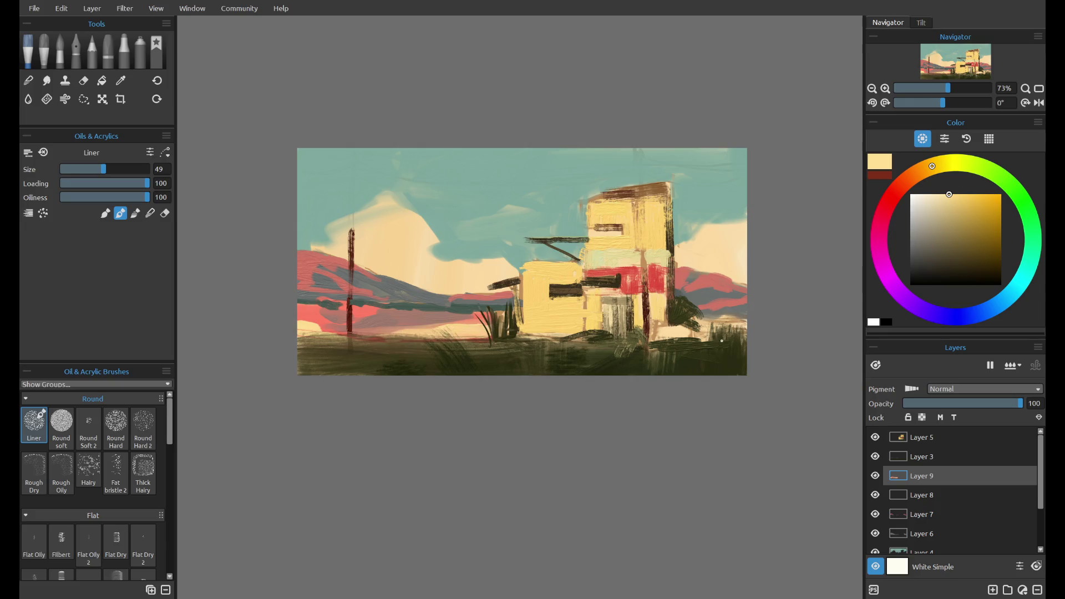
- Cover the pale strip right of the palm with muted pink, add Layer 10, load a darker salmon
{"action": "left_click", "coordinate": [428, 309], "text": "alt"}
{"action": "left_click_drag", "start_coordinate": [705, 322], "coordinate": [663, 321]}
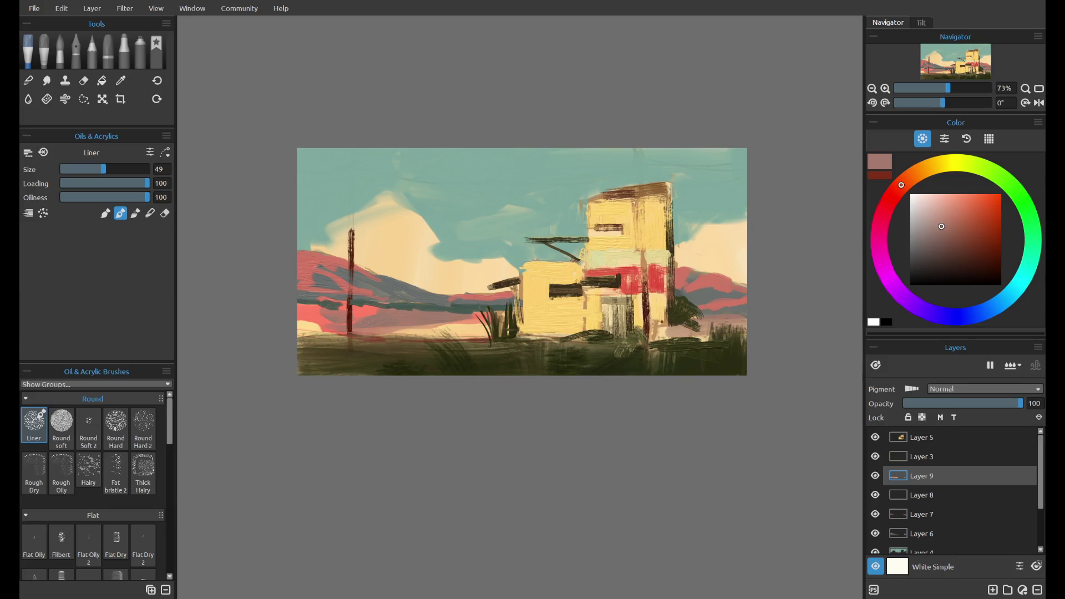
{"action": "left_click", "coordinate": [661, 308], "text": "alt"}
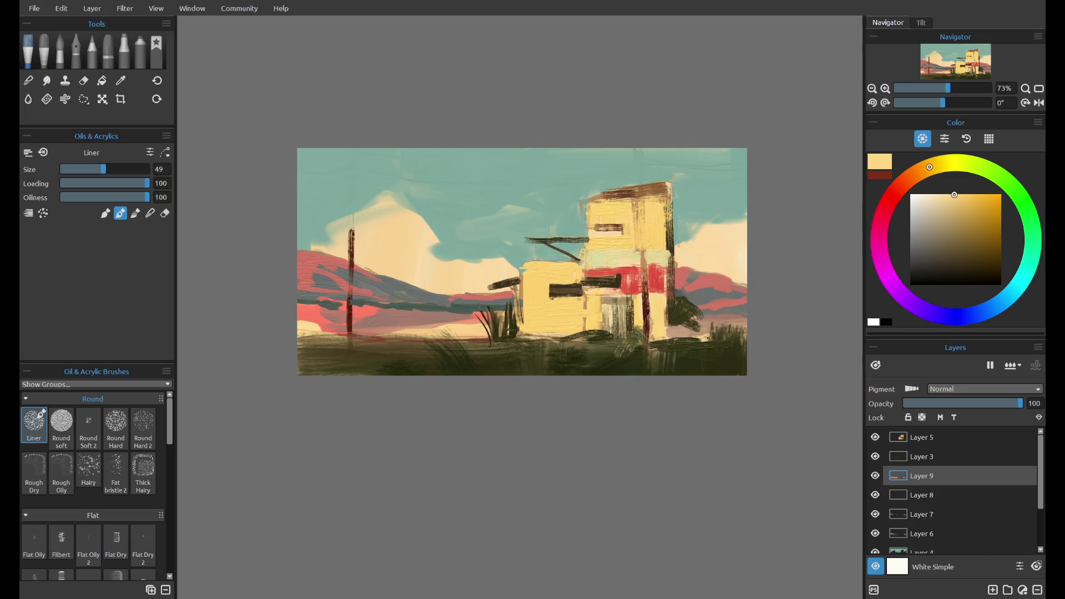
{"action": "left_click", "coordinate": [993, 589]}
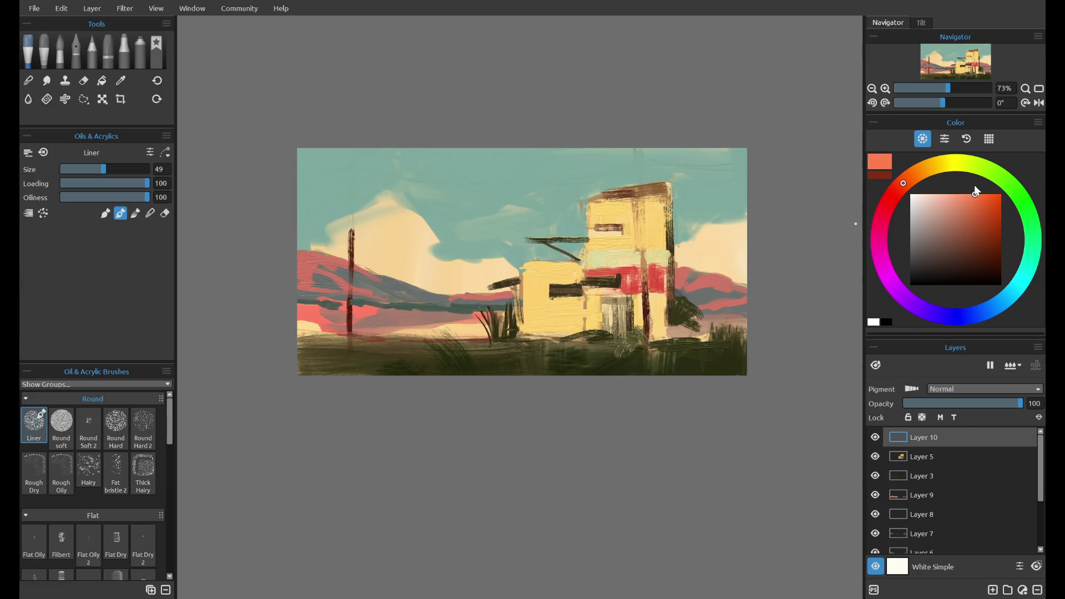
{"action": "left_click", "coordinate": [976, 200]}
- Switch to the Flat Dry brush and paint a vertical pole stroke down through the building
{"action": "left_click_drag", "start_coordinate": [636, 176], "coordinate": [638, 246]}
{"action": "key", "text": "ctrl+z"}
{"action": "left_click", "coordinate": [61, 424]}
{"action": "left_click", "coordinate": [116, 539]}
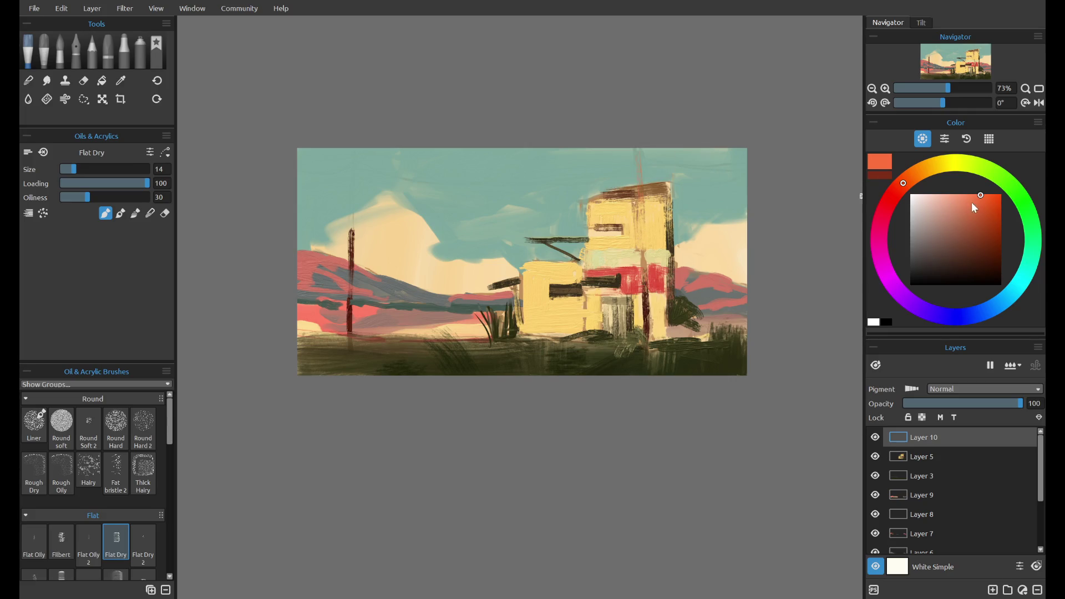
{"action": "left_click_drag", "start_coordinate": [639, 150], "coordinate": [644, 277]}
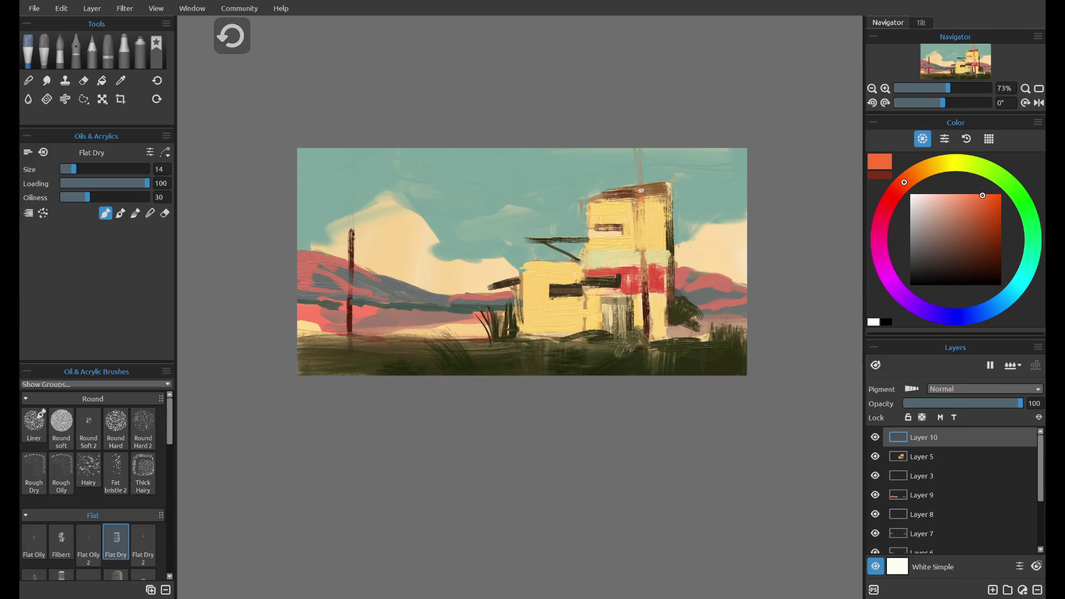
{"action": "key", "text": "ctrl+z"}
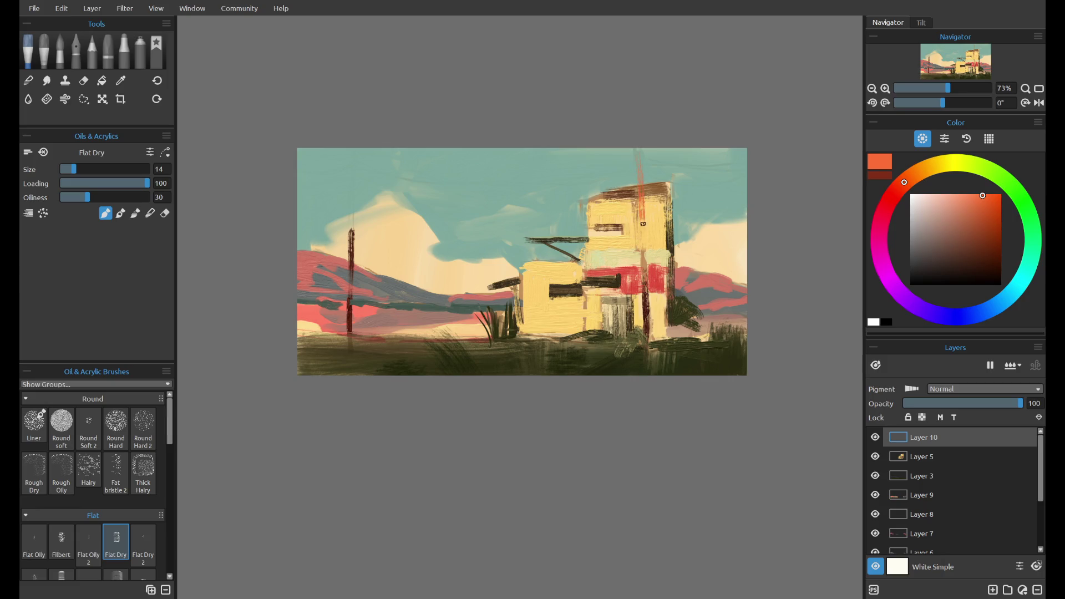
{"action": "key", "text": "ctrl+y"}
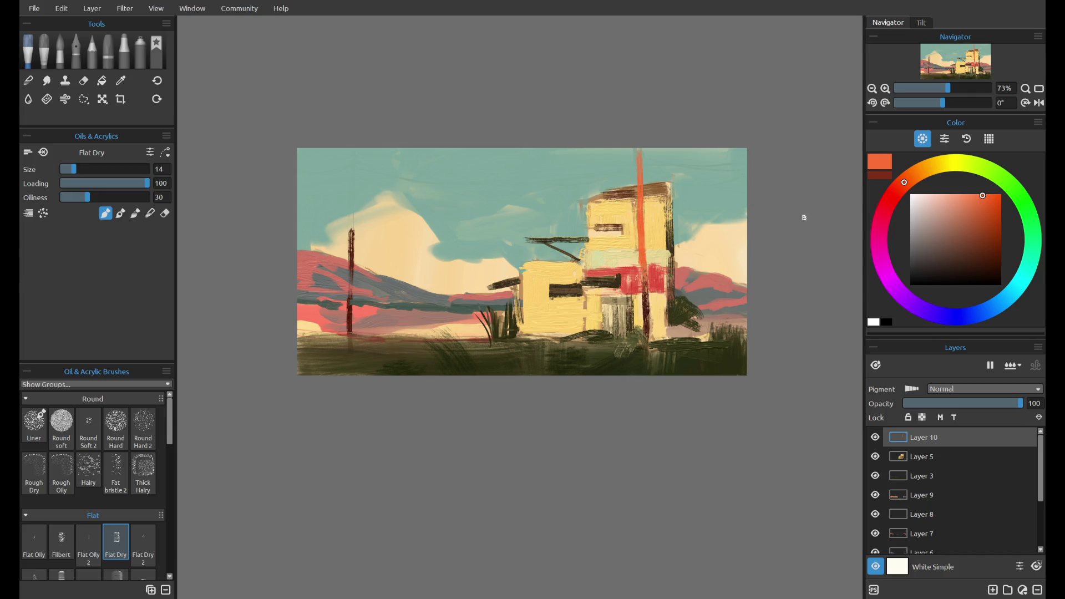
- Try orange strokes on the left pole and a salmon stroke on the upper building, undoing them
{"action": "left_click", "coordinate": [909, 179]}
{"action": "left_click_drag", "start_coordinate": [351, 165], "coordinate": [352, 255]}
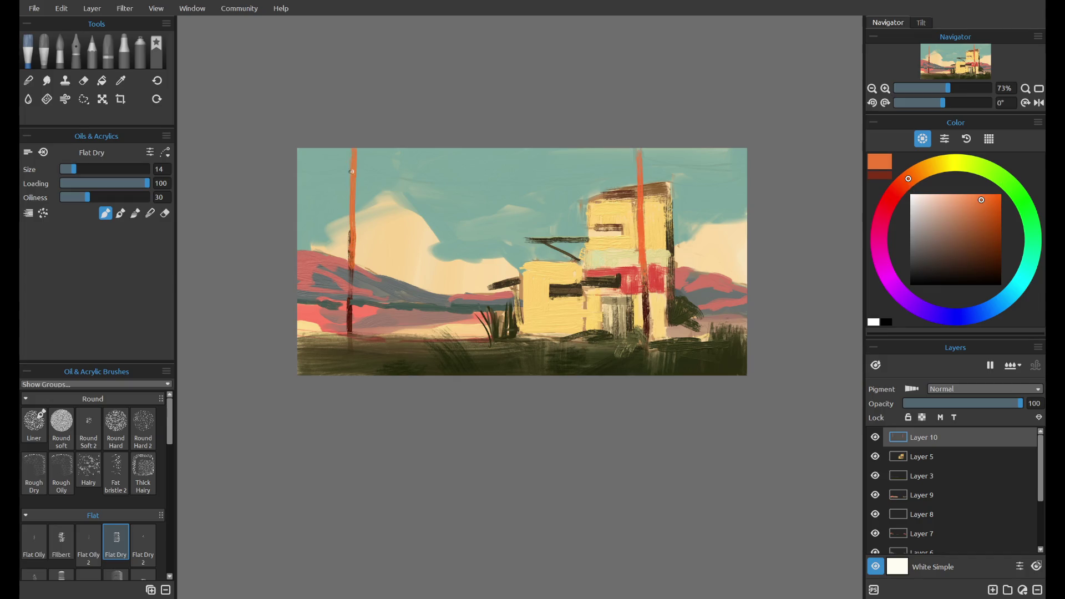
{"action": "left_click_drag", "start_coordinate": [353, 153], "coordinate": [351, 259]}
{"action": "key", "text": "ctrl+z"}
{"action": "left_click", "coordinate": [980, 196]}
{"action": "key", "text": "ctrl+z"}
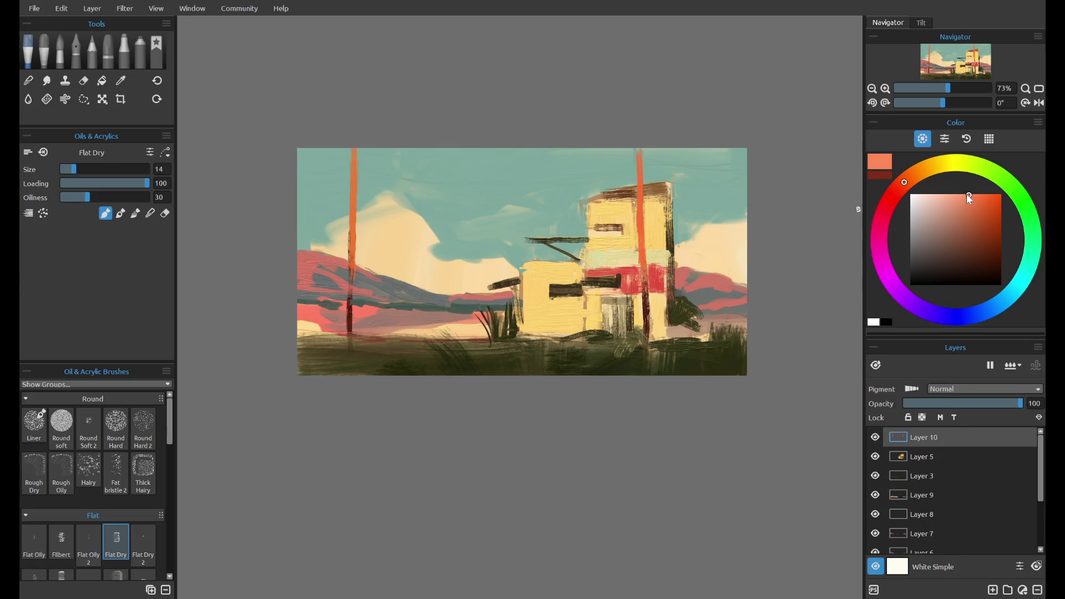
{"action": "left_click_drag", "start_coordinate": [599, 237], "coordinate": [641, 247]}
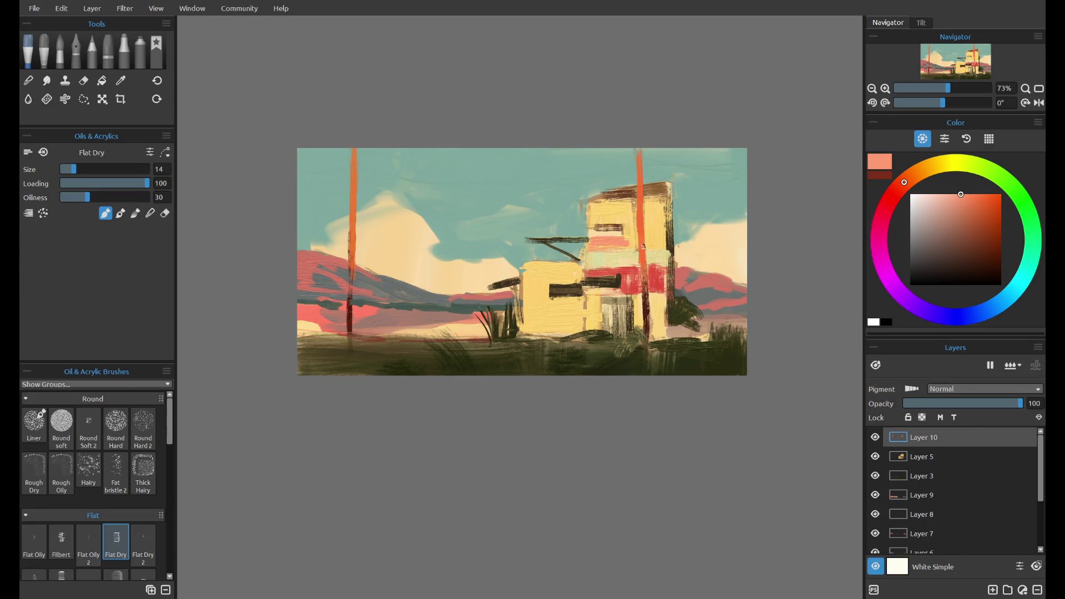
{"action": "key", "text": "ctrl+z"}
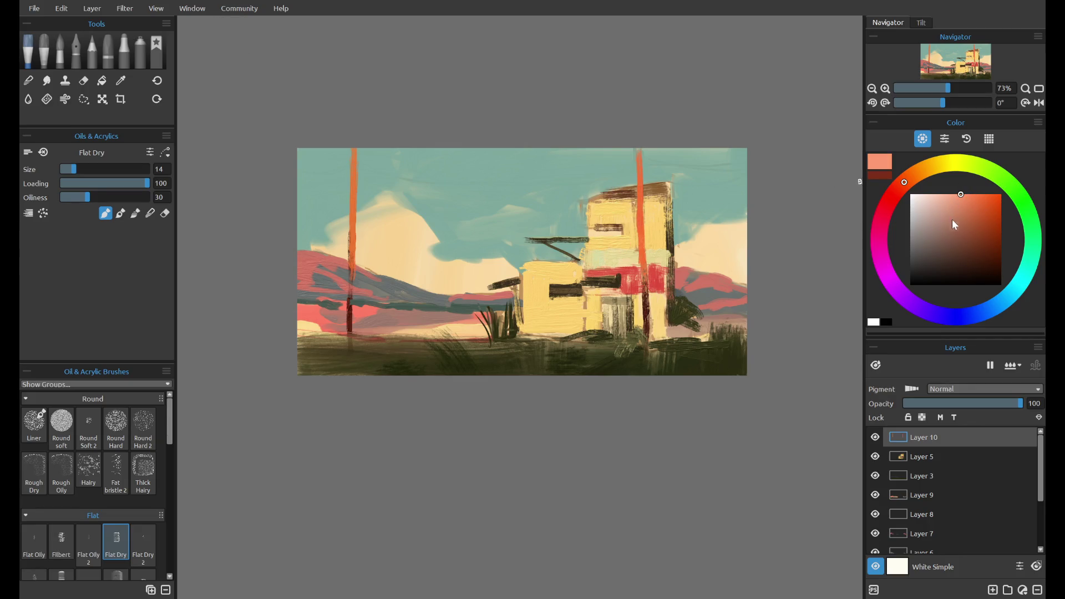
- Brush red over the building's red band, mirroring the canvas briefly and restoring its orientation
{"action": "left_click", "coordinate": [896, 191]}
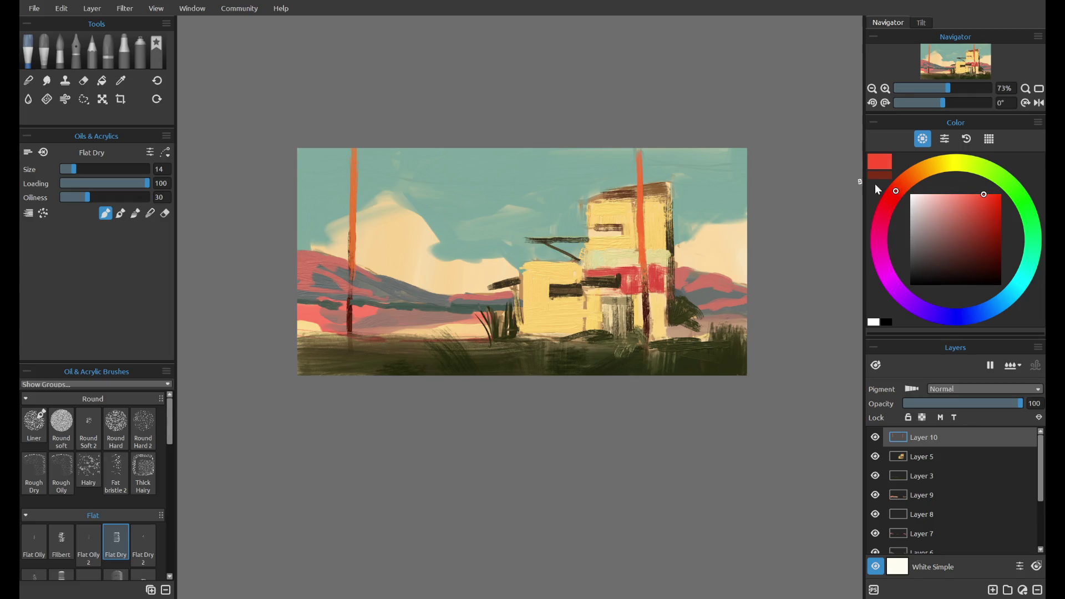
{"action": "left_click_drag", "start_coordinate": [630, 274], "coordinate": [633, 269]}
{"action": "left_click", "coordinate": [1039, 103]}
{"action": "left_click_drag", "start_coordinate": [394, 272], "coordinate": [385, 269]}
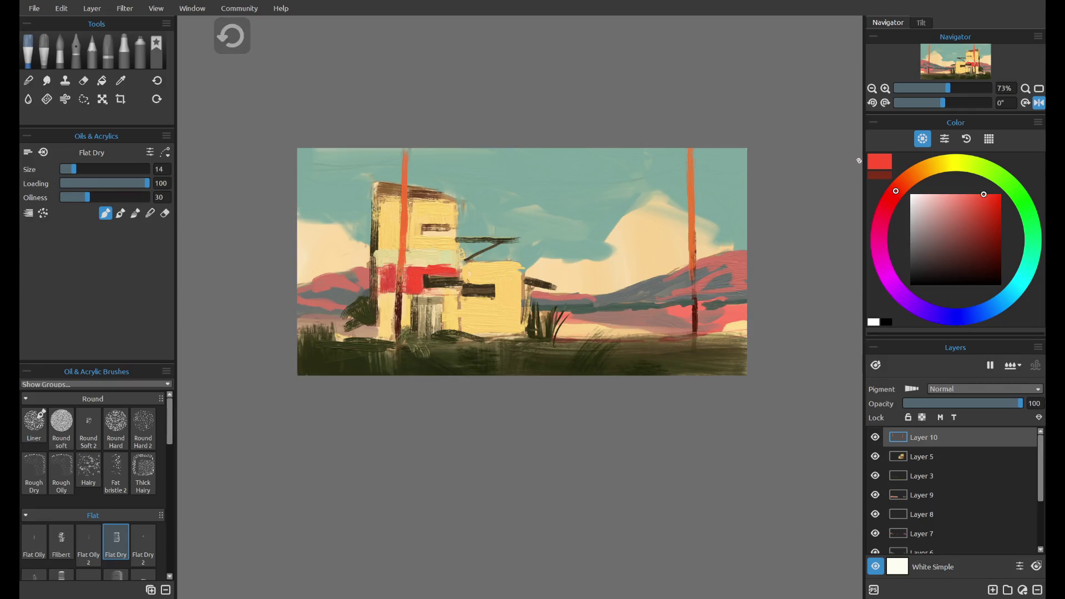
{"action": "left_click", "coordinate": [1039, 102]}
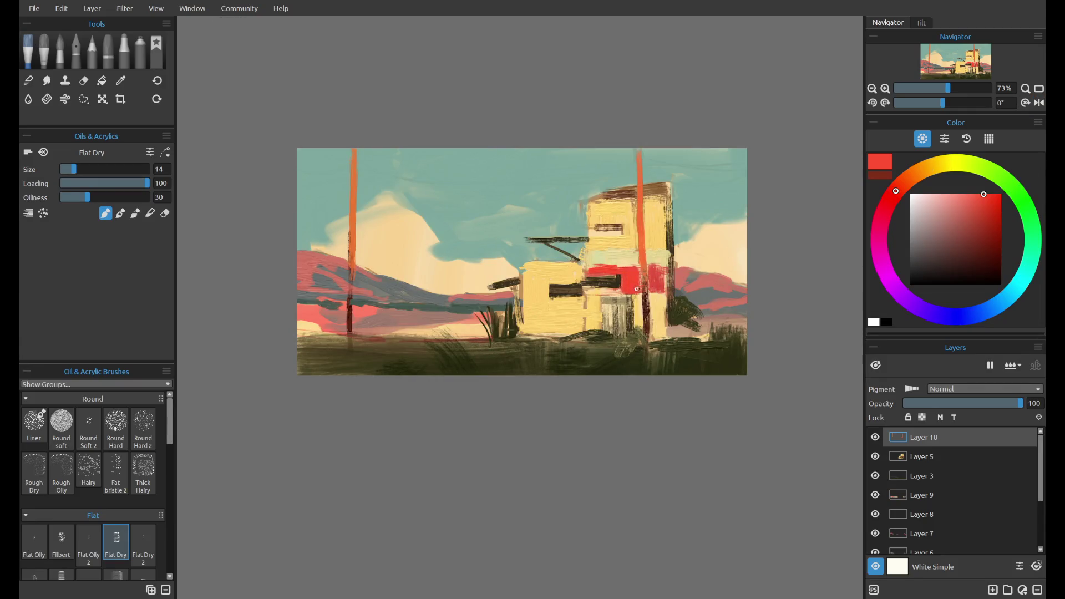
{"action": "left_click_drag", "start_coordinate": [661, 272], "coordinate": [659, 274]}
- Sample the building wall's pale yellow, darken it to ochre, and select Layer 5
{"action": "left_click", "coordinate": [561, 317], "text": "alt"}
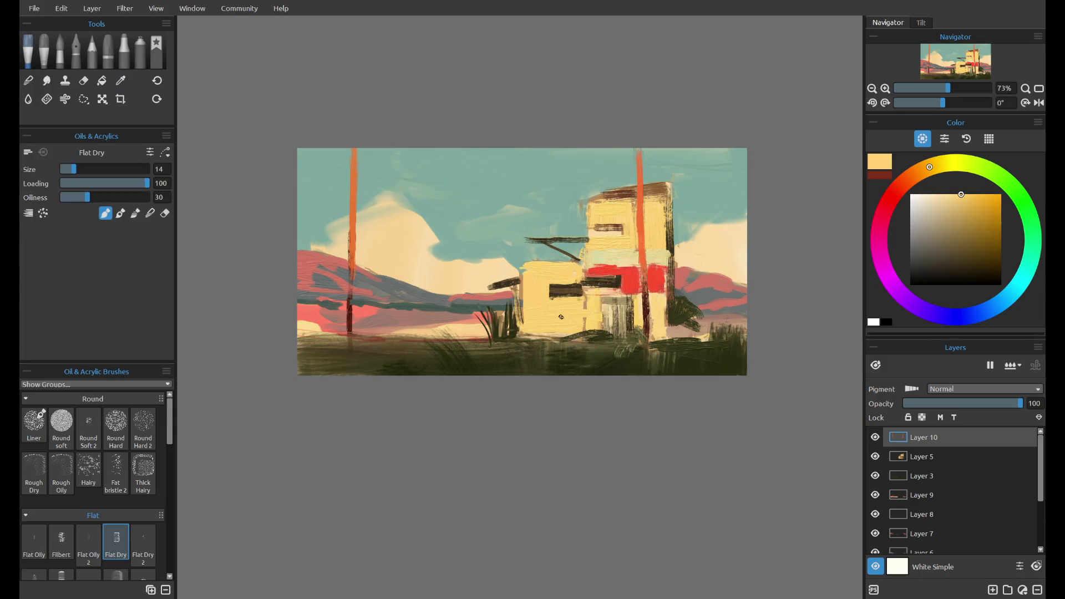
{"action": "left_click_drag", "start_coordinate": [967, 212], "coordinate": [973, 215]}
{"action": "left_click", "coordinate": [890, 457]}
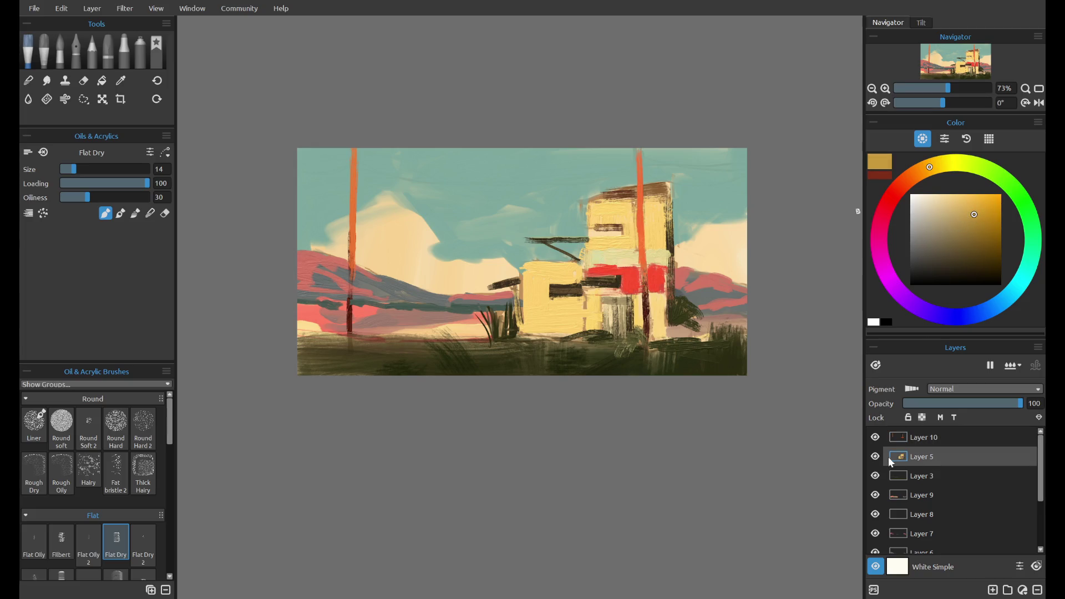
- Toggle Layer 5's visibility to check it and try ochre strokes on the left wall, undone
{"action": "left_click", "coordinate": [877, 455]}
{"action": "left_click", "coordinate": [878, 455]}
{"action": "left_click_drag", "start_coordinate": [542, 328], "coordinate": [527, 293]}
{"action": "key", "text": "ctrl+z"}
- Sample dark brown, warm it toward orange-brown, and cover the red post area with it
{"action": "left_click", "coordinate": [669, 242], "text": "alt"}
{"action": "left_click", "coordinate": [962, 251]}
{"action": "left_click", "coordinate": [669, 242], "text": "alt"}
{"action": "left_click", "coordinate": [961, 253]}
{"action": "left_click_drag", "start_coordinate": [655, 299], "coordinate": [660, 344]}
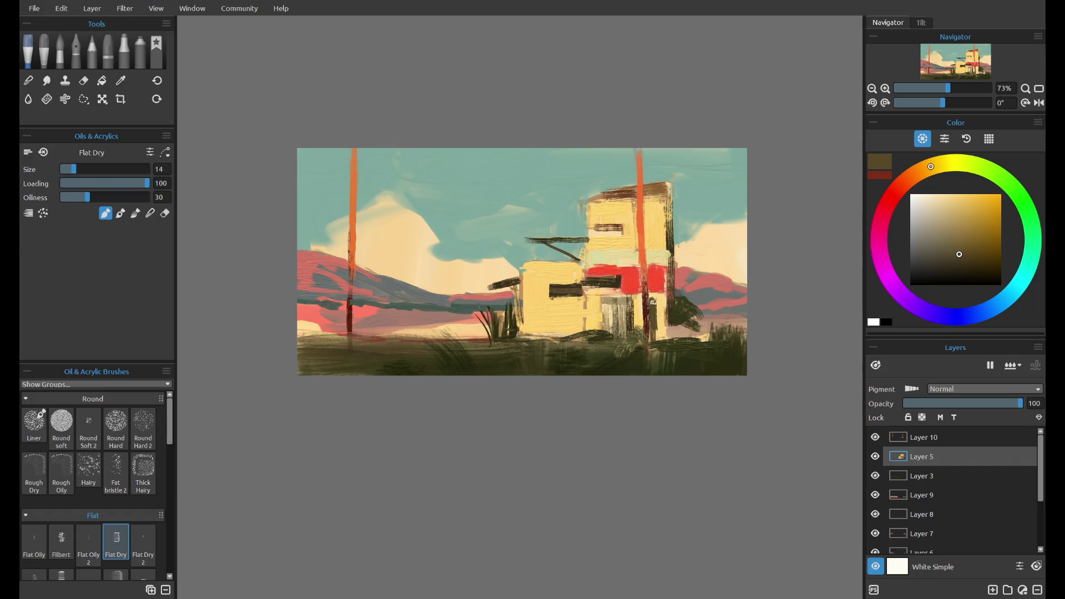
{"action": "key", "text": "ctrl+z"}
{"action": "left_click", "coordinate": [919, 176]}
{"action": "left_click_drag", "start_coordinate": [652, 303], "coordinate": [657, 335]}
{"action": "mouse_move", "coordinate": [652, 293]}
{"action": "left_mouse_down"}
{"action": "mouse_move", "coordinate": [654, 342]}
{"action": "mouse_move", "coordinate": [633, 298]}
{"action": "mouse_move", "coordinate": [594, 298]}
{"action": "left_mouse_up"}
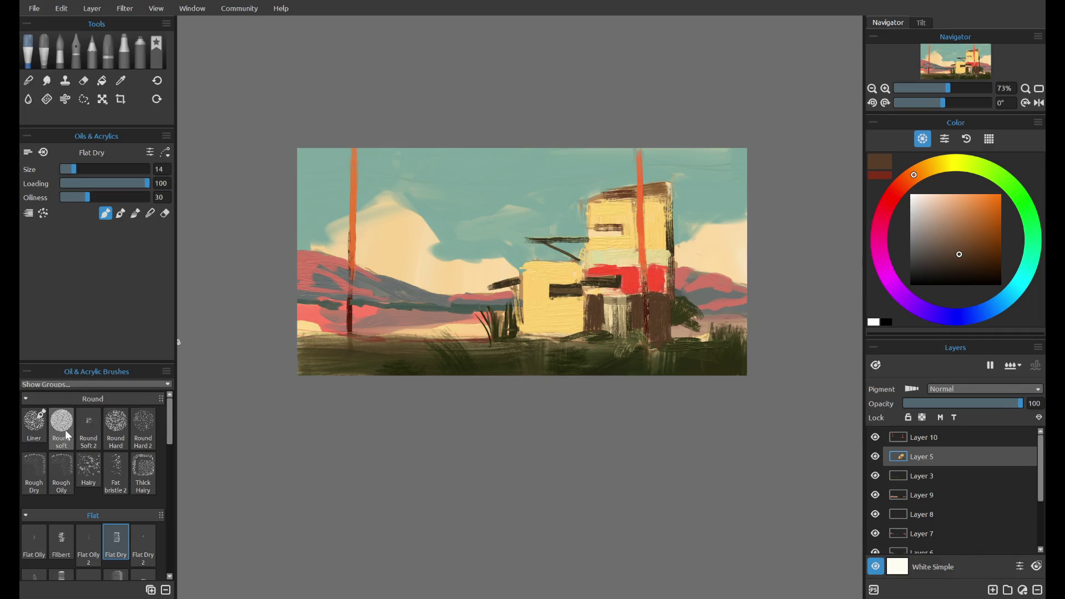
- At brush size 25, paint the lower building's left section and doorway column dark brown
{"action": "left_click", "coordinate": [83, 169]}
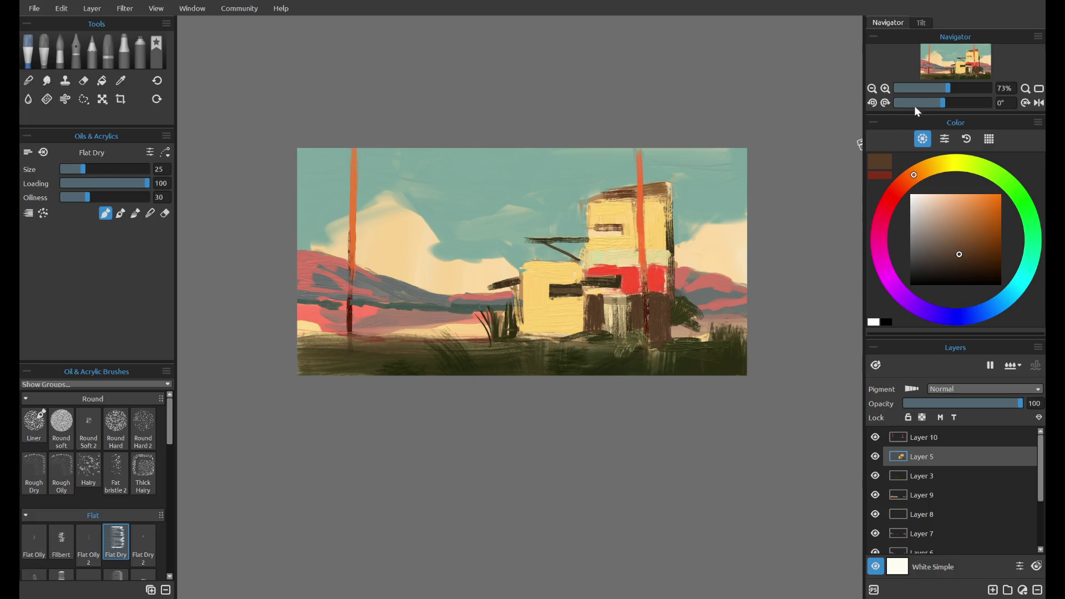
{"action": "mouse_move", "coordinate": [529, 331]}
{"action": "left_mouse_down"}
{"action": "mouse_move", "coordinate": [529, 296]}
{"action": "mouse_move", "coordinate": [532, 333]}
{"action": "mouse_move", "coordinate": [543, 299]}
{"action": "mouse_move", "coordinate": [543, 327]}
{"action": "mouse_move", "coordinate": [547, 291]}
{"action": "mouse_move", "coordinate": [576, 302]}
{"action": "mouse_move", "coordinate": [564, 301]}
{"action": "mouse_move", "coordinate": [577, 339]}
{"action": "left_mouse_up"}
{"action": "key", "text": "ctrl+z"}
{"action": "key", "text": "ctrl+z"}
{"action": "mouse_move", "coordinate": [579, 300]}
{"action": "left_mouse_down"}
{"action": "mouse_move", "coordinate": [546, 340]}
{"action": "mouse_move", "coordinate": [532, 327]}
{"action": "mouse_move", "coordinate": [552, 285]}
{"action": "left_mouse_up"}
{"action": "mouse_move", "coordinate": [541, 339]}
{"action": "left_mouse_down"}
{"action": "mouse_move", "coordinate": [516, 297]}
{"action": "mouse_move", "coordinate": [522, 338]}
{"action": "left_mouse_up"}
{"action": "mouse_move", "coordinate": [547, 303]}
{"action": "left_mouse_down"}
{"action": "mouse_move", "coordinate": [579, 332]}
{"action": "mouse_move", "coordinate": [599, 294]}
{"action": "left_mouse_up"}
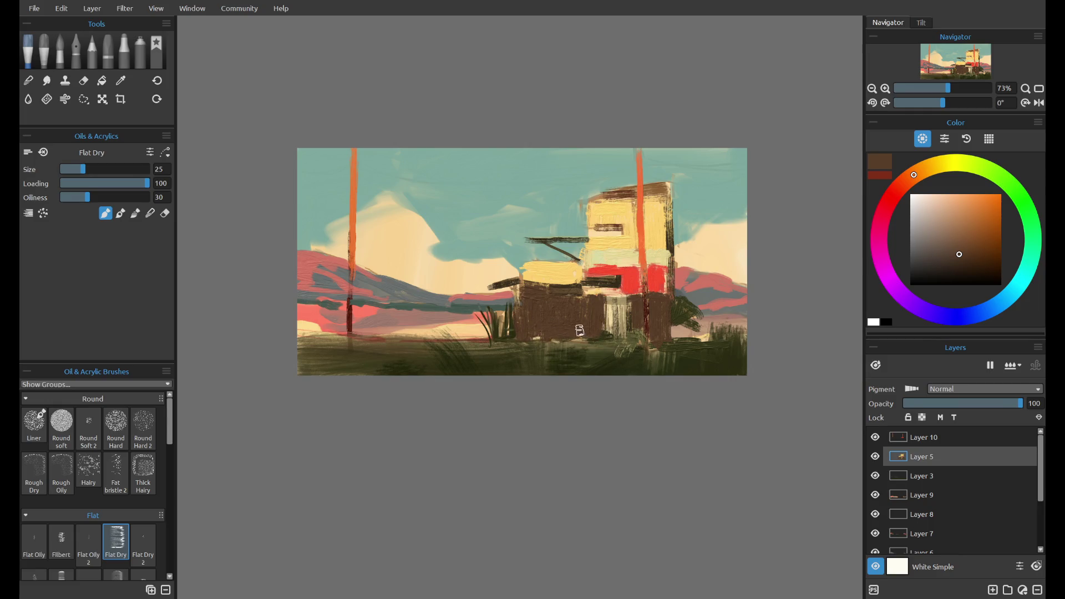
{"action": "left_click_drag", "start_coordinate": [964, 262], "coordinate": [968, 270]}
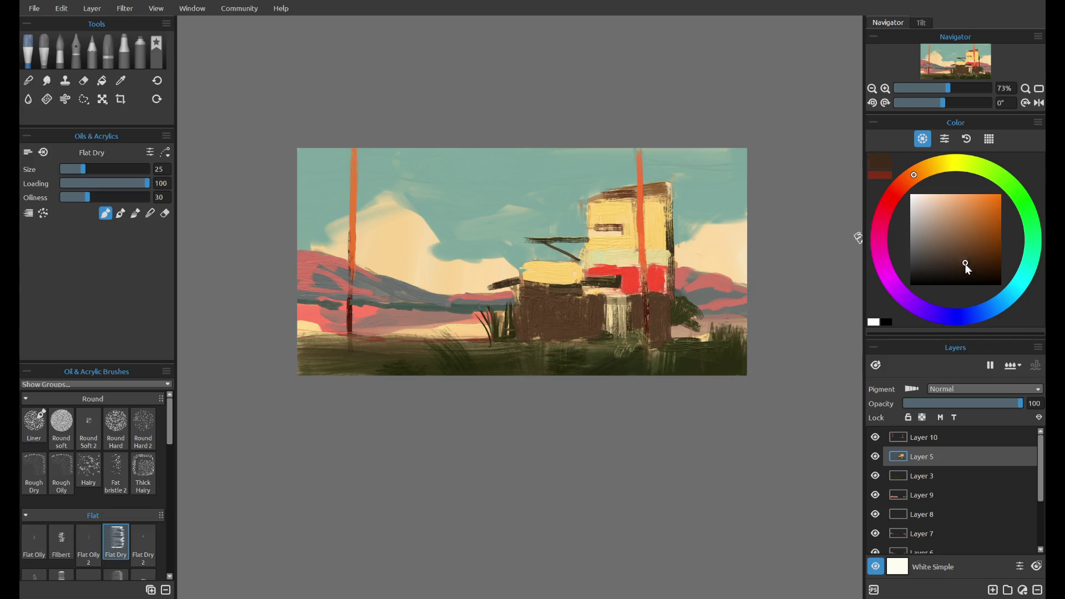
{"action": "left_click_drag", "start_coordinate": [613, 304], "coordinate": [618, 339]}
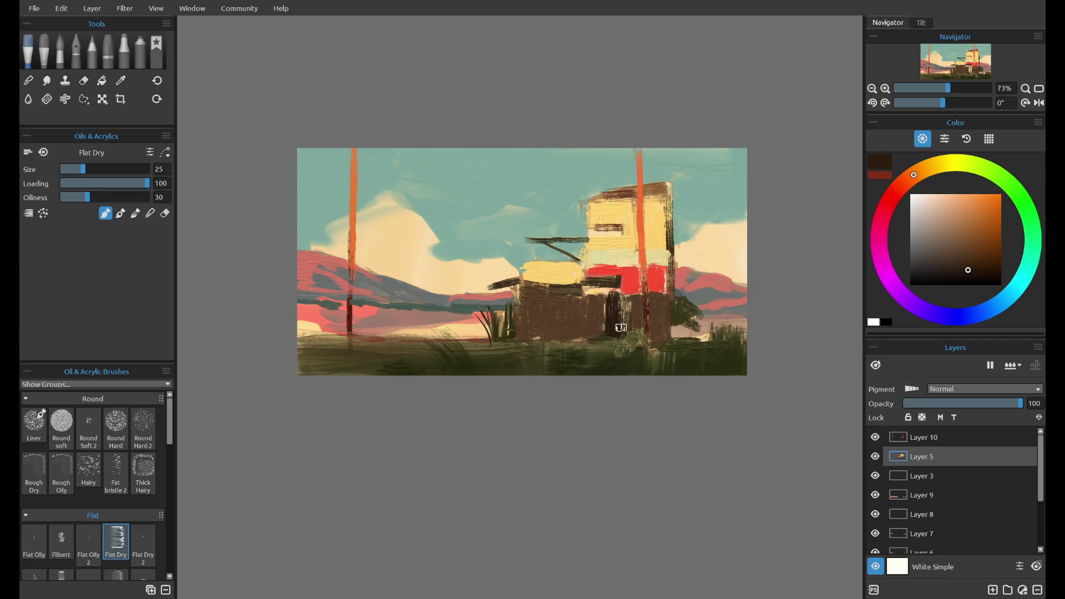
{"action": "scroll", "coordinate": [978, 261], "scroll_direction": "up", "scroll_amount": 5}
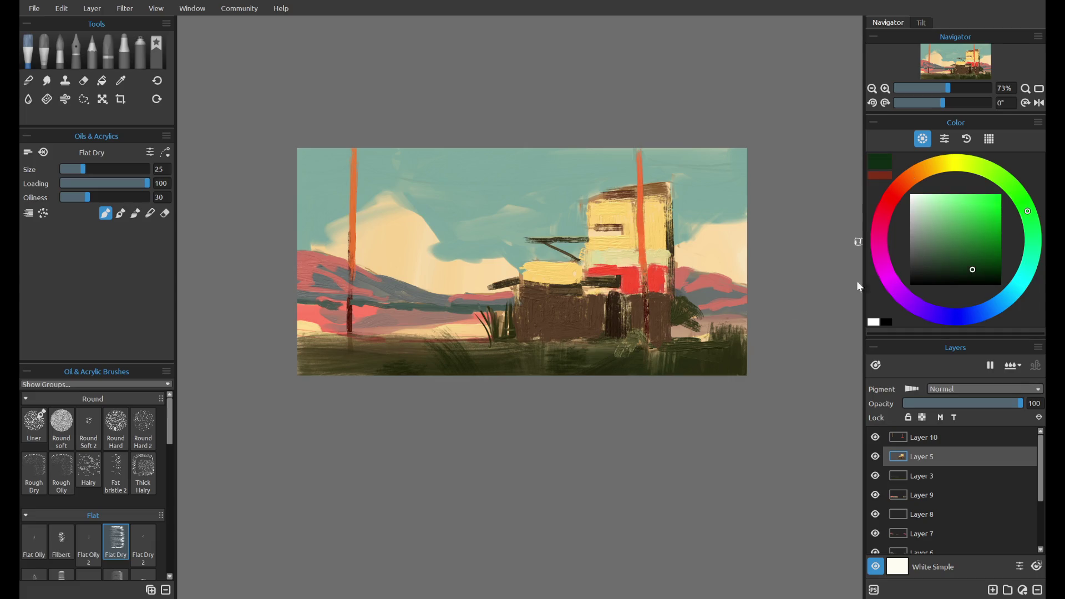
- Mix a darker green and lay dark green strokes across the left and right foreground grass
{"action": "left_click_drag", "start_coordinate": [622, 341], "coordinate": [579, 360]}
{"action": "key", "text": "ctrl+z"}
{"action": "left_click", "coordinate": [951, 276]}
{"action": "key", "text": "ctrl+z"}
{"action": "left_click_drag", "start_coordinate": [1011, 197], "coordinate": [1006, 181]}
{"action": "mouse_move", "coordinate": [610, 361]}
{"action": "left_mouse_down"}
{"action": "mouse_move", "coordinate": [588, 341]}
{"action": "mouse_move", "coordinate": [630, 351]}
{"action": "mouse_move", "coordinate": [613, 357]}
{"action": "mouse_move", "coordinate": [680, 330]}
{"action": "mouse_move", "coordinate": [721, 340]}
{"action": "left_mouse_up"}
{"action": "key", "text": "ctrl+z"}
{"action": "mouse_move", "coordinate": [504, 349]}
{"action": "left_mouse_down"}
{"action": "mouse_move", "coordinate": [492, 333]}
{"action": "mouse_move", "coordinate": [451, 340]}
{"action": "mouse_move", "coordinate": [452, 352]}
{"action": "mouse_move", "coordinate": [583, 354]}
{"action": "mouse_move", "coordinate": [554, 373]}
{"action": "mouse_move", "coordinate": [312, 350]}
{"action": "mouse_move", "coordinate": [325, 362]}
{"action": "mouse_move", "coordinate": [468, 371]}
{"action": "left_mouse_up"}
{"action": "key", "text": "ctrl+z"}
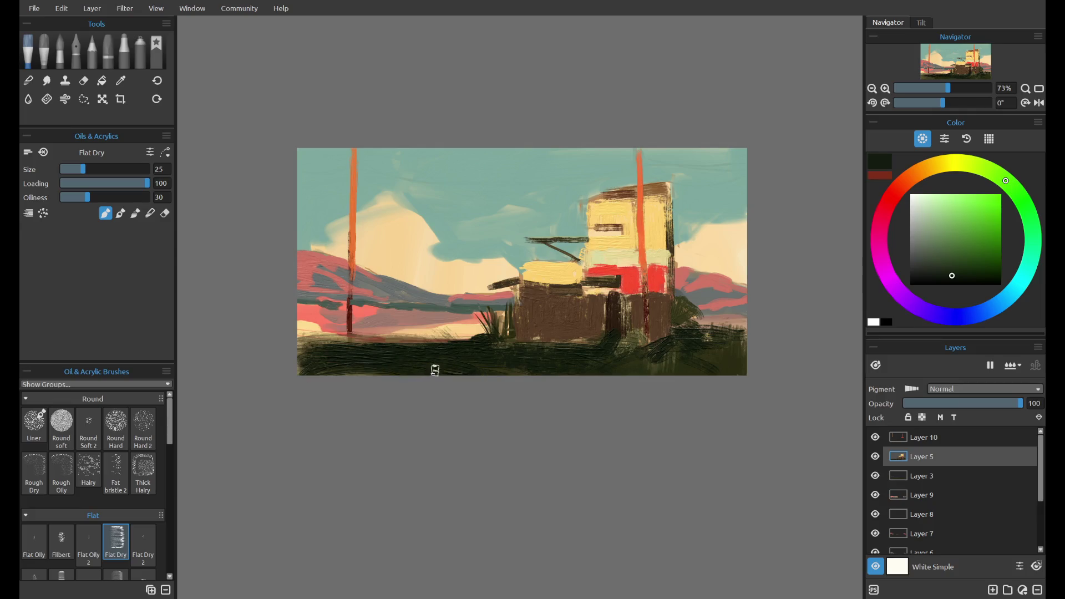
{"action": "mouse_move", "coordinate": [680, 385]}
{"action": "left_mouse_down"}
{"action": "mouse_move", "coordinate": [744, 366]}
{"action": "mouse_move", "coordinate": [673, 356]}
{"action": "left_mouse_up"}
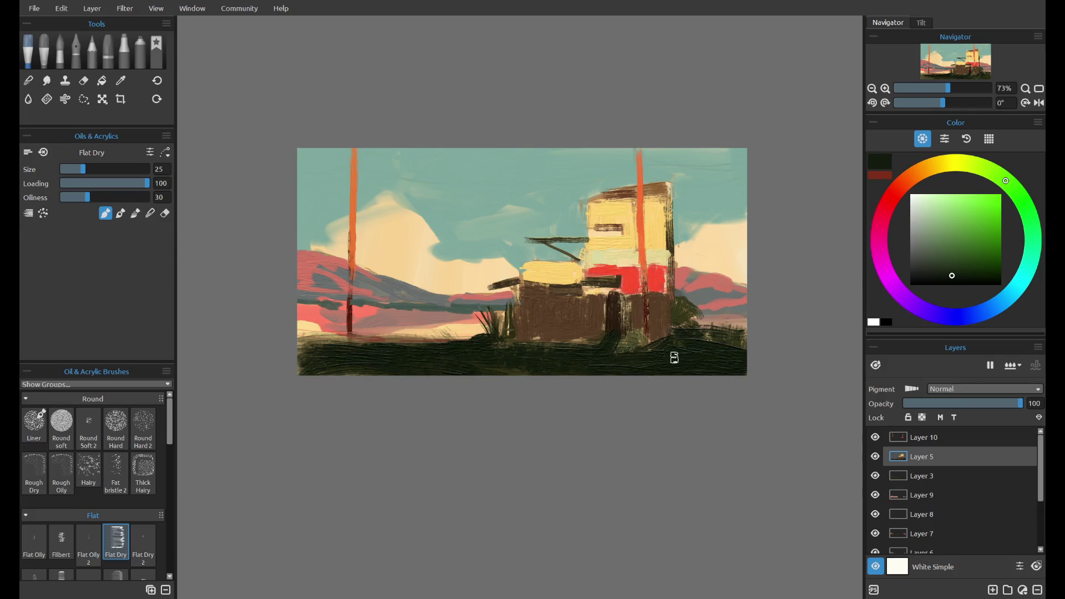
{"action": "left_click_drag", "start_coordinate": [326, 352], "coordinate": [311, 347]}
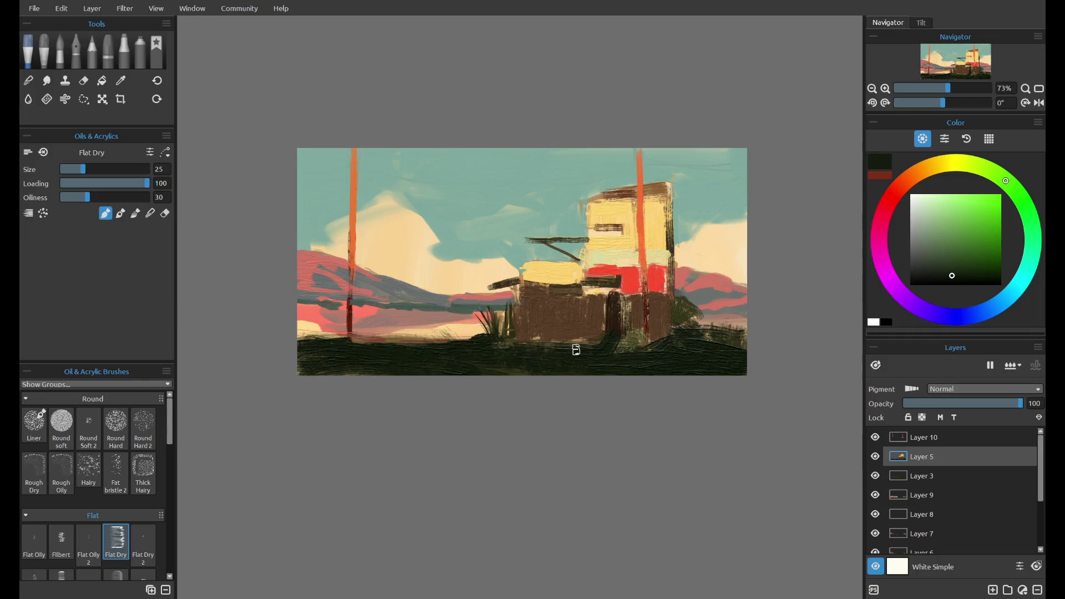
- Sample olive from the grass and add olive strokes to the bottom-right and middle foreground
{"action": "mouse_move", "coordinate": [942, 95]}
{"action": "left_mouse_down"}
{"action": "mouse_move", "coordinate": [927, 112]}
{"action": "mouse_move", "coordinate": [947, 91]}
{"action": "left_mouse_up"}
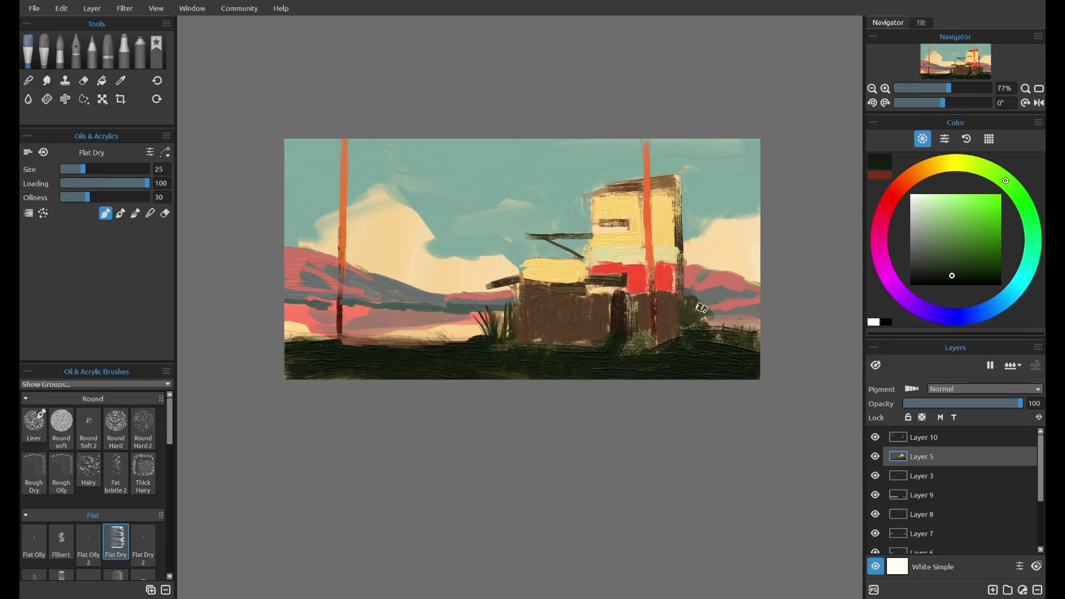
{"action": "left_click", "coordinate": [689, 308], "text": "alt"}
{"action": "left_click_drag", "start_coordinate": [692, 352], "coordinate": [746, 355]}
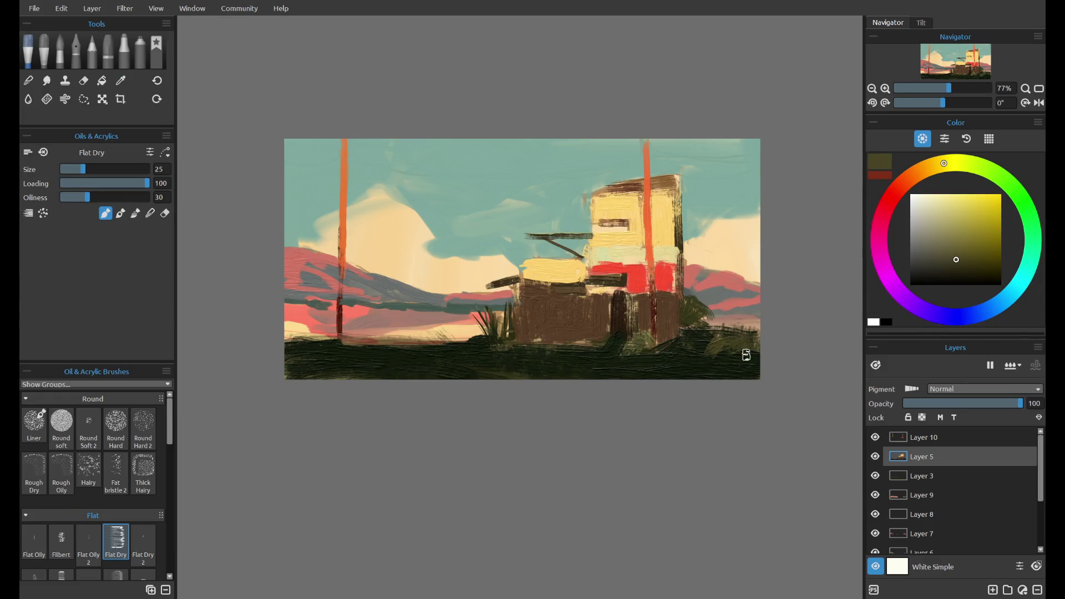
{"action": "key", "text": "ctrl+z"}
{"action": "mouse_move", "coordinate": [441, 357]}
{"action": "left_mouse_down"}
{"action": "mouse_move", "coordinate": [404, 341]}
{"action": "mouse_move", "coordinate": [430, 348]}
{"action": "mouse_move", "coordinate": [454, 333]}
{"action": "mouse_move", "coordinate": [405, 341]}
{"action": "mouse_move", "coordinate": [483, 334]}
{"action": "mouse_move", "coordinate": [382, 344]}
{"action": "mouse_move", "coordinate": [450, 348]}
{"action": "mouse_move", "coordinate": [364, 361]}
{"action": "left_mouse_up"}
- Mix a deep maroon-orange at brush size 17 and paint a dark stroke down the left pole
{"action": "left_click", "coordinate": [654, 308], "text": "alt"}
{"action": "left_click", "coordinate": [969, 273]}
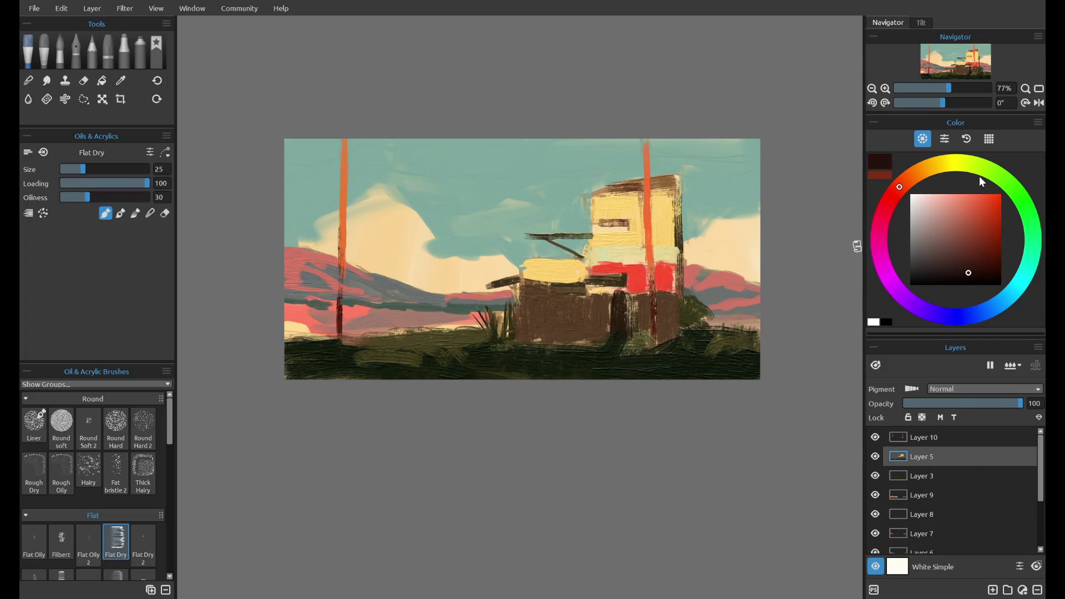
{"action": "left_click_drag", "start_coordinate": [955, 162], "coordinate": [928, 167]}
{"action": "left_click_drag", "start_coordinate": [84, 168], "coordinate": [80, 168]}
{"action": "left_click_drag", "start_coordinate": [656, 263], "coordinate": [660, 350]}
{"action": "key", "text": "ctrl+z"}
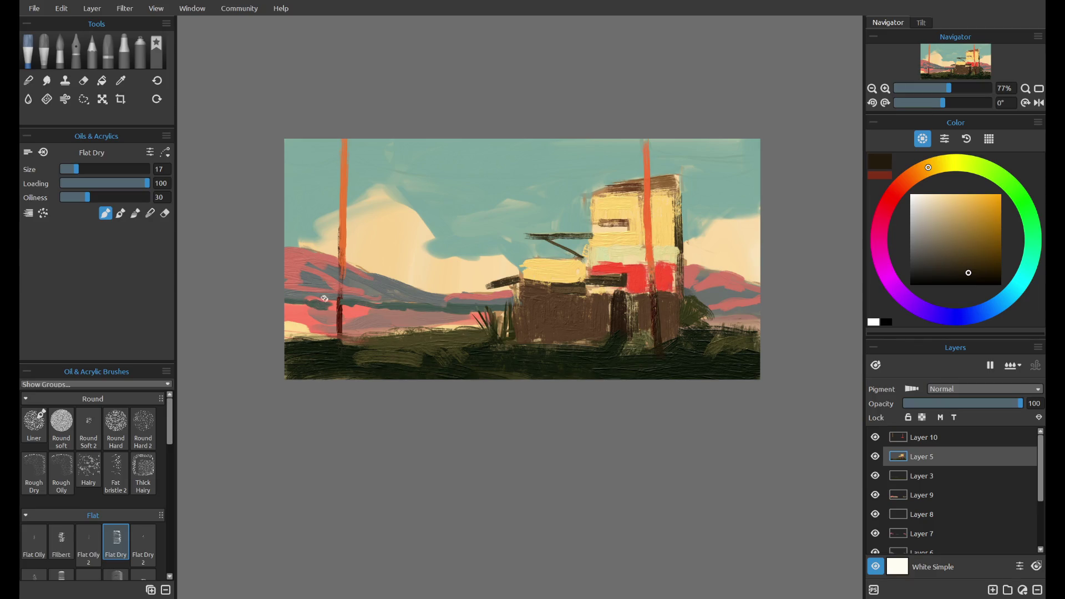
{"action": "left_click_drag", "start_coordinate": [341, 253], "coordinate": [340, 322]}
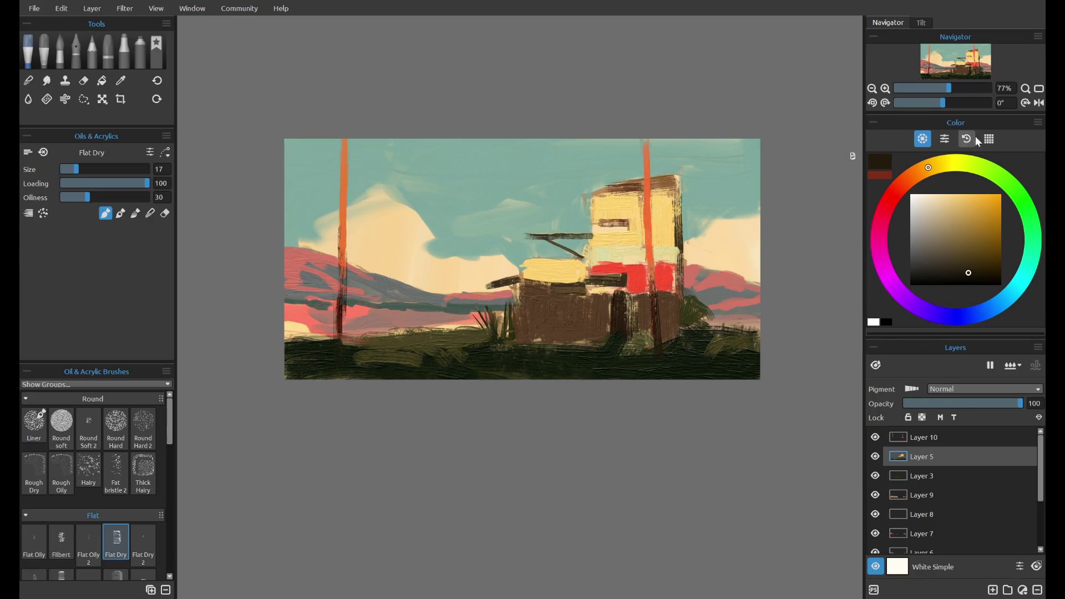
{"action": "left_click_drag", "start_coordinate": [934, 90], "coordinate": [947, 86]}
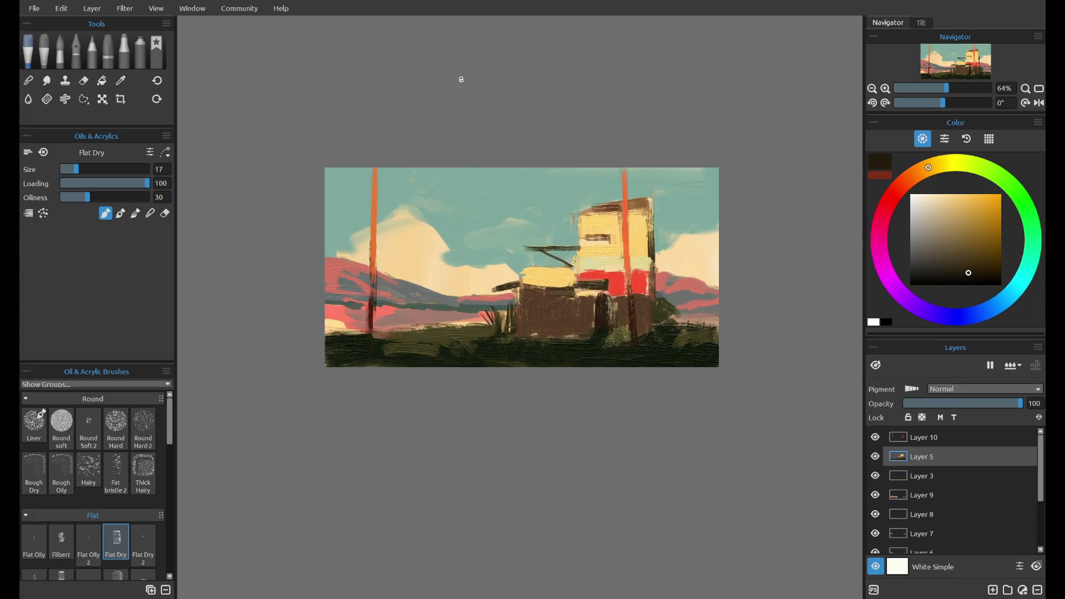
{"action": "left_click_drag", "start_coordinate": [376, 229], "coordinate": [375, 294]}
{"action": "key", "text": "ctrl+z"}
{"action": "left_click_drag", "start_coordinate": [374, 255], "coordinate": [373, 320]}
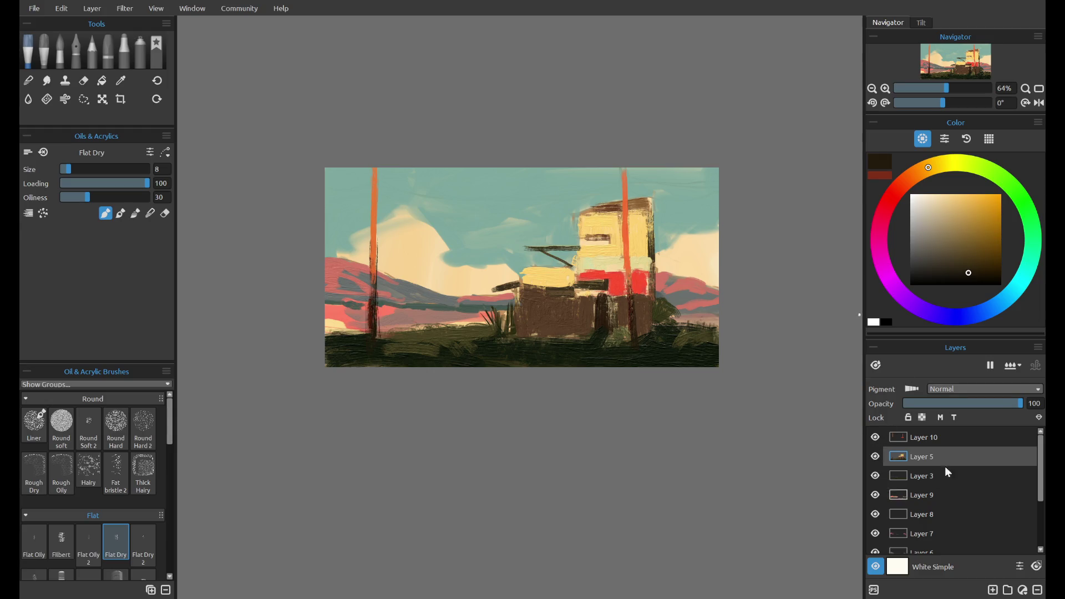
{"action": "scroll", "coordinate": [1042, 471], "scroll_direction": "down", "scroll_amount": 1}
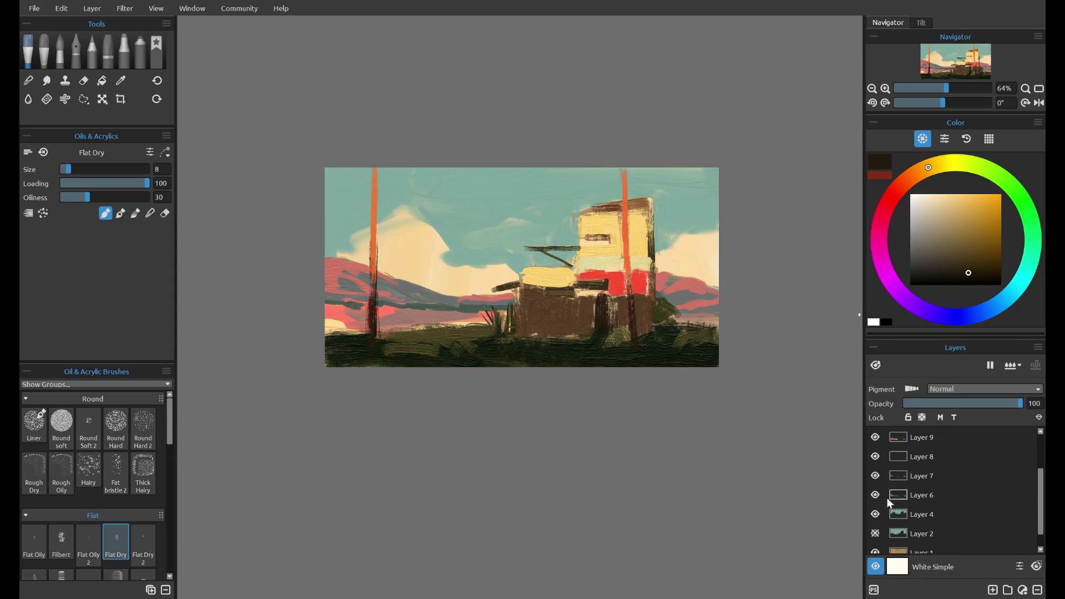
- Hide Layer 4's blue sky, then try and undo several wire strokes from the left pole
{"action": "left_click", "coordinate": [875, 515]}
{"action": "left_click", "coordinate": [876, 517]}
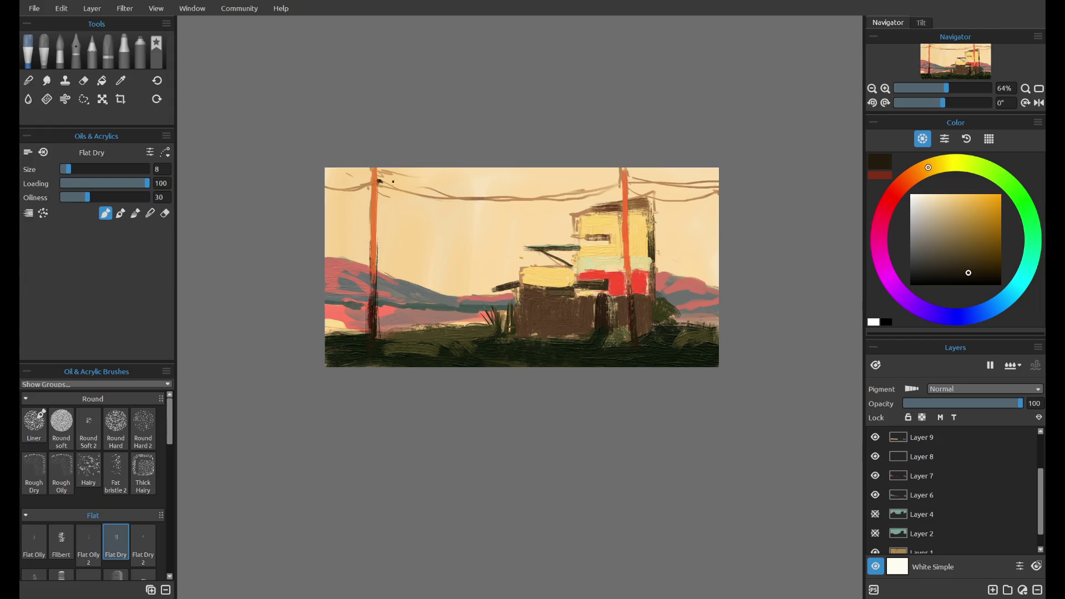
{"action": "key", "text": "ctrl+z"}
{"action": "left_click_drag", "start_coordinate": [377, 181], "coordinate": [436, 198]}
{"action": "key", "text": "ctrl+z"}
{"action": "left_click_drag", "start_coordinate": [504, 200], "coordinate": [593, 198]}
{"action": "key", "text": "ctrl+z"}
- With the Liner brush at size 16, draw wires from the left pole and from the right pole to the edge
{"action": "left_click", "coordinate": [34, 424]}
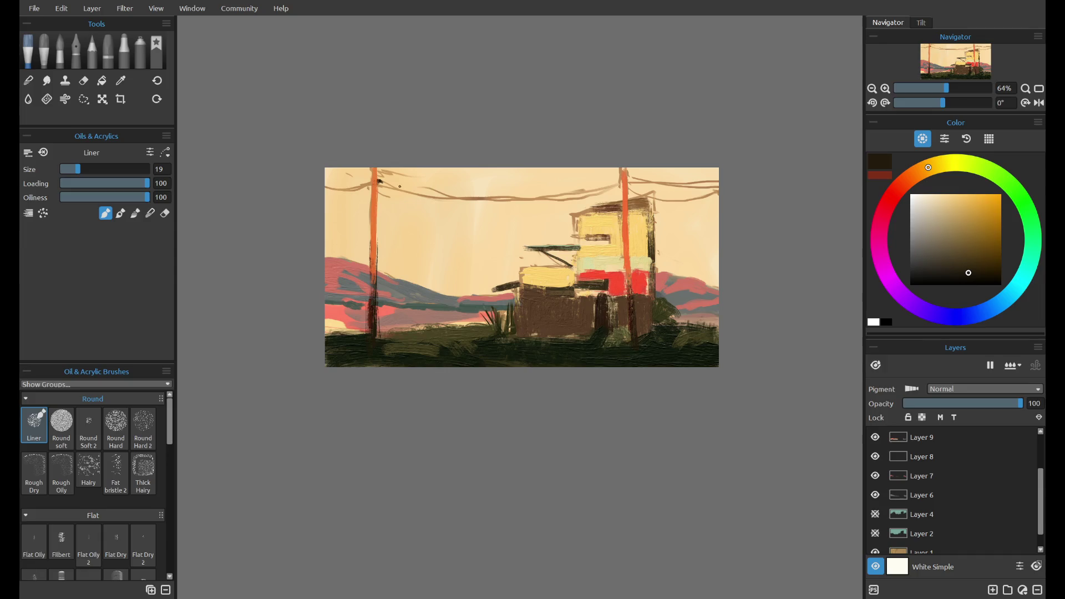
{"action": "left_click_drag", "start_coordinate": [377, 181], "coordinate": [451, 197]}
{"action": "key", "text": "ctrl+z"}
{"action": "left_click", "coordinate": [74, 169]}
{"action": "left_click_drag", "start_coordinate": [454, 198], "coordinate": [463, 198]}
{"action": "key", "text": "ctrl+z"}
{"action": "left_click_drag", "start_coordinate": [378, 180], "coordinate": [411, 190]}
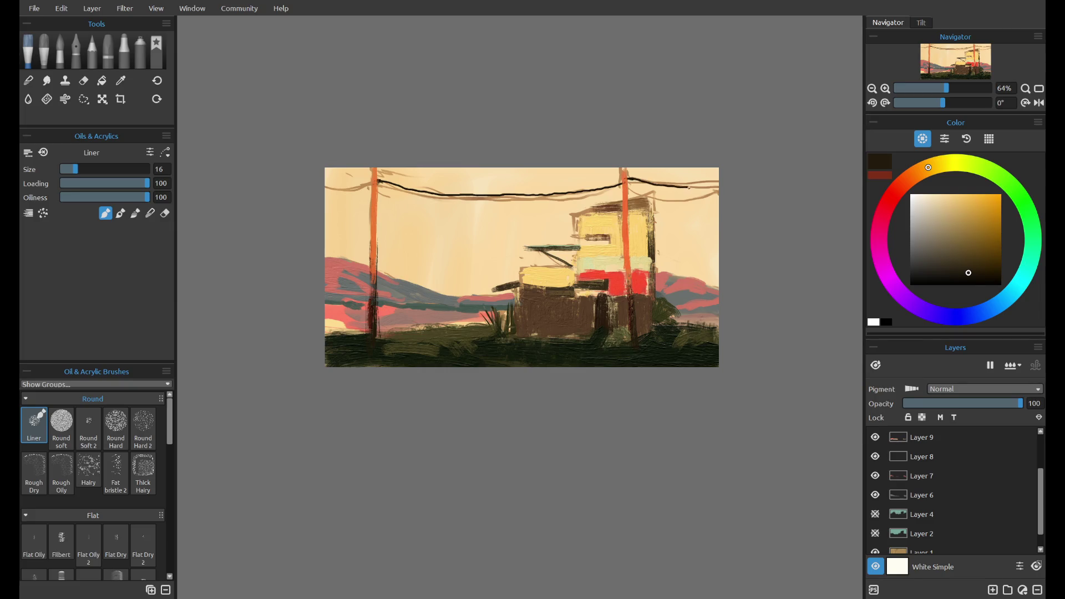
{"action": "left_click_drag", "start_coordinate": [628, 183], "coordinate": [667, 194]}
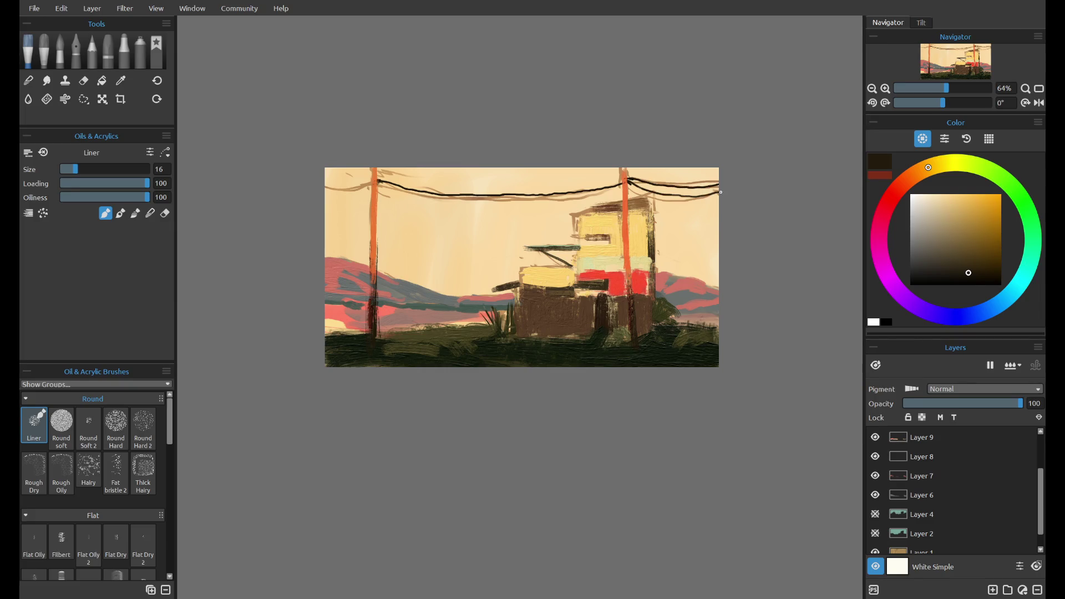
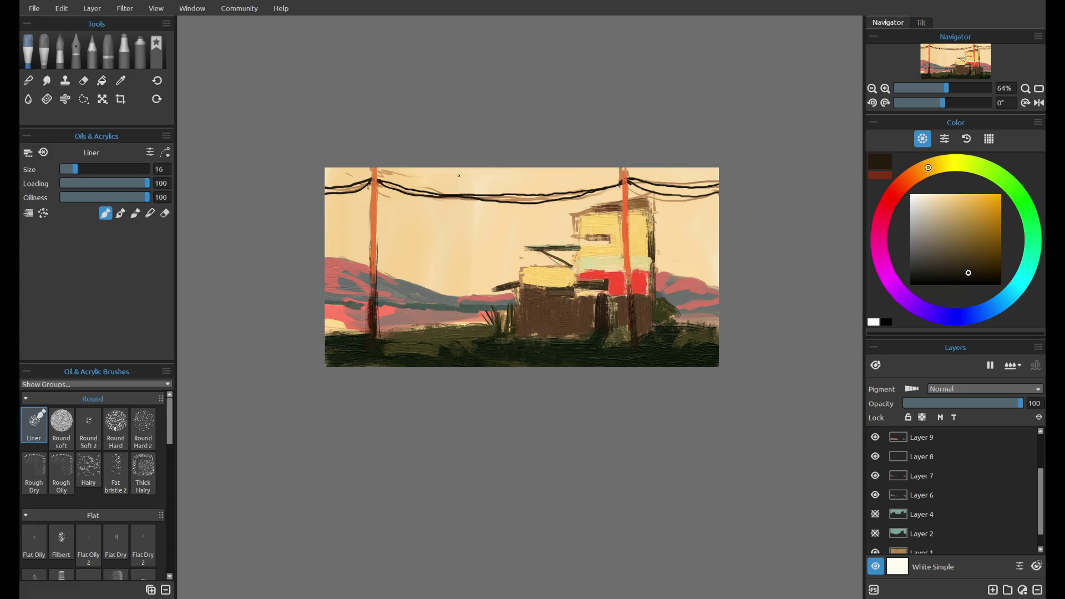
- Show the teal sky and cloud layer, then sample a dark red-brown from the left pole
{"action": "left_click", "coordinate": [876, 513]}
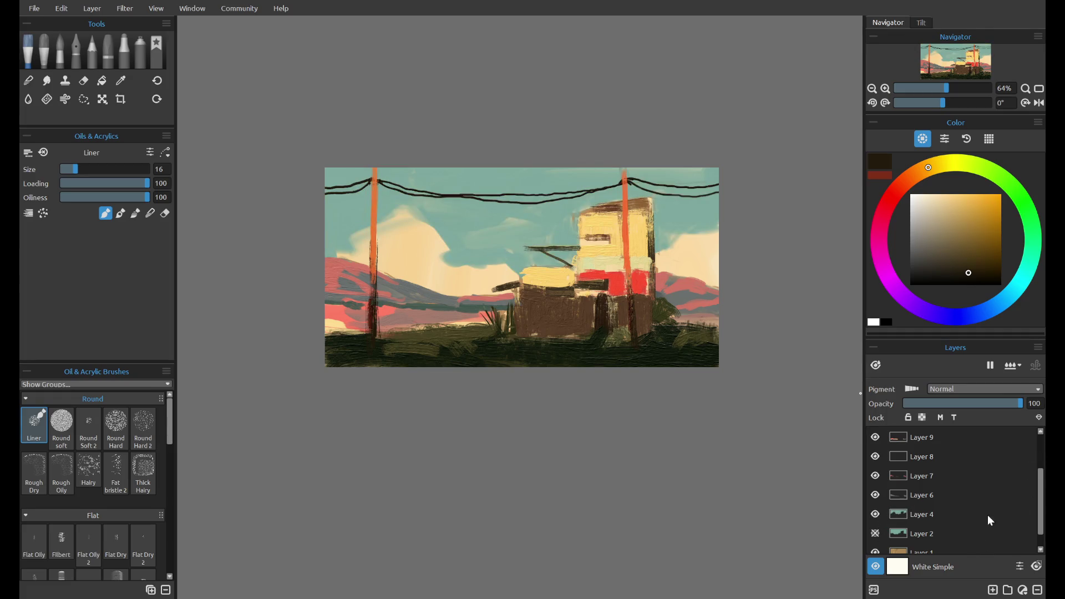
{"action": "left_click_drag", "start_coordinate": [1034, 491], "coordinate": [1042, 436]}
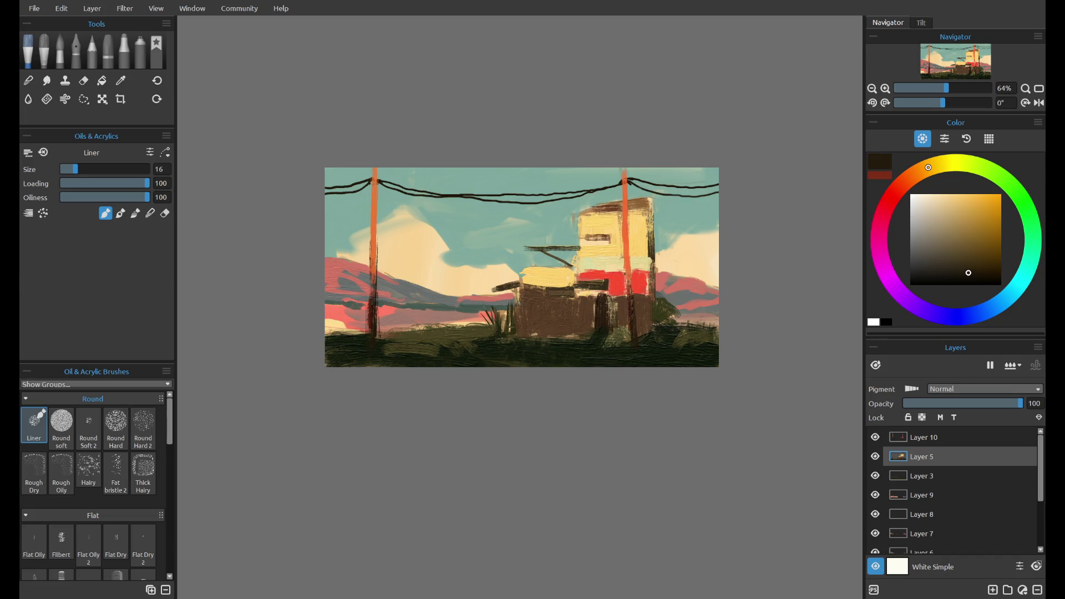
{"action": "left_click", "coordinate": [571, 302], "text": "alt"}
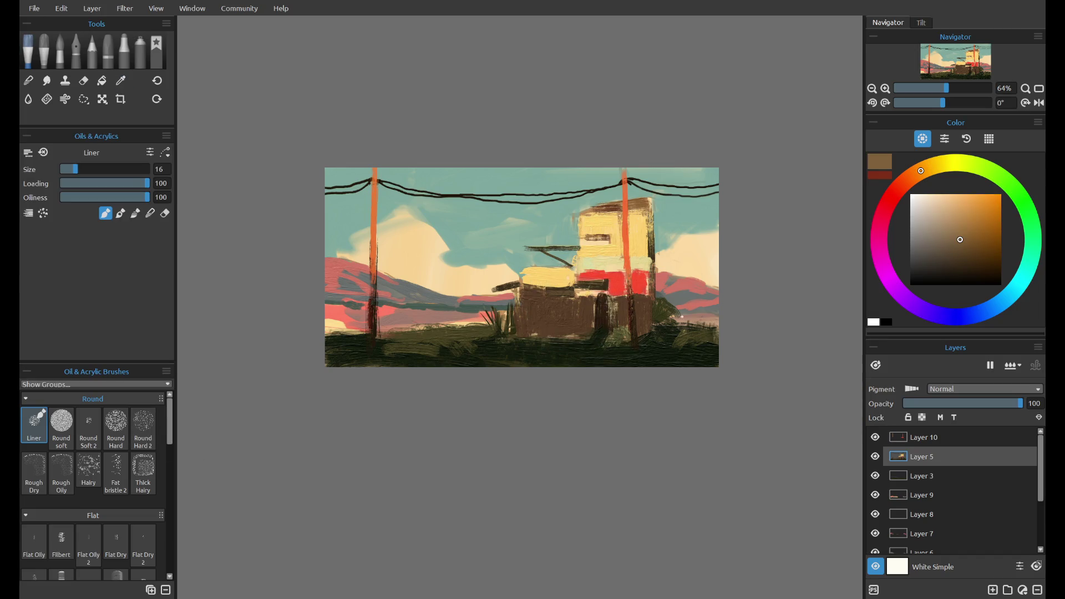
{"action": "left_click", "coordinate": [875, 457]}
{"action": "left_click", "coordinate": [875, 457]}
{"action": "left_click_drag", "start_coordinate": [357, 238], "coordinate": [369, 304], "text": "alt"}
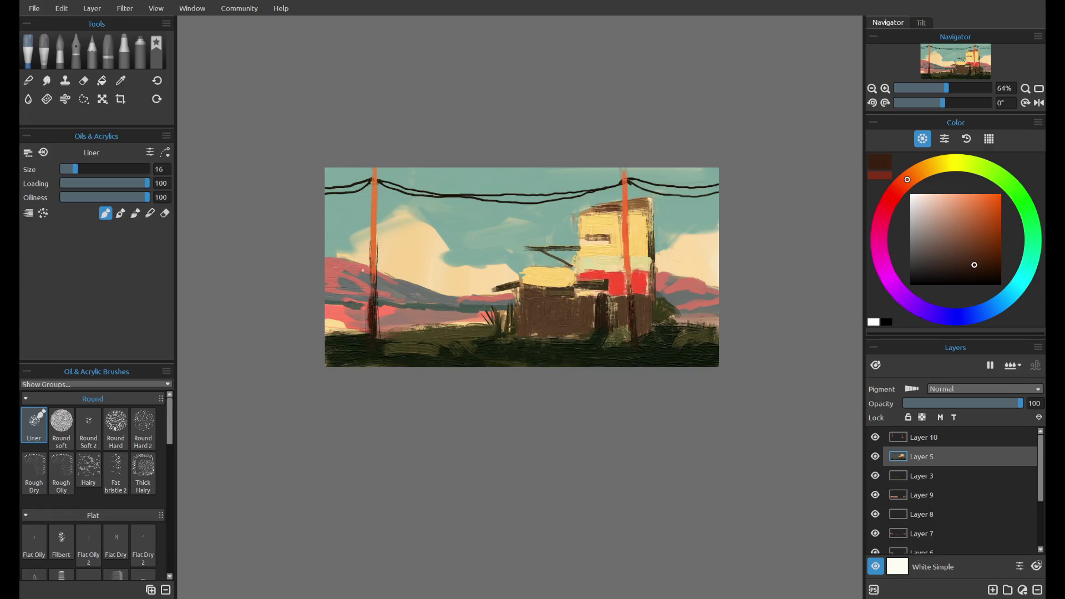
- Undo the last wire strokes, restore the middle wire, and lock Layer 5's transparency
{"action": "key", "text": "ctrl+z"}
{"action": "key", "text": "ctrl+z"}
{"action": "key", "text": "ctrl+y"}
{"action": "key", "text": "ctrl+y"}
{"action": "left_click", "coordinate": [922, 418]}
- Select the large Round soft oil brush and a deep red paint colour
{"action": "left_click", "coordinate": [61, 426]}
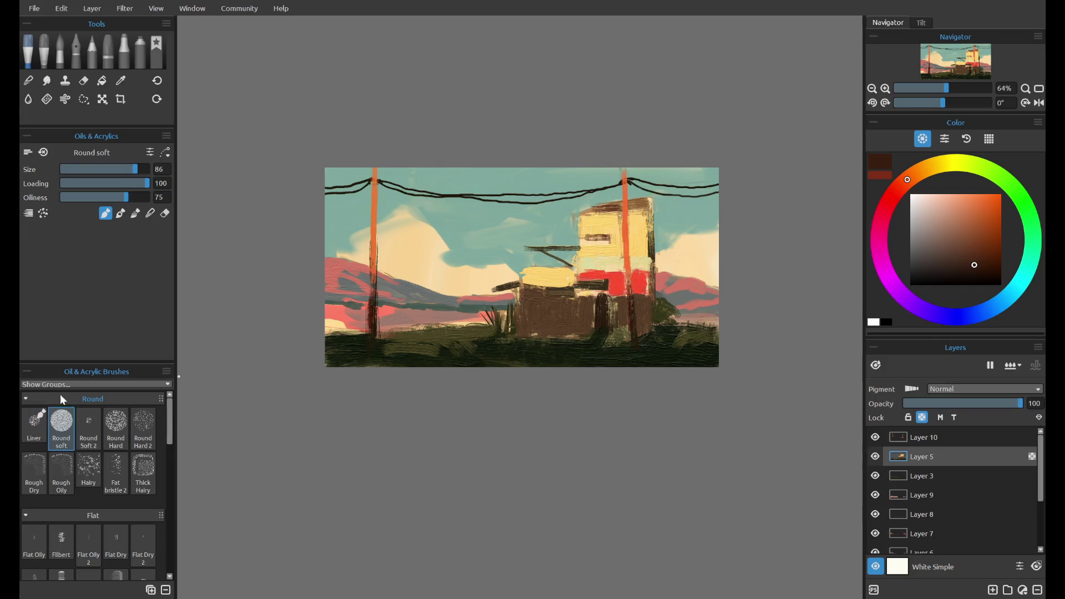
{"action": "left_click", "coordinate": [974, 246]}
{"action": "left_click", "coordinate": [993, 238]}
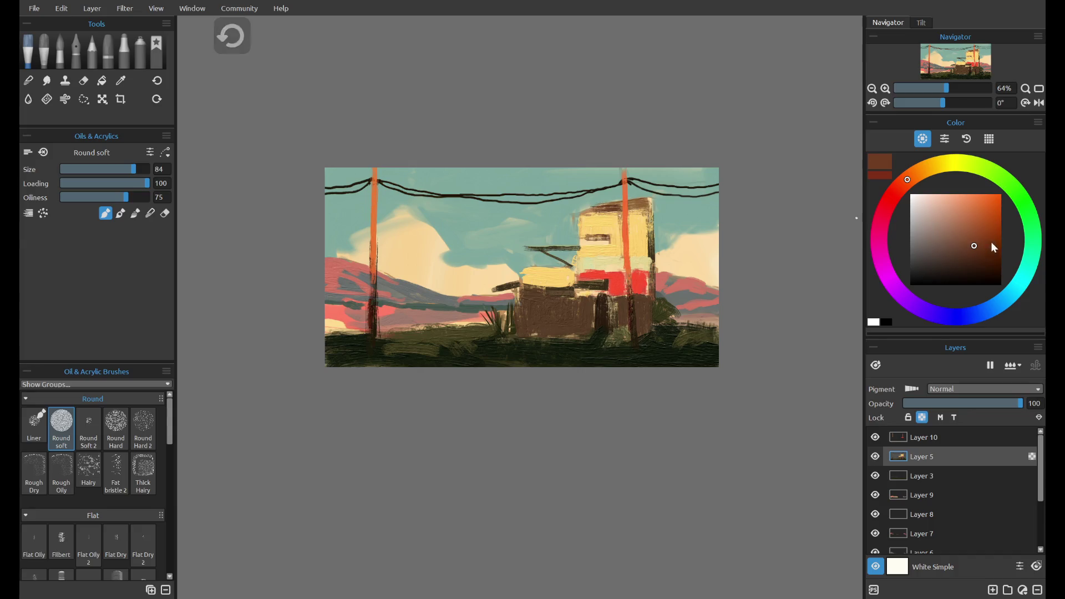
{"action": "left_click", "coordinate": [895, 192]}
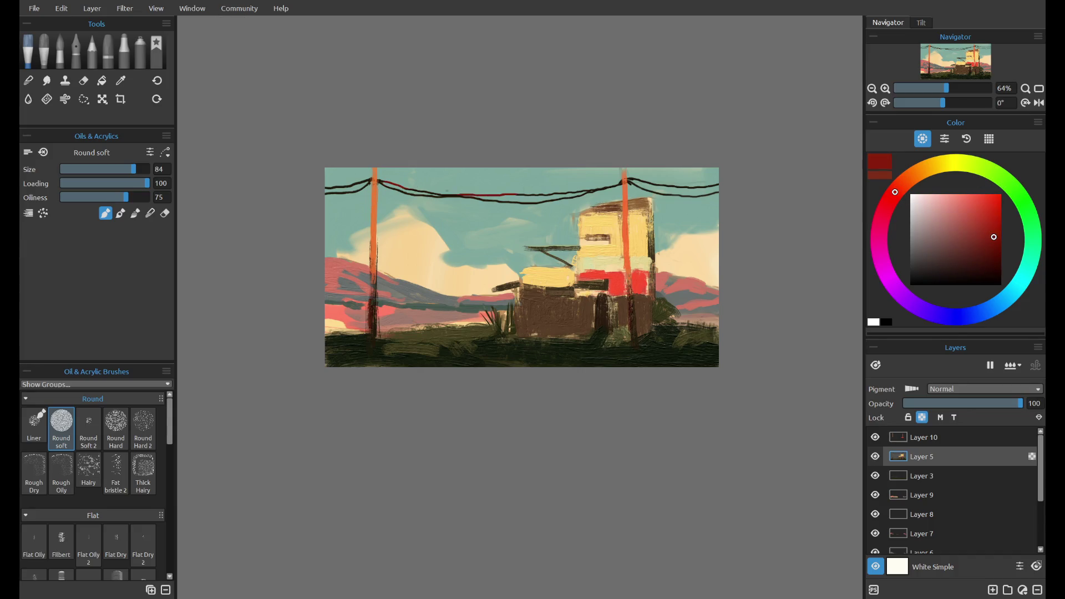
- Repaint the upper wire and the left wire segment in deep red
{"action": "key", "text": "ctrl+z"}
{"action": "left_click_drag", "start_coordinate": [519, 195], "coordinate": [593, 189]}
{"action": "key", "text": "ctrl+z"}
{"action": "left_click_drag", "start_coordinate": [373, 179], "coordinate": [326, 188]}
- Toggle Layers 3 and 5 off and on to compare the painting
{"action": "scroll", "coordinate": [791, 300], "scroll_direction": "down", "scroll_amount": 2}
{"action": "scroll", "coordinate": [777, 281], "scroll_direction": "down", "scroll_amount": 5}
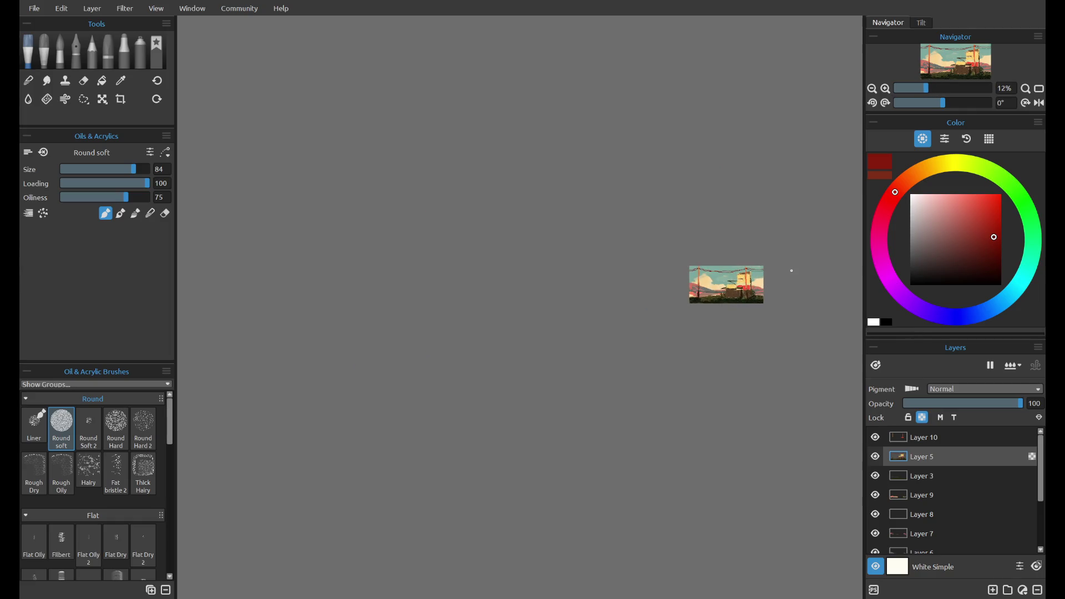
{"action": "scroll", "coordinate": [792, 271], "scroll_direction": "up", "scroll_amount": 3}
{"action": "scroll", "coordinate": [718, 300], "scroll_direction": "up", "scroll_amount": 3}
{"action": "left_click", "coordinate": [876, 476]}
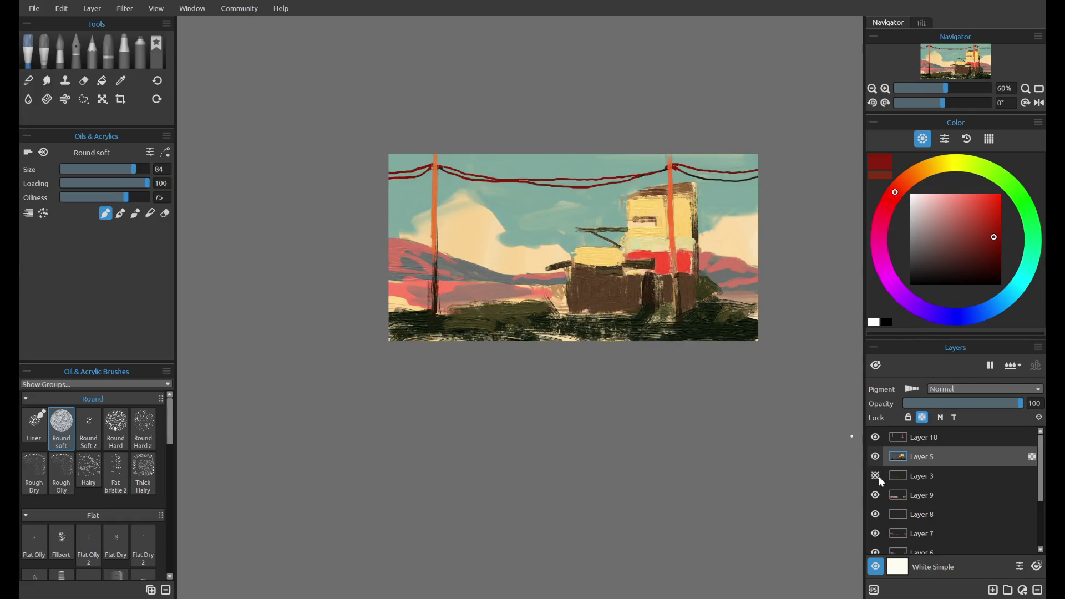
{"action": "left_click", "coordinate": [876, 476]}
{"action": "left_click", "coordinate": [876, 456]}
{"action": "left_click", "coordinate": [876, 457]}
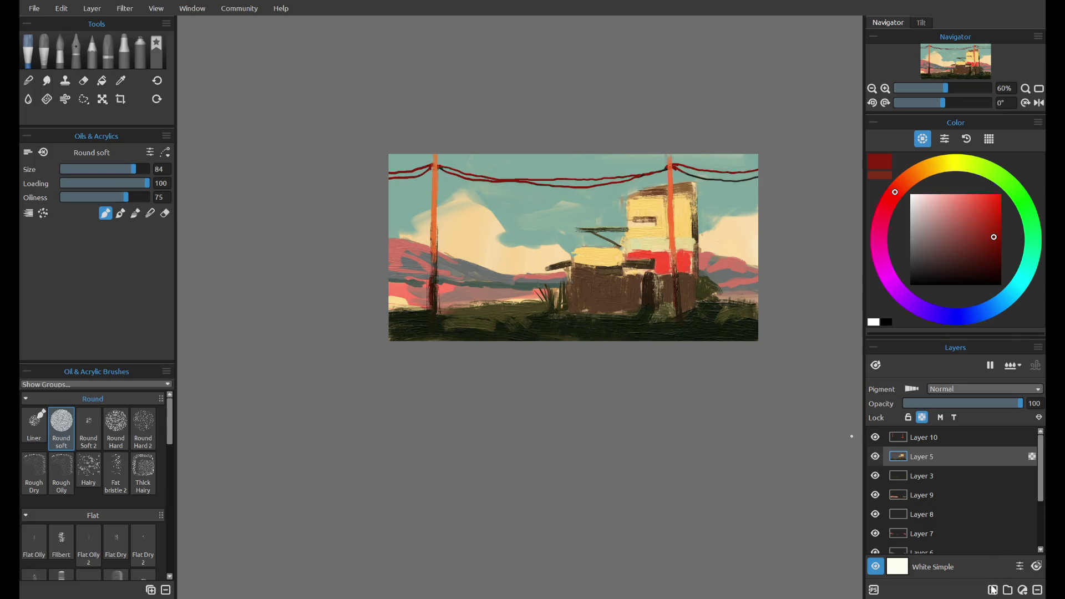
- Smudge the yellow block on the building with a size 21 flat smudge brush
{"action": "left_click_drag", "start_coordinate": [593, 255], "coordinate": [594, 260]}
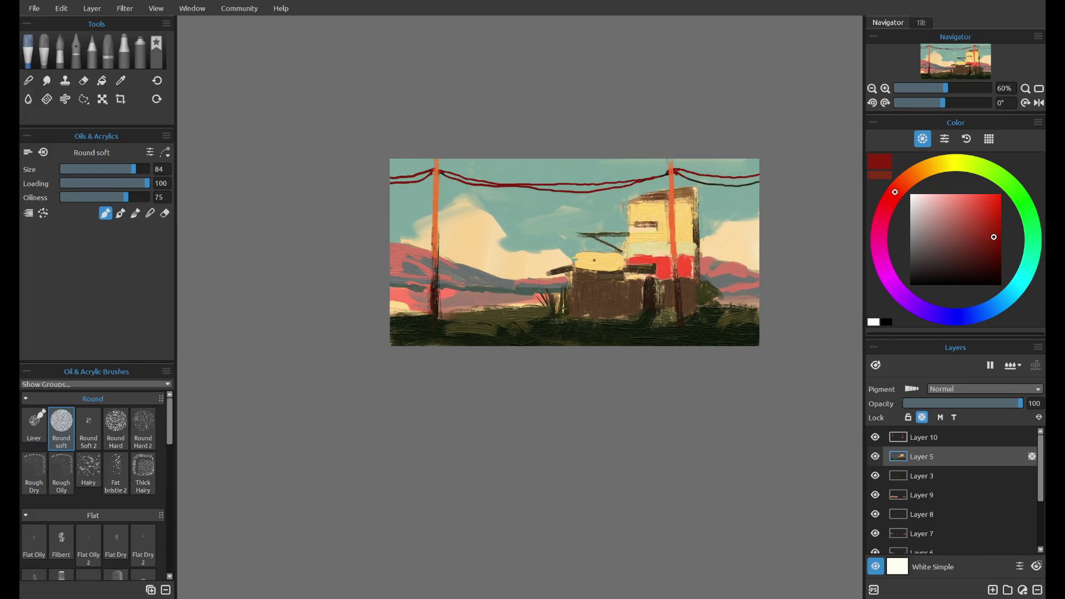
{"action": "left_click", "coordinate": [28, 99]}
{"action": "left_click", "coordinate": [33, 80]}
{"action": "left_click", "coordinate": [47, 82]}
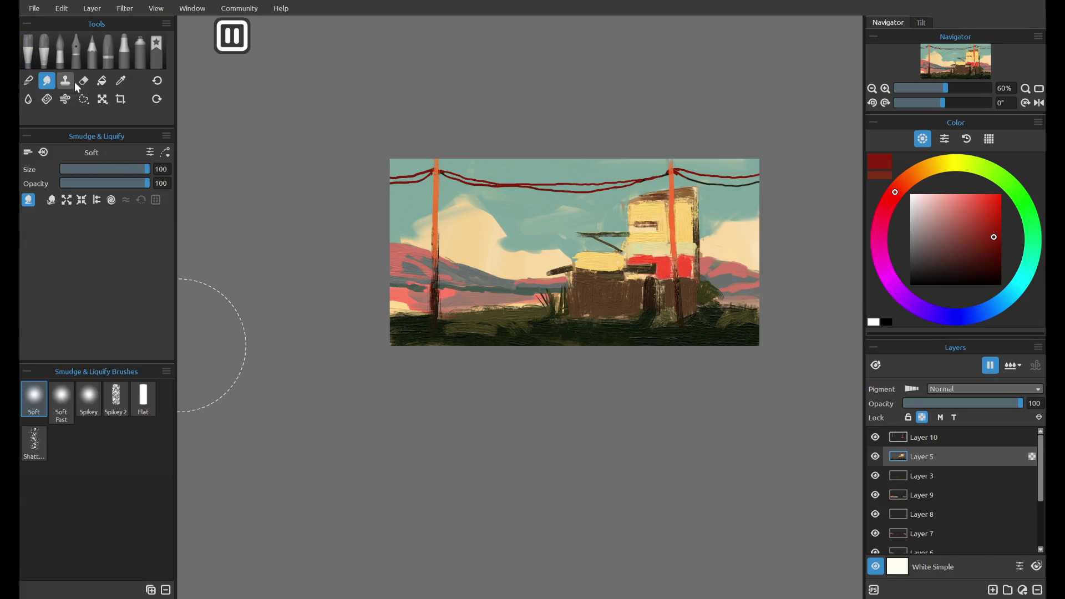
{"action": "left_click_drag", "start_coordinate": [126, 170], "coordinate": [100, 170]}
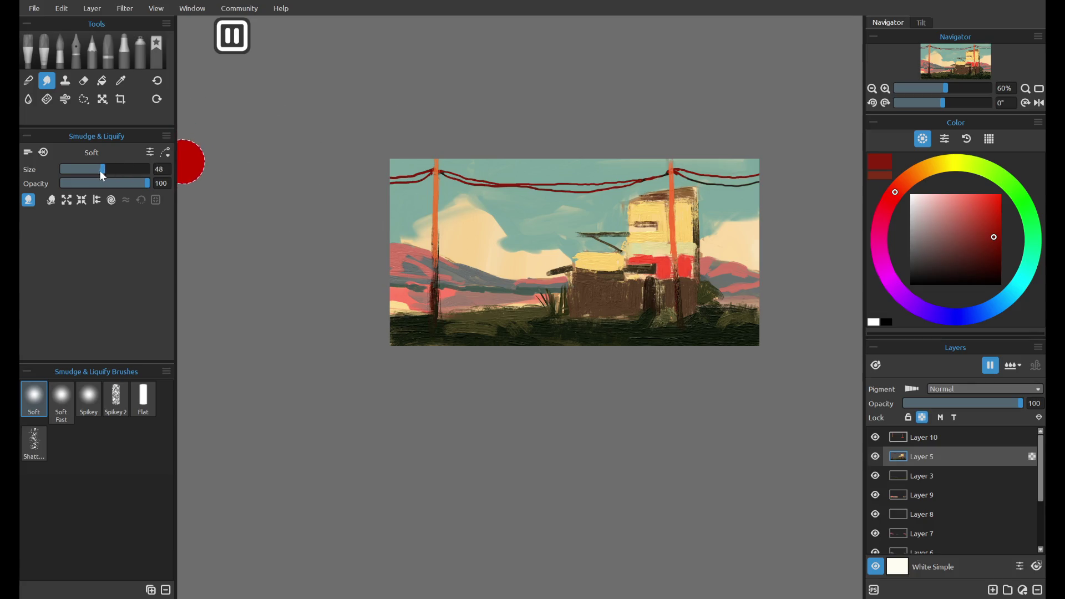
{"action": "left_click", "coordinate": [80, 169]}
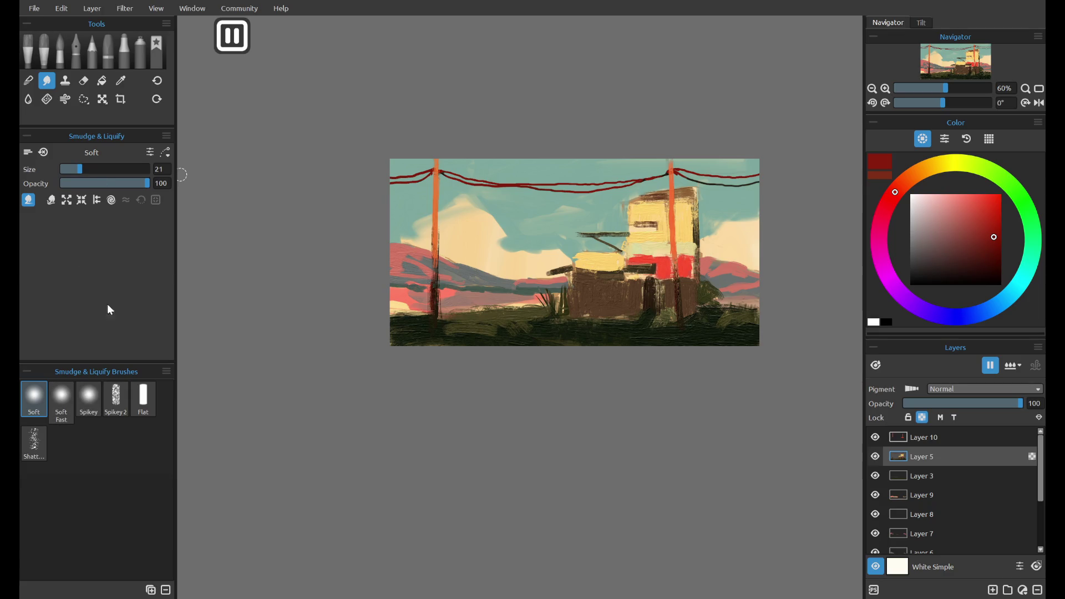
{"action": "left_click", "coordinate": [143, 398]}
{"action": "mouse_move", "coordinate": [580, 290]}
{"action": "left_mouse_down"}
{"action": "mouse_move", "coordinate": [596, 275]}
{"action": "mouse_move", "coordinate": [594, 263]}
{"action": "mouse_move", "coordinate": [586, 269]}
{"action": "left_mouse_up"}
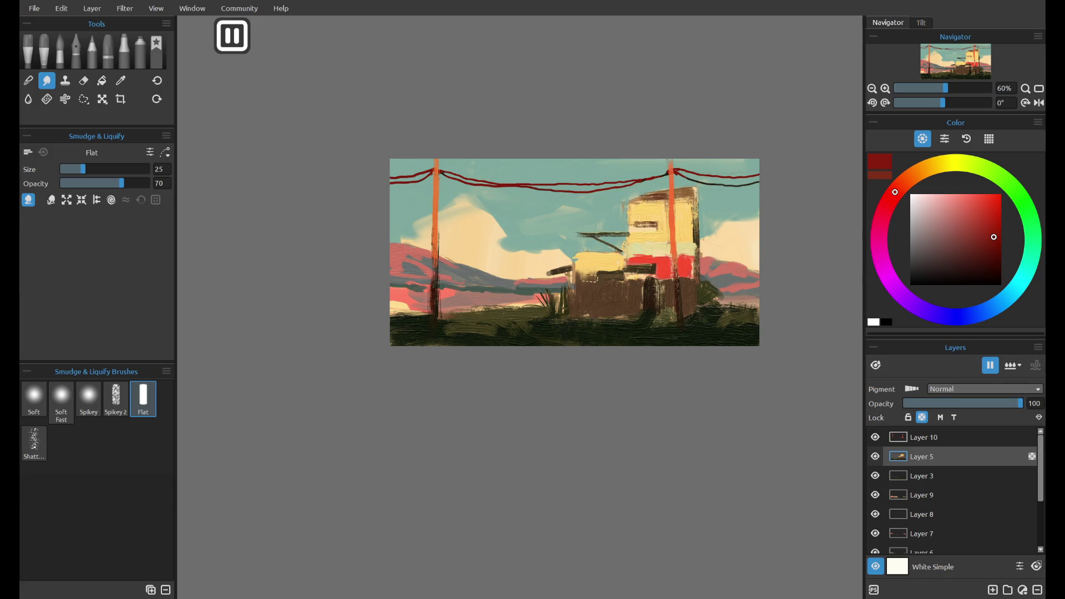
{"action": "key", "text": "ctrl+z"}
- Return to oil painting, sample a dark olive, and test a stroke on the building's right side
{"action": "left_click", "coordinate": [27, 51]}
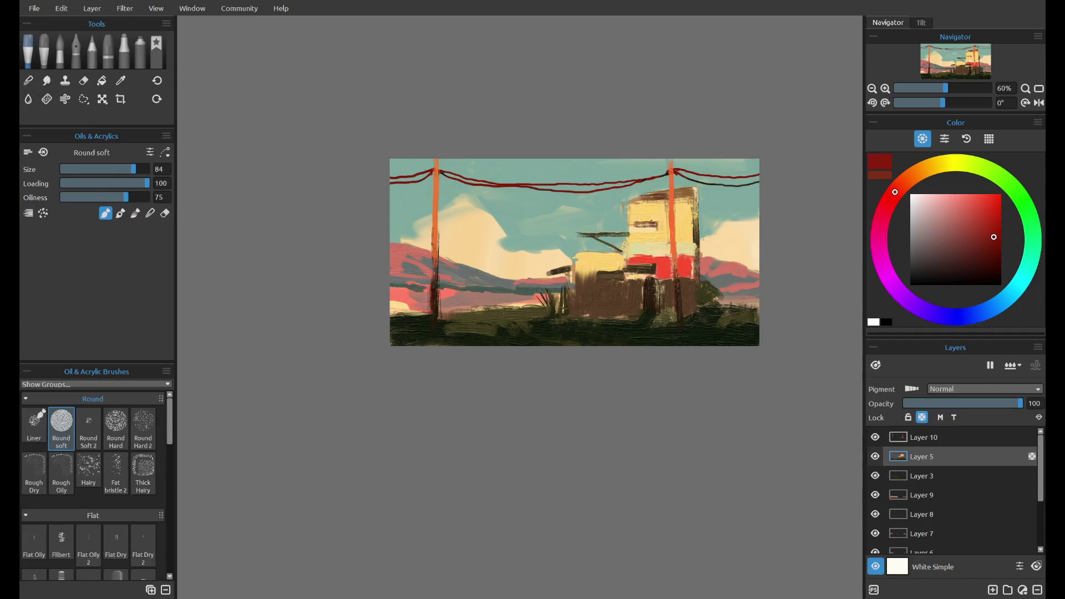
{"action": "left_click", "coordinate": [692, 246], "text": "alt"}
{"action": "left_click_drag", "start_coordinate": [694, 210], "coordinate": [690, 284]}
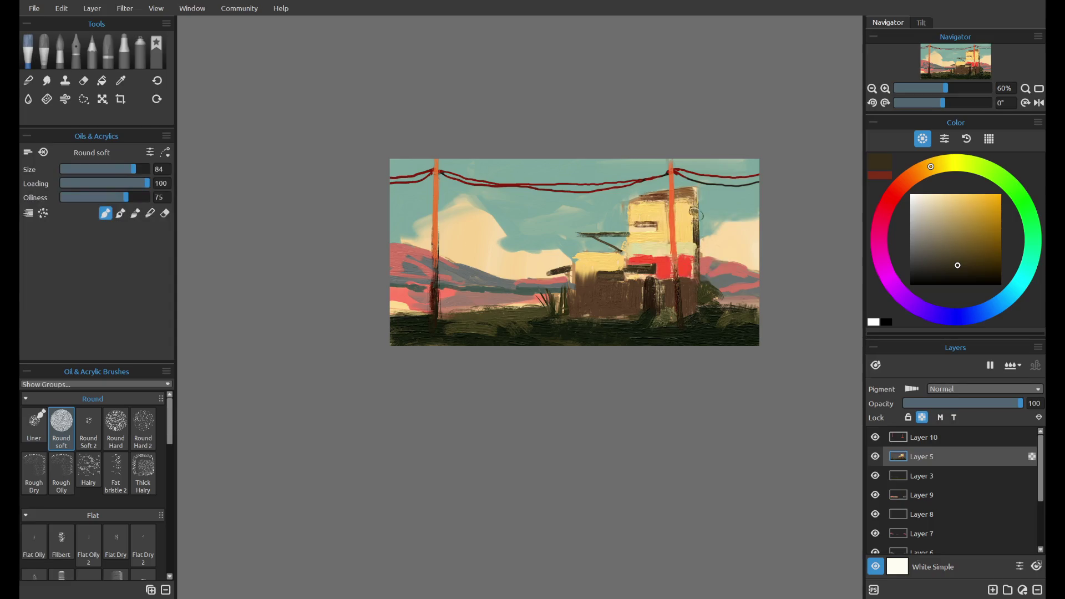
{"action": "key", "text": "ctrl+z"}
- Turn off Layer 5's Lock Transparency and choose the finer Hairy oil brush
{"action": "left_click", "coordinate": [922, 417]}
{"action": "left_click", "coordinate": [143, 472]}
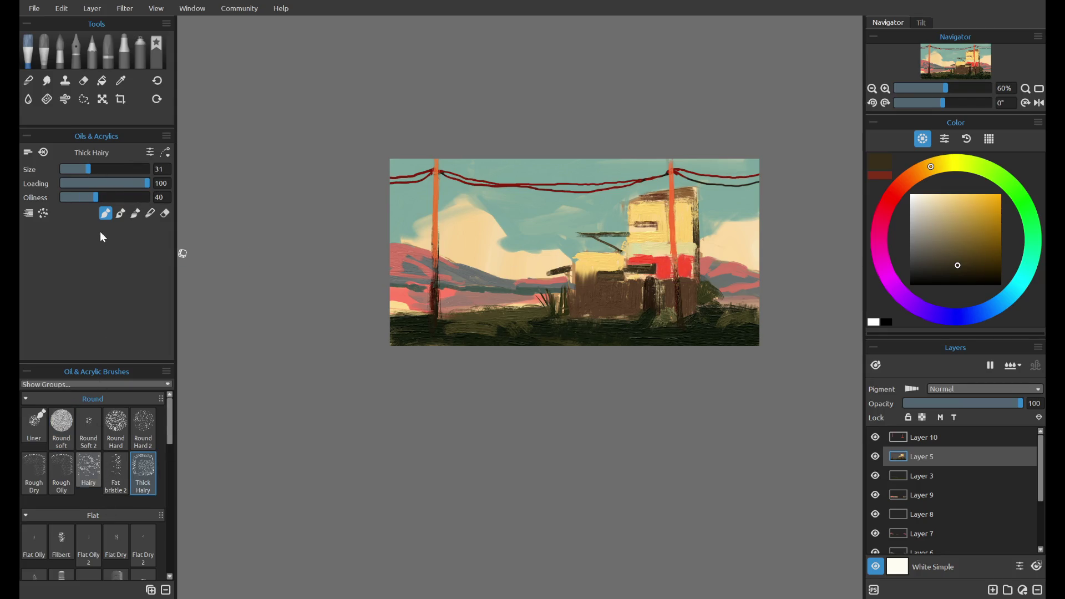
{"action": "left_click", "coordinate": [88, 471]}
{"action": "left_click_drag", "start_coordinate": [694, 202], "coordinate": [697, 299]}
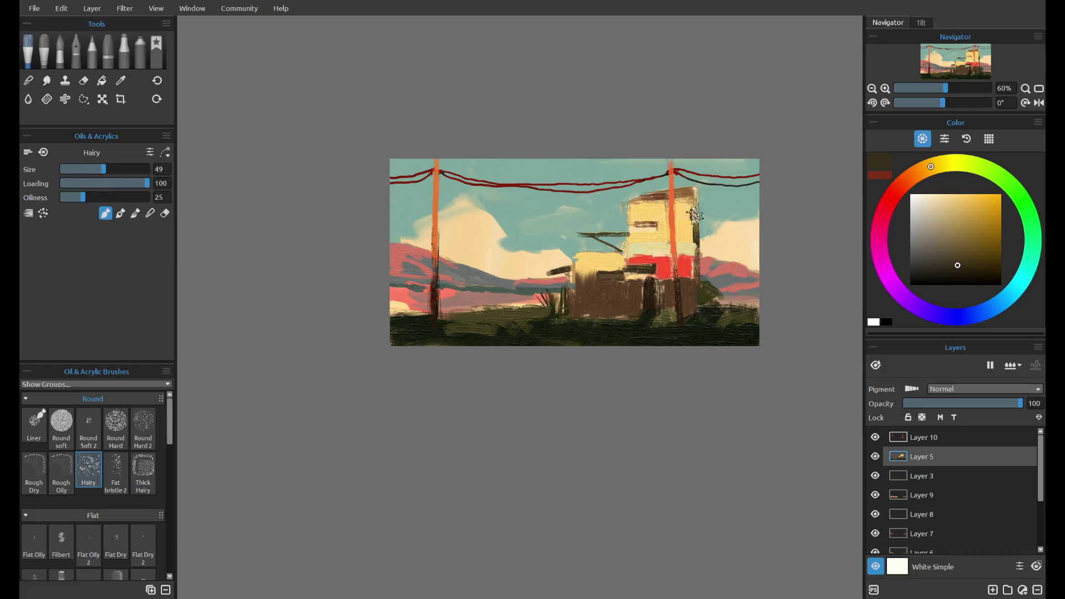
{"action": "key", "text": "ctrl+z"}
- Shrink the Hairy brush to size 19 and add a new layer above Layer 10
{"action": "key", "text": "bracketleft"}
{"action": "key", "text": "bracketleft"}
{"action": "key", "text": "bracketleft"}
{"action": "left_click_drag", "start_coordinate": [680, 201], "coordinate": [683, 272]}
{"action": "key", "text": "ctrl+z"}
{"action": "left_click_drag", "start_coordinate": [92, 166], "coordinate": [79, 170]}
{"action": "left_click", "coordinate": [993, 590]}
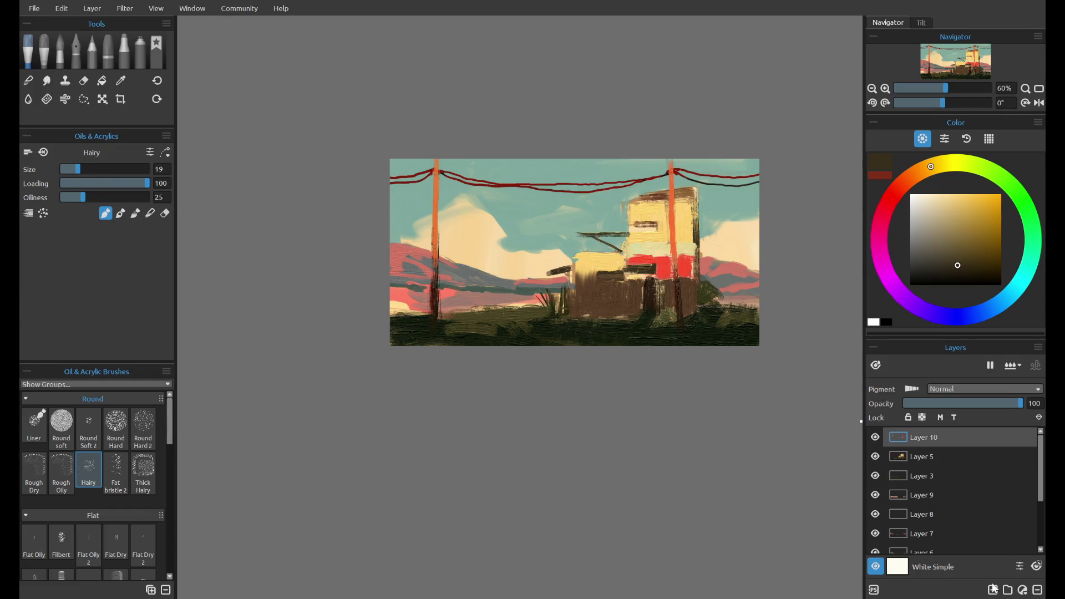
- Paint a dark stroke down the right pole after a few retries
{"action": "left_click_drag", "start_coordinate": [683, 254], "coordinate": [685, 286]}
{"action": "key", "text": "ctrl+z"}
{"action": "left_click_drag", "start_coordinate": [677, 197], "coordinate": [680, 293]}
{"action": "key", "text": "ctrl+z"}
{"action": "left_click_drag", "start_coordinate": [679, 201], "coordinate": [685, 290]}
{"action": "key", "text": "ctrl+z"}
{"action": "key", "text": "ctrl+z"}
{"action": "key", "text": "ctrl+z"}
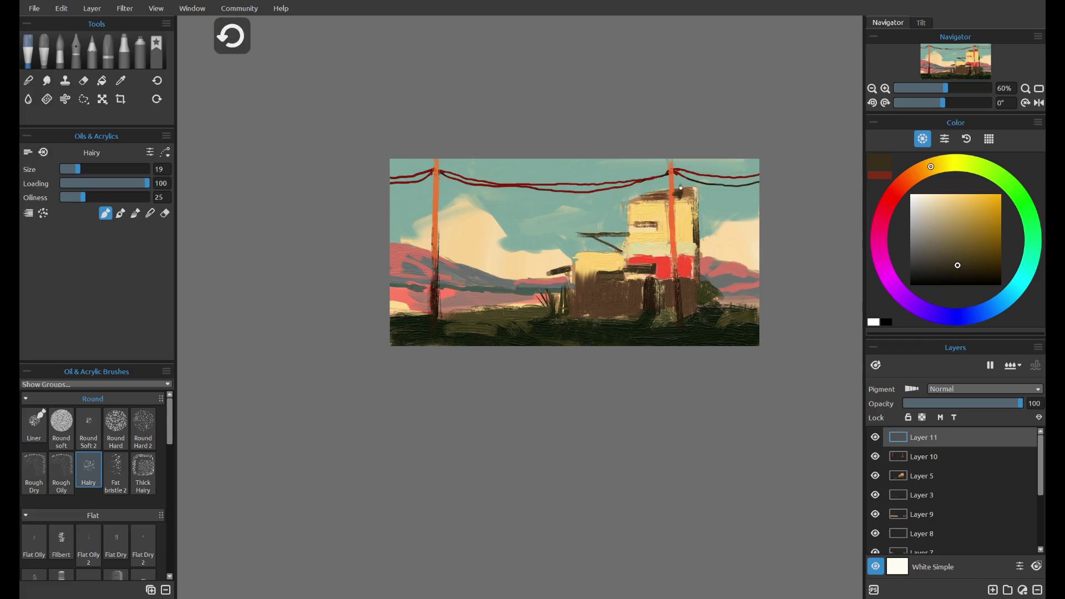
{"action": "left_click_drag", "start_coordinate": [678, 198], "coordinate": [686, 280]}
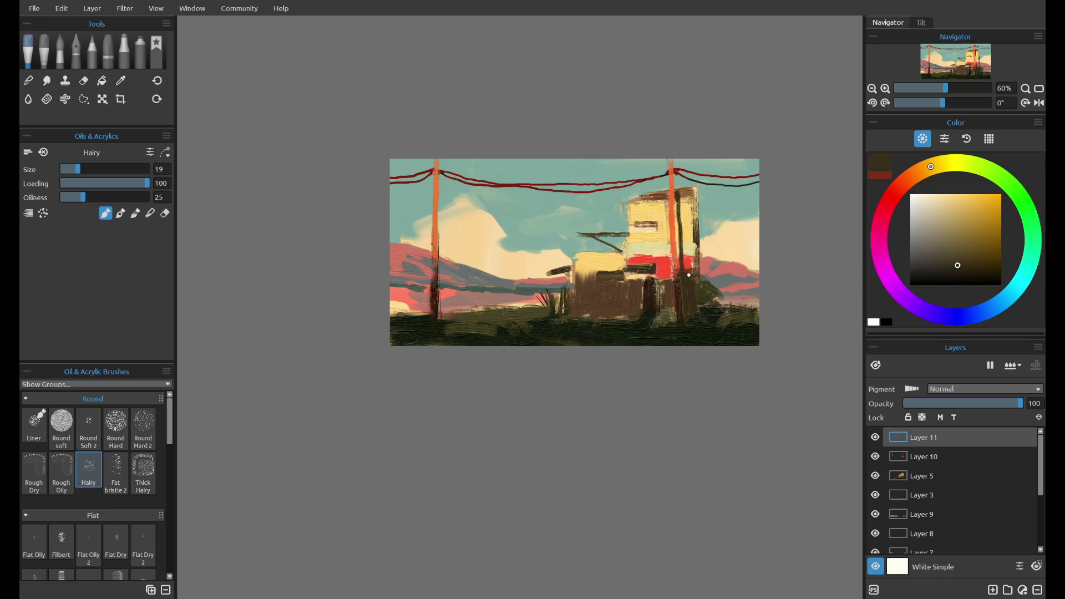
- Darken the building's right edge, lower wall, lower-left edge and the lower-left horizon band
{"action": "left_click_drag", "start_coordinate": [694, 214], "coordinate": [700, 320]}
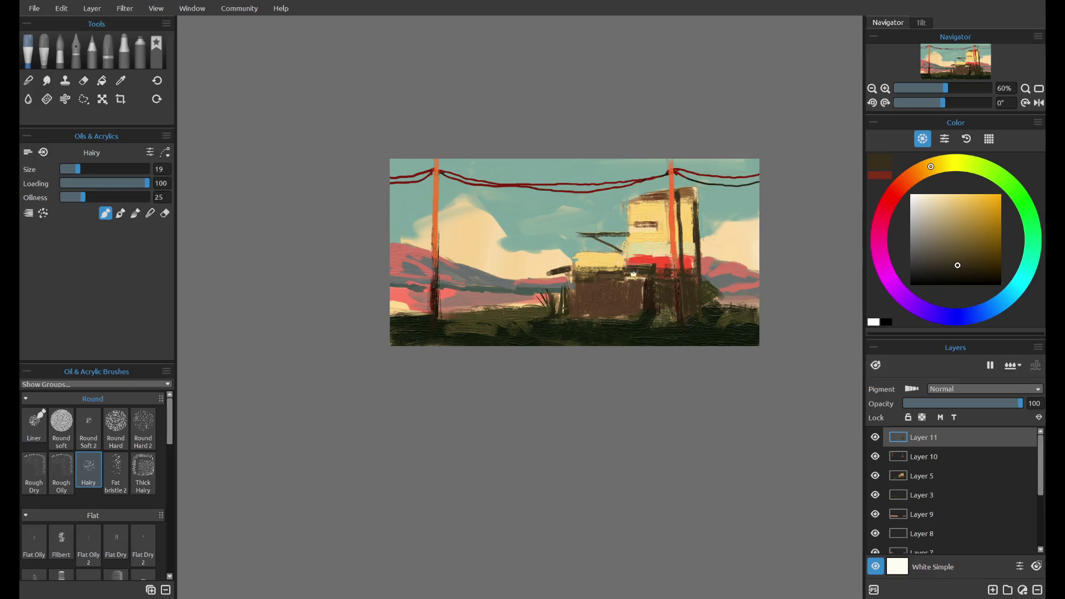
{"action": "mouse_move", "coordinate": [576, 287]}
{"action": "left_mouse_down"}
{"action": "mouse_move", "coordinate": [645, 303]}
{"action": "mouse_move", "coordinate": [618, 319]}
{"action": "left_mouse_up"}
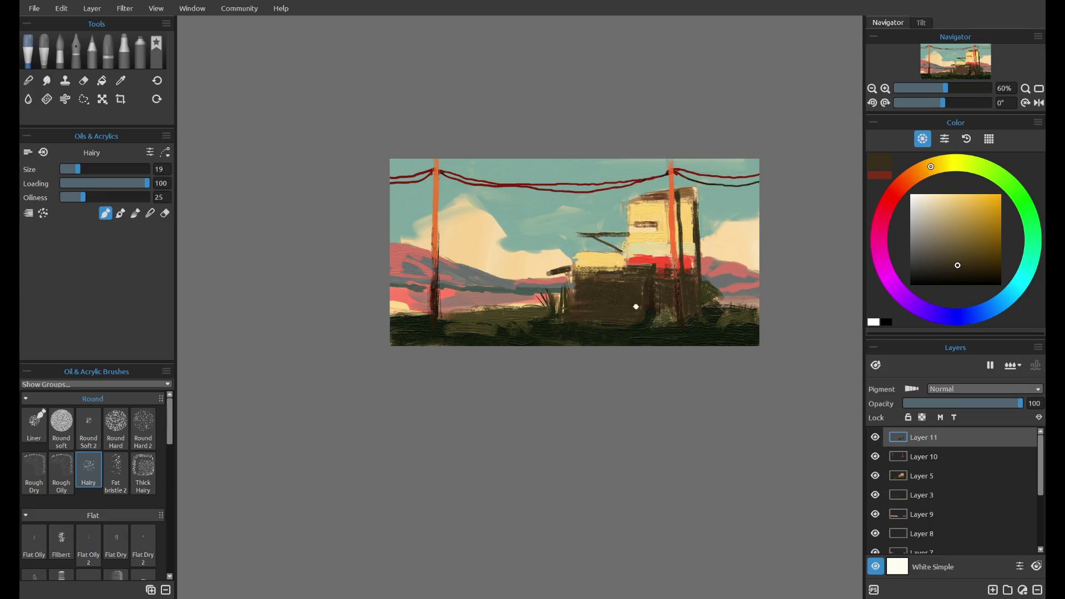
{"action": "mouse_move", "coordinate": [569, 277]}
{"action": "left_mouse_down"}
{"action": "mouse_move", "coordinate": [576, 313]}
{"action": "mouse_move", "coordinate": [554, 315]}
{"action": "left_mouse_up"}
{"action": "left_click_drag", "start_coordinate": [401, 316], "coordinate": [430, 310]}
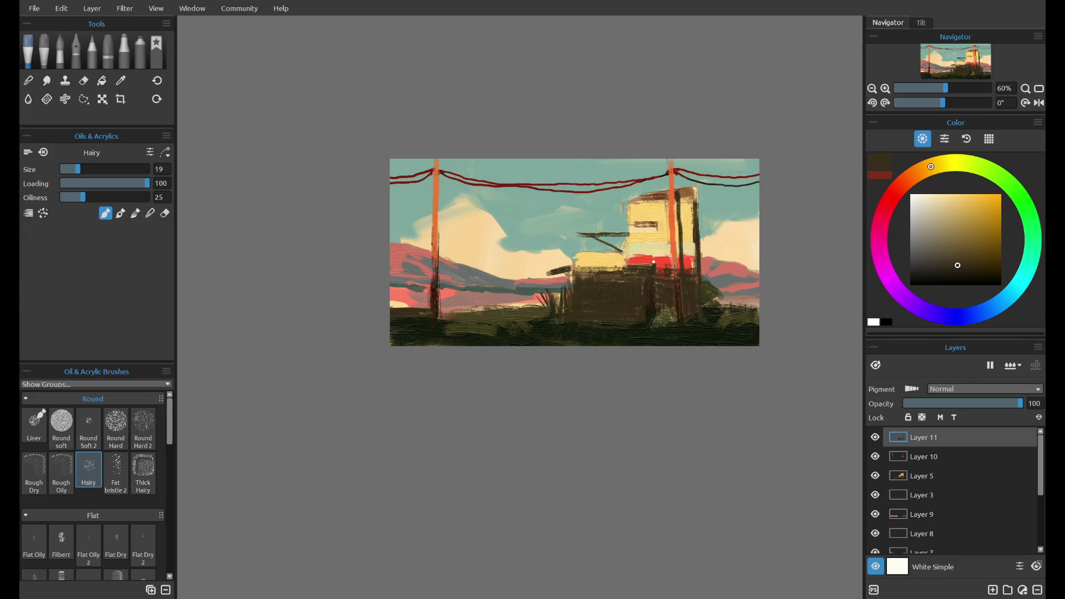
- Switch to red and try red strokes on the building's lower wall
{"action": "left_click", "coordinate": [882, 176]}
{"action": "left_click_drag", "start_coordinate": [606, 307], "coordinate": [608, 302]}
{"action": "key", "text": "ctrl+z"}
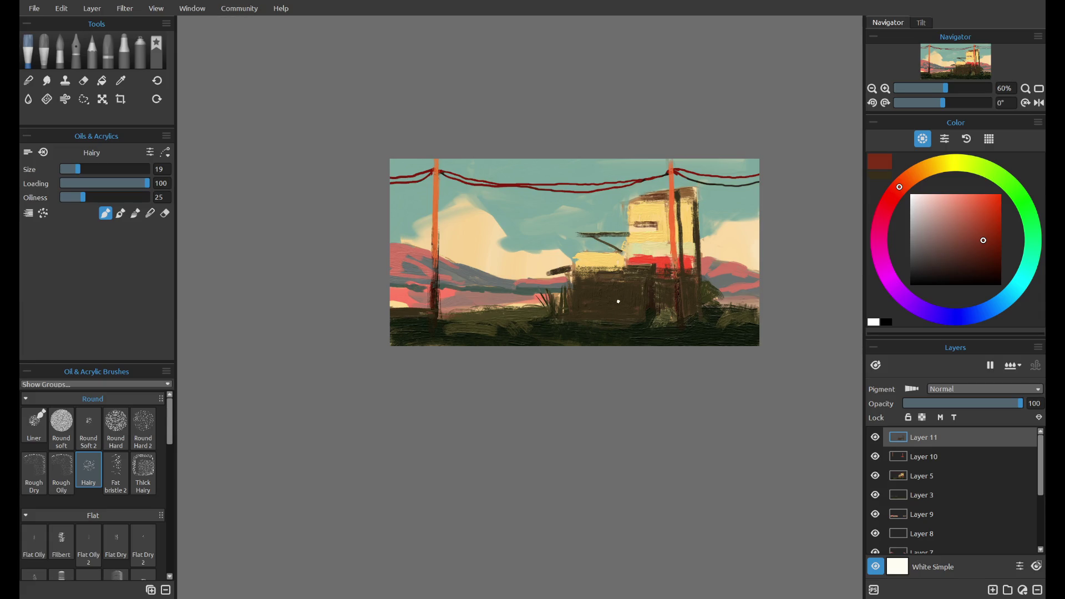
{"action": "key", "text": "ctrl+z"}
{"action": "key", "text": "ctrl+z"}
{"action": "left_click_drag", "start_coordinate": [596, 298], "coordinate": [620, 293]}
- Add Layer 12 and paint a small red door, settling on a darker red
{"action": "key", "text": "ctrl+z"}
{"action": "left_click", "coordinate": [993, 589]}
{"action": "left_click_drag", "start_coordinate": [620, 319], "coordinate": [620, 299]}
{"action": "key", "text": "ctrl+z"}
{"action": "left_click", "coordinate": [981, 221]}
{"action": "key", "text": "ctrl+z"}
{"action": "left_click", "coordinate": [983, 253]}
- Darken the red and undo stray strokes around the door, toggling eraser and oil brush
{"action": "key", "text": "e"}
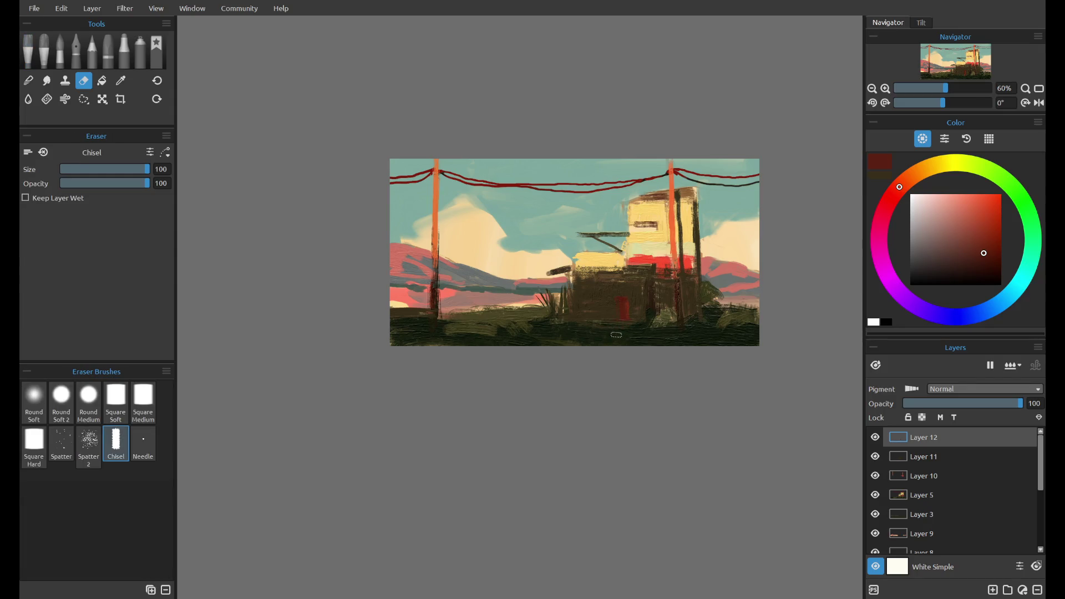
{"action": "key", "text": "e"}
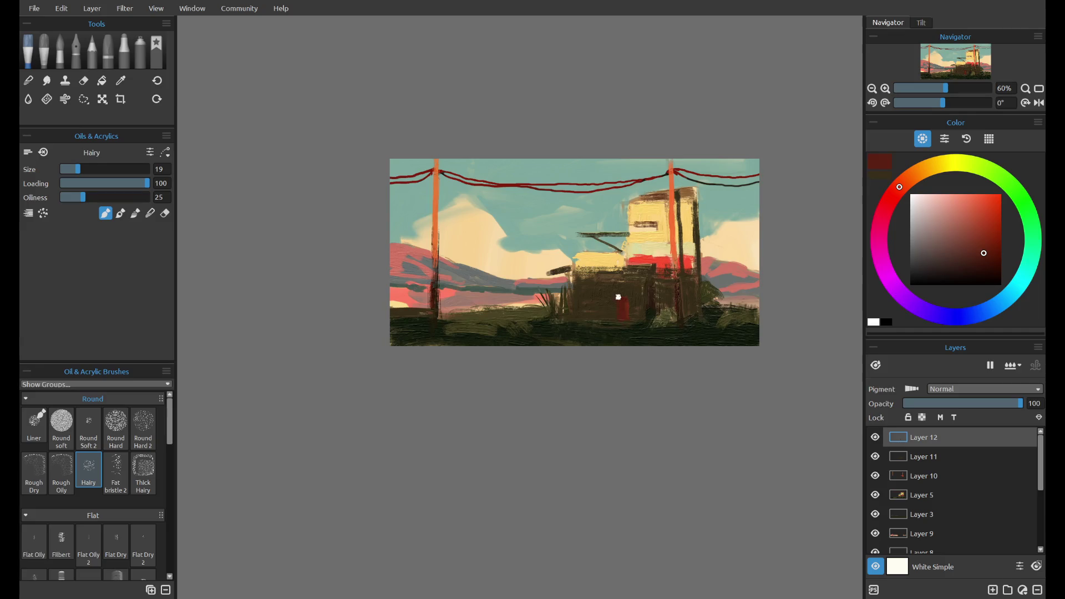
{"action": "left_click", "coordinate": [982, 267]}
{"action": "key", "text": "ctrl+z"}
{"action": "key", "text": "e"}
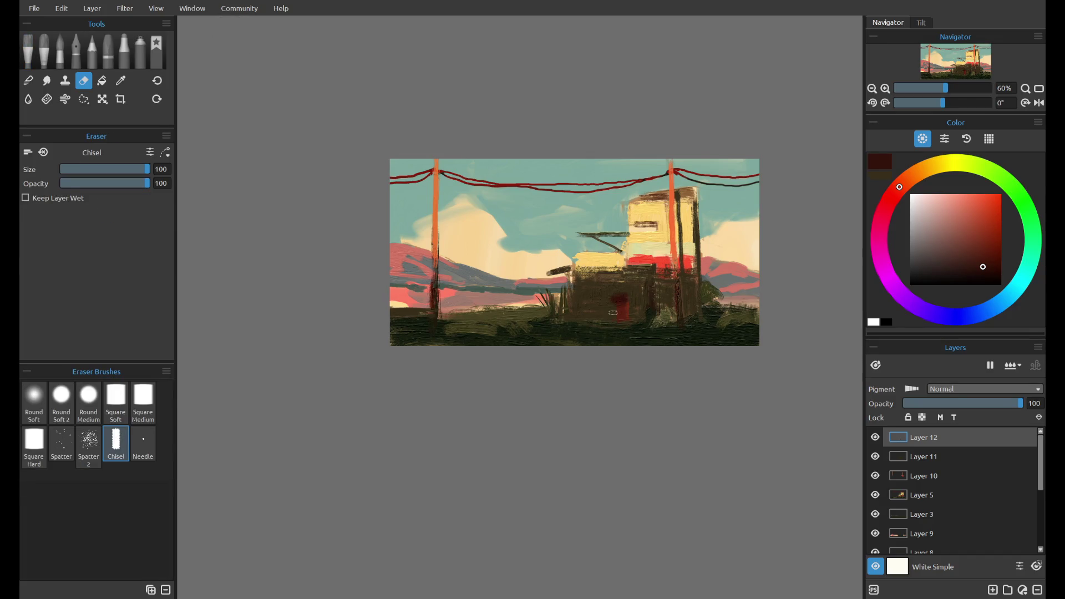
{"action": "key", "text": "b"}
{"action": "key", "text": "ctrl+z"}
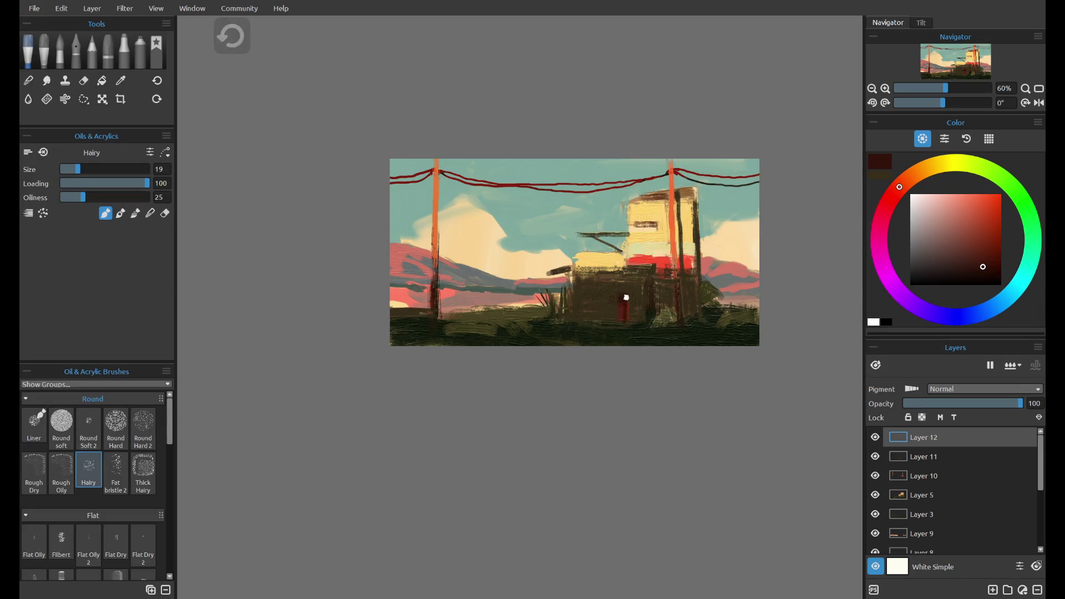
{"action": "key", "text": "e"}
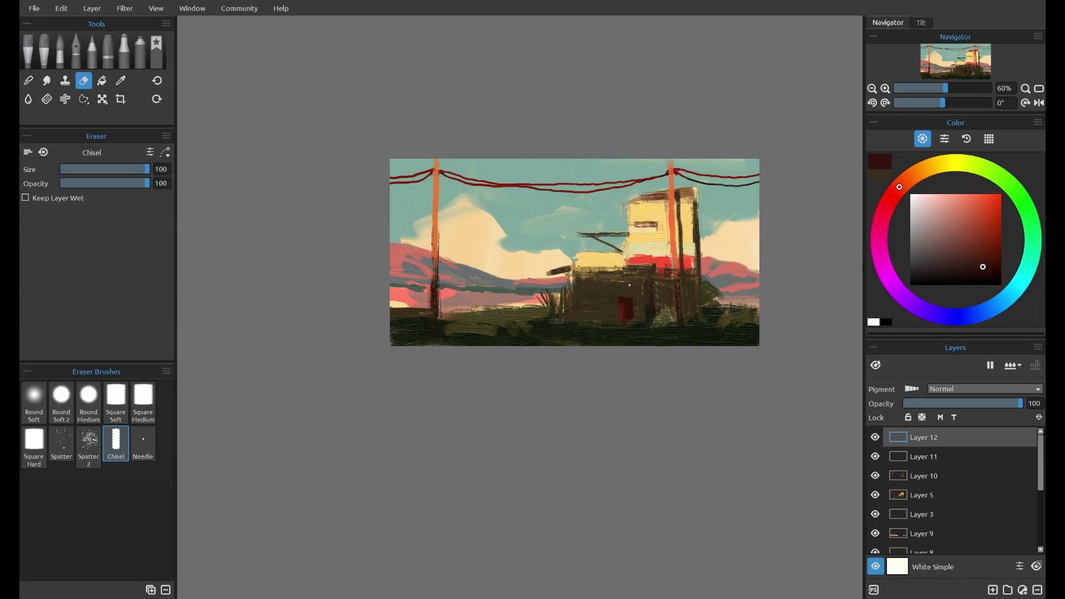
{"action": "key", "text": "b"}
- Mirror the canvas to check composition, sample building and sky colours, and undo light blue dabs
{"action": "left_click", "coordinate": [1039, 103]}
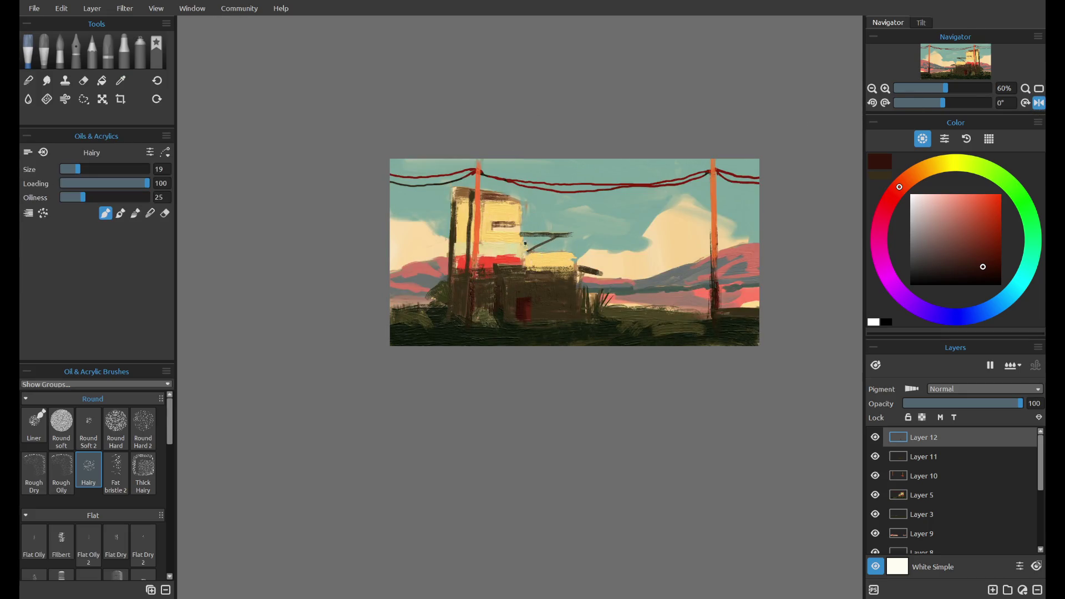
{"action": "left_click", "coordinate": [1039, 104]}
{"action": "left_click", "coordinate": [603, 261], "text": "alt"}
{"action": "left_click", "coordinate": [638, 228], "text": "alt"}
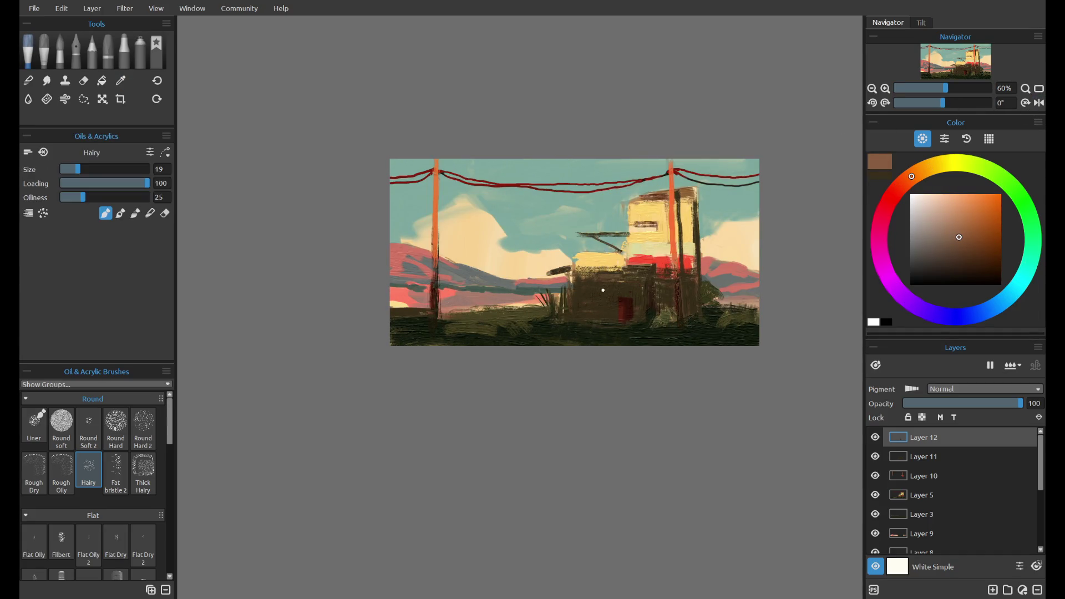
{"action": "left_click", "coordinate": [569, 222], "text": "alt"}
{"action": "key", "text": "ctrl+z"}
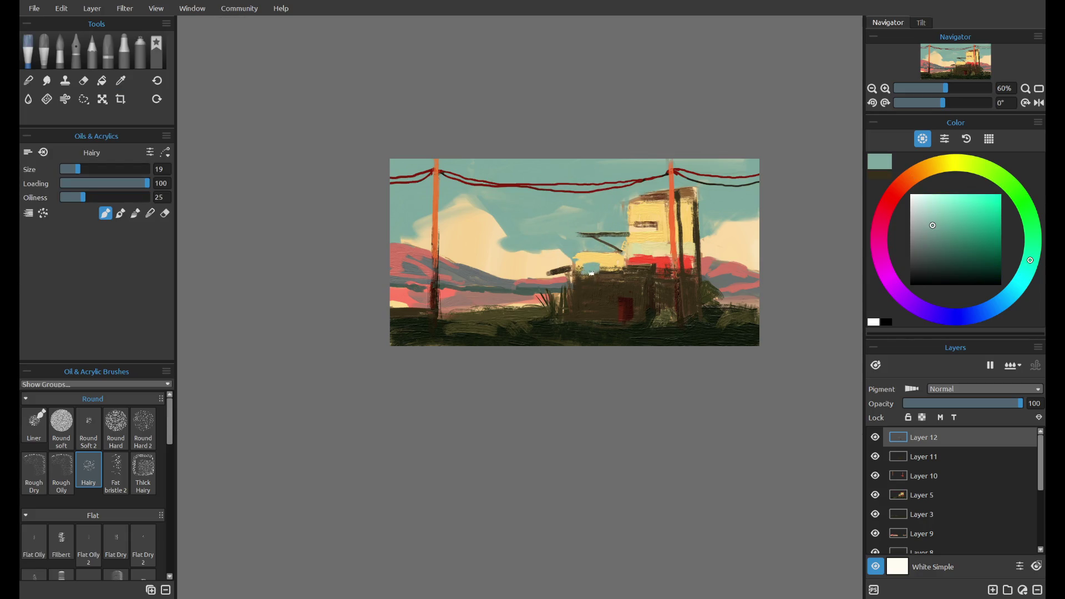
{"action": "key", "text": "ctrl+z"}
{"action": "key", "text": "ctrl+z"}
- Sample dark red from the wire and paint a small red stroke on the building
{"action": "key", "text": "e"}
{"action": "key", "text": "b"}
{"action": "left_click", "coordinate": [658, 192], "text": "alt"}
{"action": "left_click", "coordinate": [677, 169], "text": "alt"}
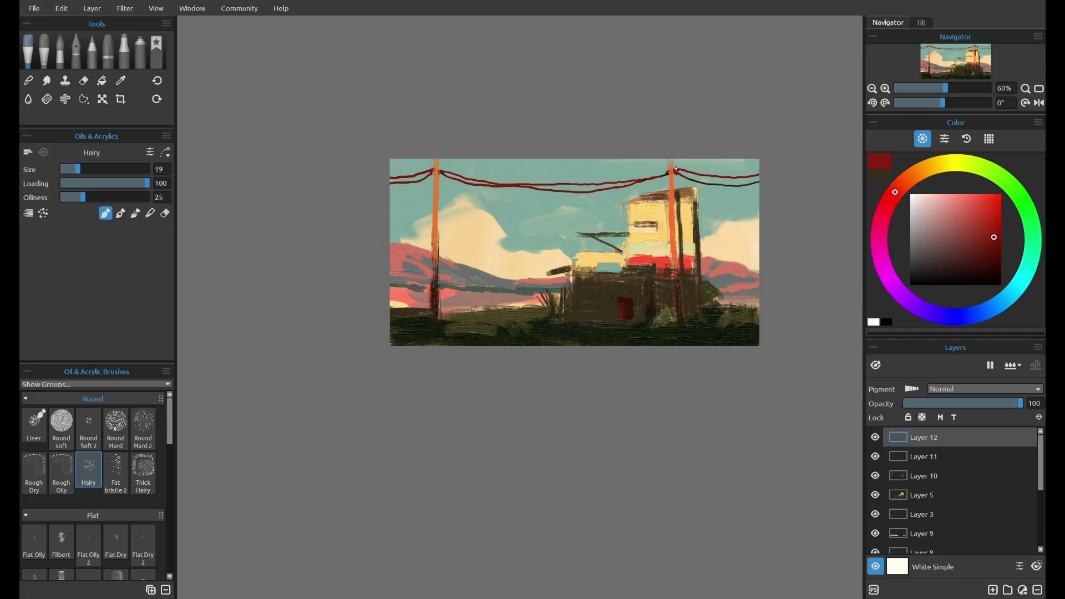
{"action": "left_click_drag", "start_coordinate": [597, 277], "coordinate": [614, 275]}
- Sample dark brown and yellow from the building and try a small vertical yellow stroke
{"action": "key", "text": "e"}
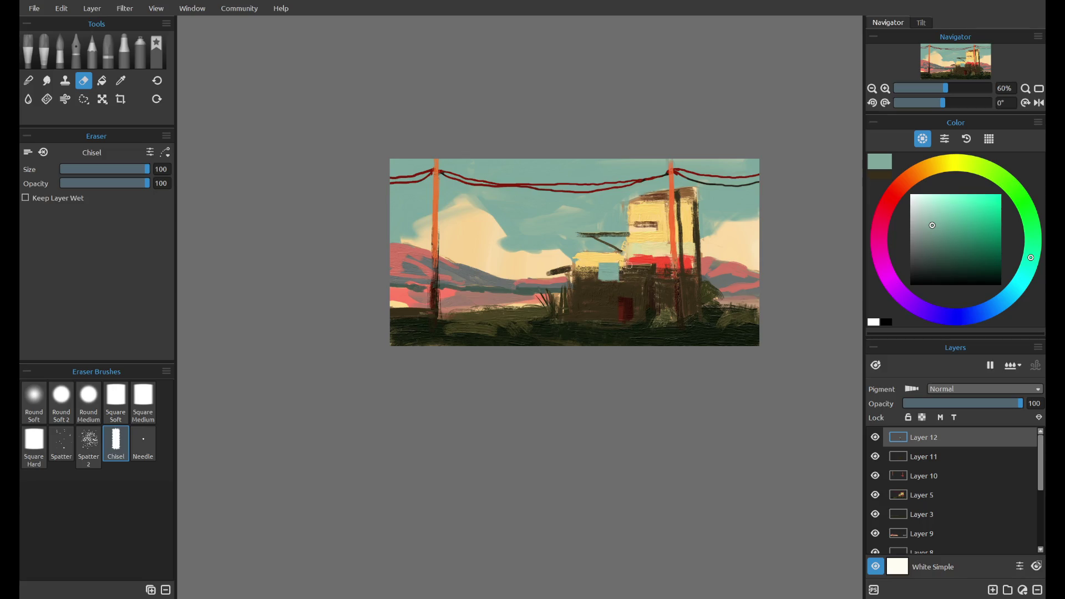
{"action": "key", "text": "b"}
{"action": "key", "text": "i"}
{"action": "left_click", "coordinate": [611, 305]}
{"action": "key", "text": "i"}
{"action": "key", "text": "b"}
{"action": "left_click", "coordinate": [607, 238], "text": "alt"}
{"action": "left_click_drag", "start_coordinate": [609, 256], "coordinate": [609, 286]}
{"action": "key", "text": "ctrl+z"}
- Paint over the light stroke between the windows with sampled dark brown
{"action": "key", "text": "i"}
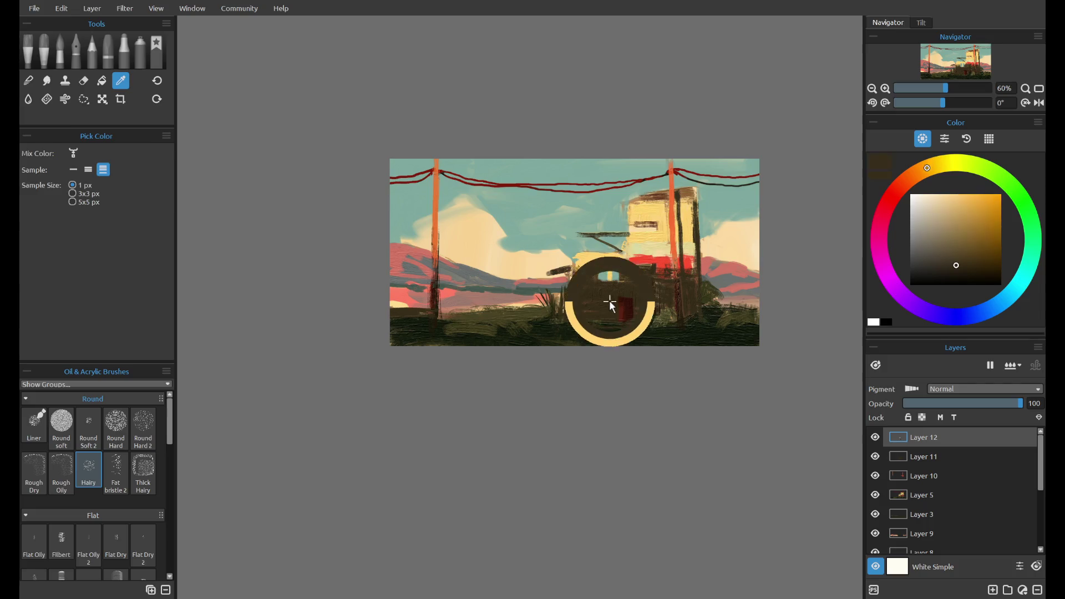
{"action": "left_click", "coordinate": [610, 304]}
{"action": "key", "text": "b"}
{"action": "mouse_move", "coordinate": [610, 273]}
{"action": "left_mouse_down"}
{"action": "mouse_move", "coordinate": [609, 292]}
{"action": "mouse_move", "coordinate": [597, 268]}
{"action": "left_mouse_up"}
- Sample light yellow and dark green, then try a dark dab left of the blue windows
{"action": "key", "text": "i"}
{"action": "left_click", "coordinate": [586, 249]}
{"action": "key", "text": "b"}
{"action": "key", "text": "i"}
{"action": "left_click", "coordinate": [594, 335]}
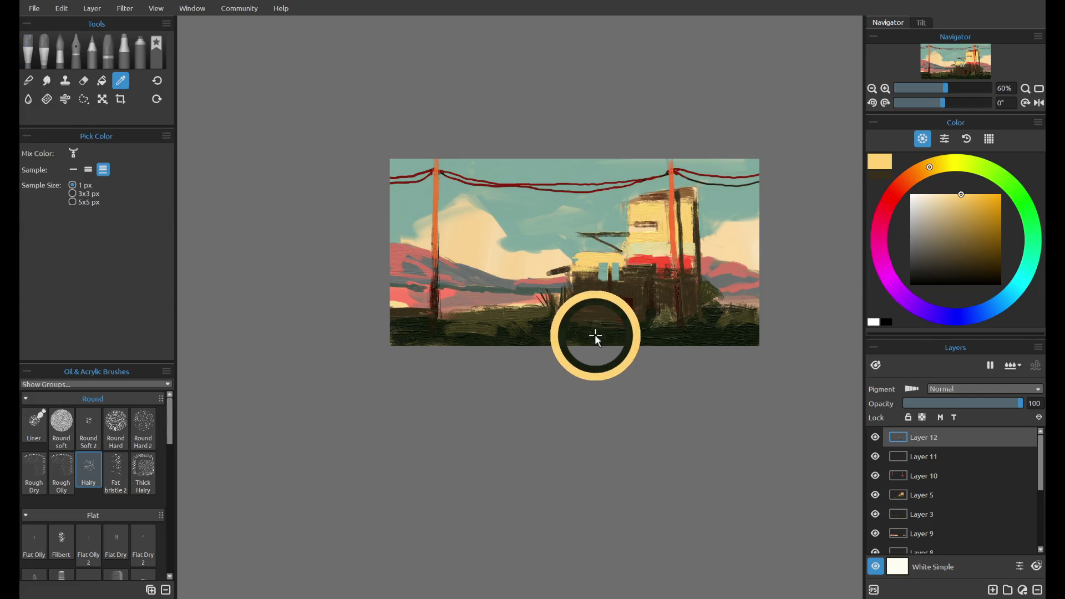
{"action": "key", "text": "b"}
{"action": "left_click_drag", "start_coordinate": [597, 275], "coordinate": [616, 277]}
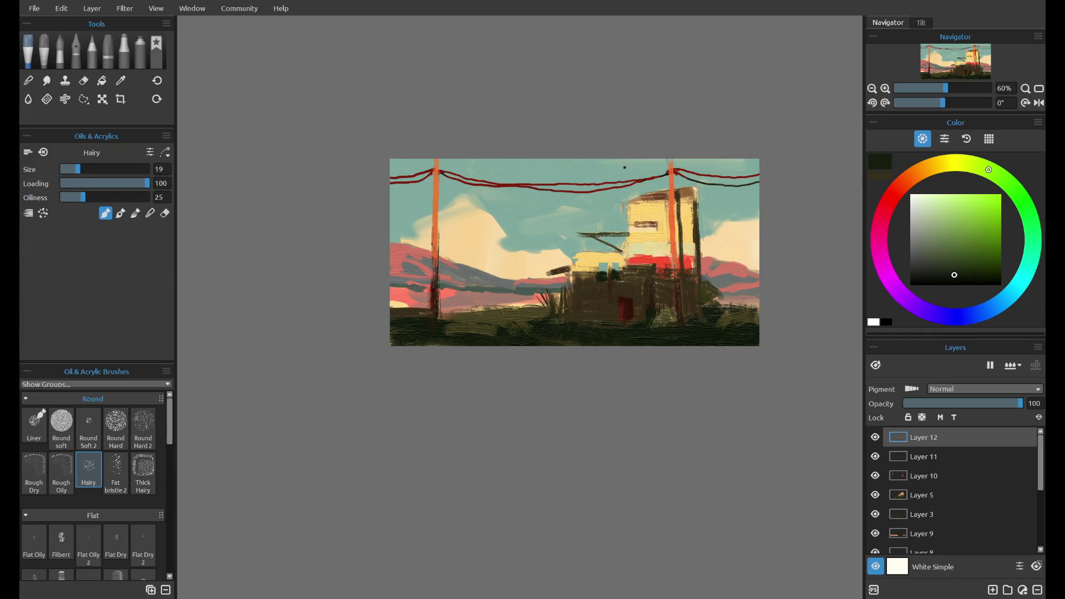
{"action": "key", "text": "ctrl+z"}
{"action": "key", "text": "ctrl+z"}
{"action": "key", "text": "ctrl+z"}
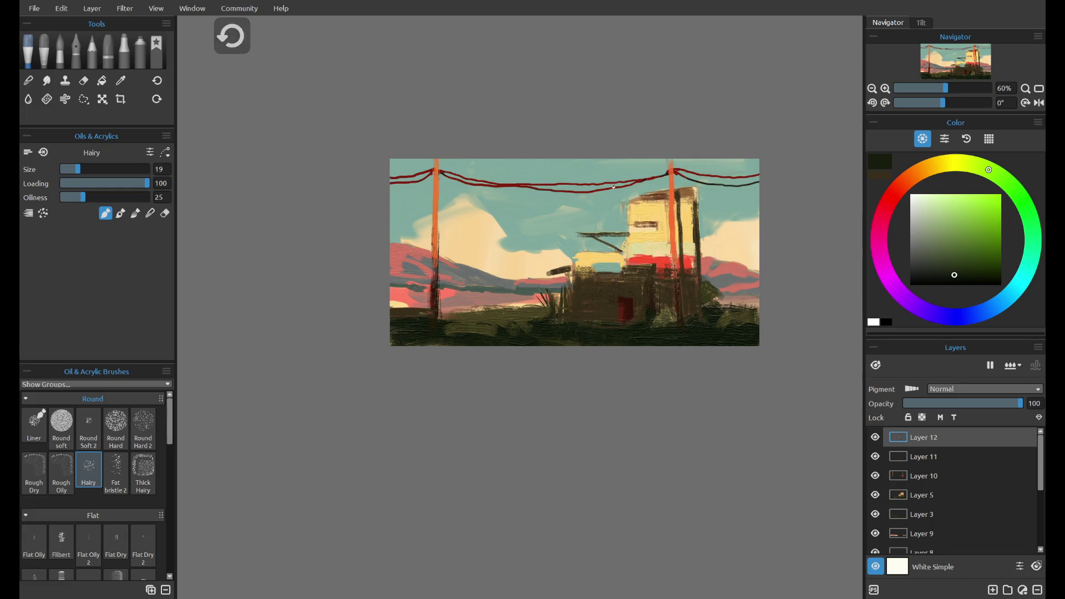
- Sample the building's pale yellow, then try the Watercolor, Smudge and Water tools and the Shattered and Flat smudge brushes
{"action": "left_click", "coordinate": [603, 262], "text": "alt"}
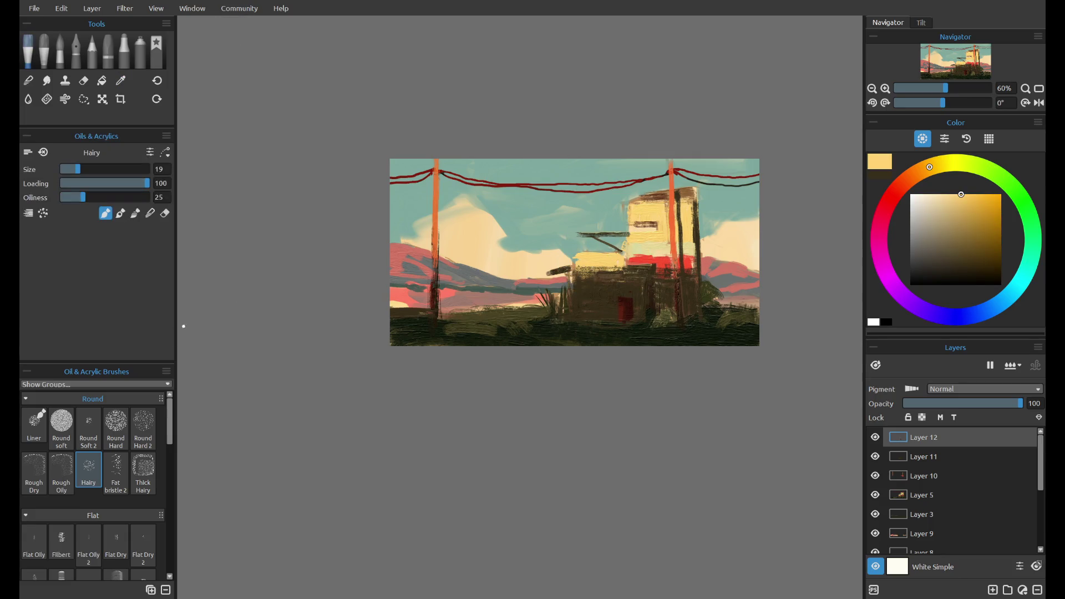
{"action": "left_click", "coordinate": [59, 58]}
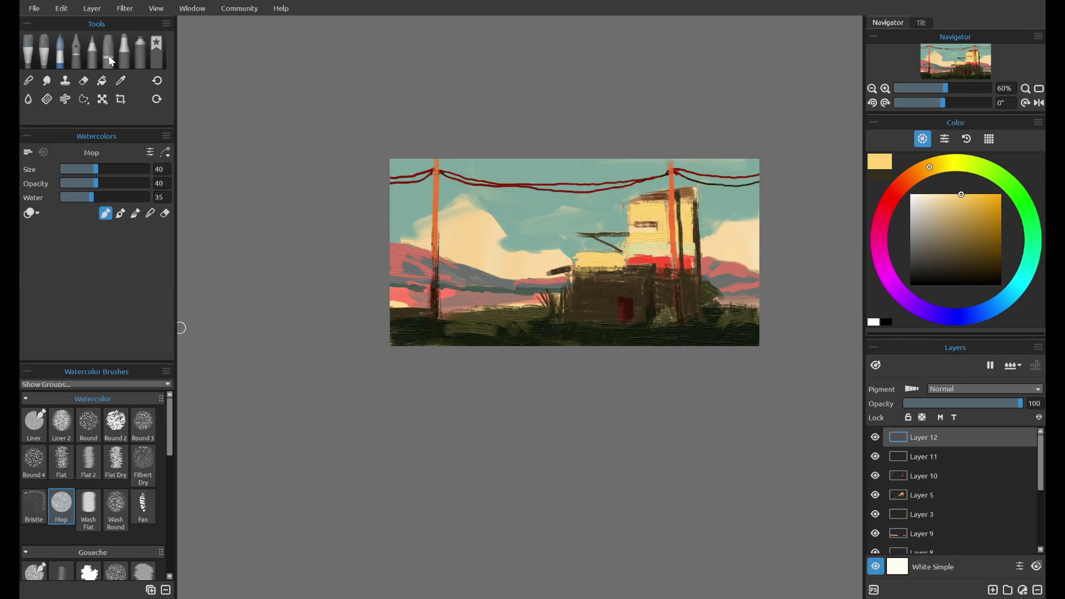
{"action": "left_click", "coordinate": [47, 80]}
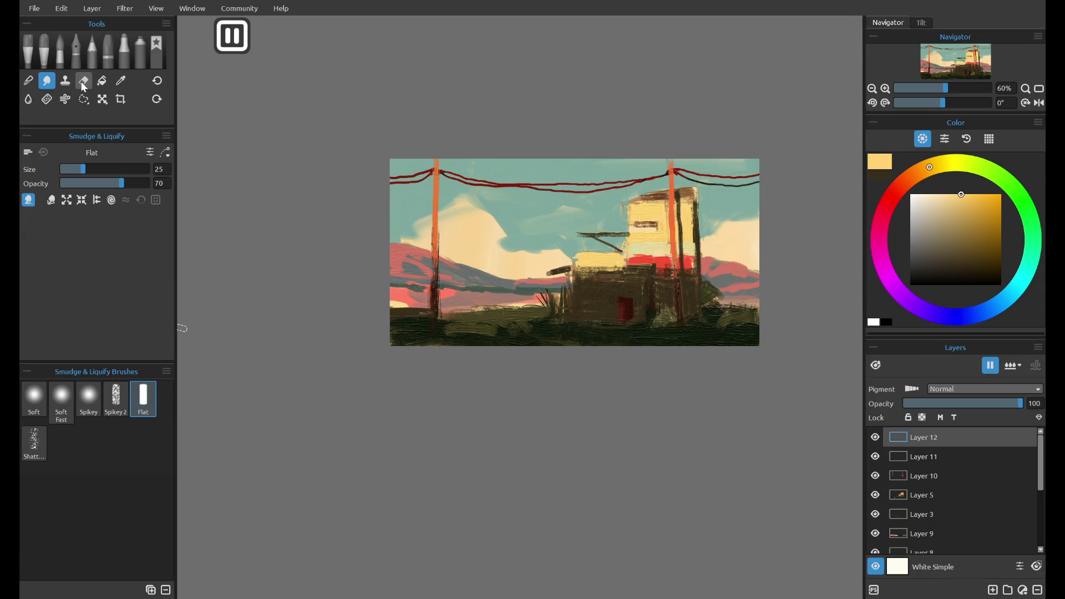
{"action": "left_click", "coordinate": [28, 99]}
{"action": "left_click_drag", "start_coordinate": [581, 269], "coordinate": [627, 270]}
{"action": "key", "text": "ctrl+z"}
{"action": "left_click", "coordinate": [47, 81]}
{"action": "left_click", "coordinate": [52, 201]}
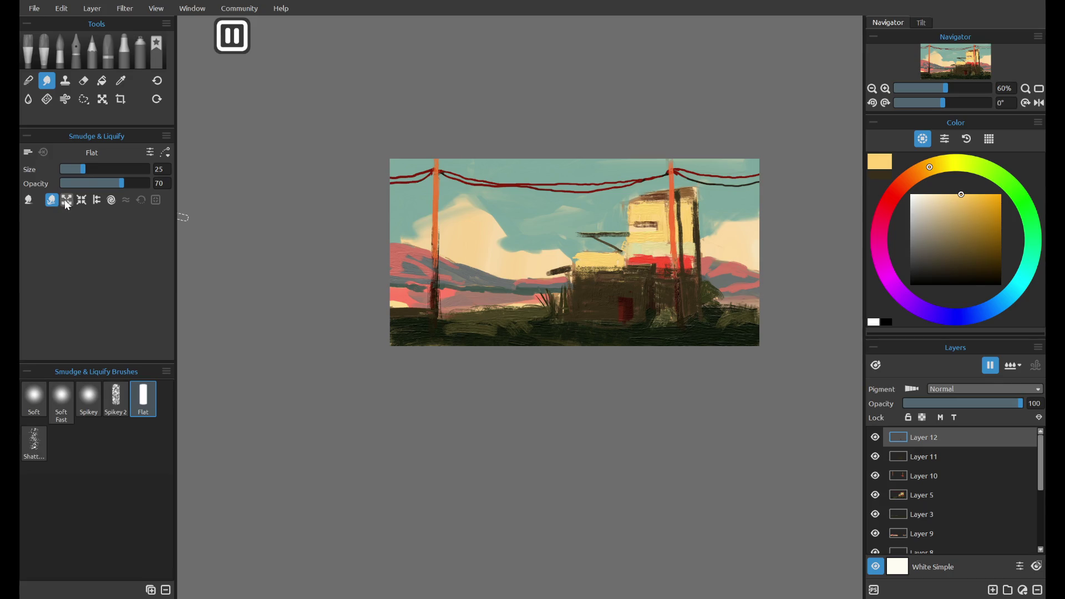
{"action": "left_click", "coordinate": [28, 200]}
{"action": "left_click", "coordinate": [34, 443]}
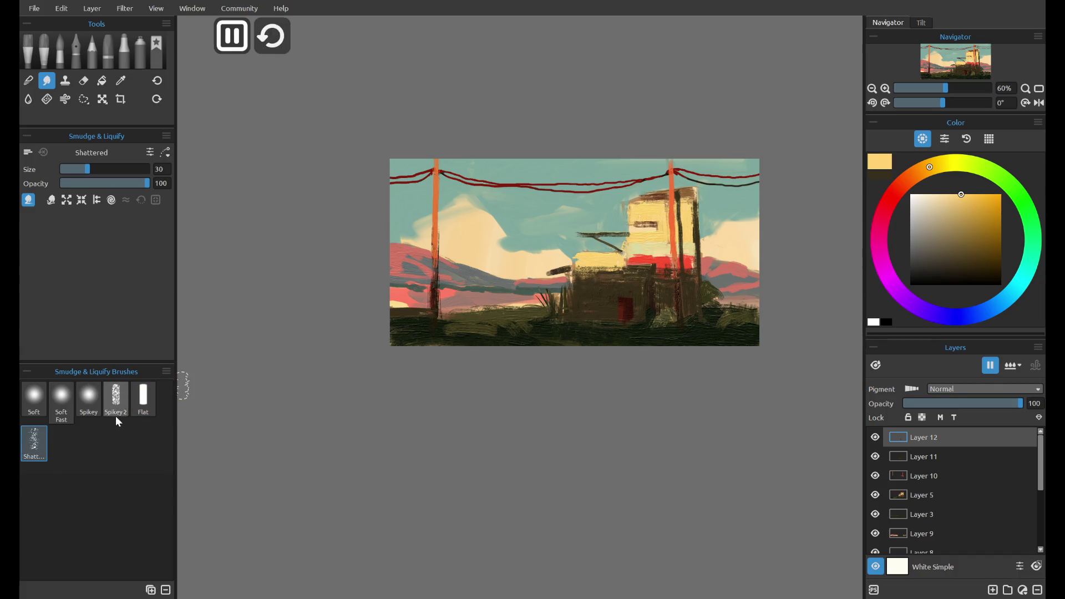
{"action": "left_click", "coordinate": [143, 399]}
- On Layer 11, brighten the yellow block using the Round Hard oil brush at size 50
{"action": "left_click", "coordinate": [902, 456]}
{"action": "left_click", "coordinate": [875, 456]}
{"action": "left_click", "coordinate": [875, 456]}
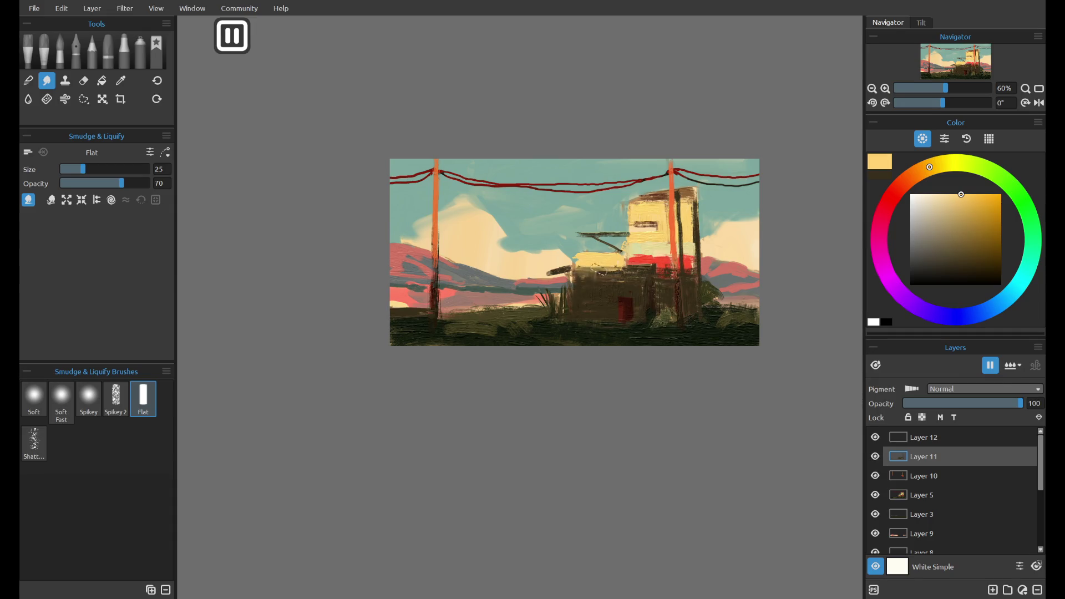
{"action": "left_click", "coordinate": [31, 56]}
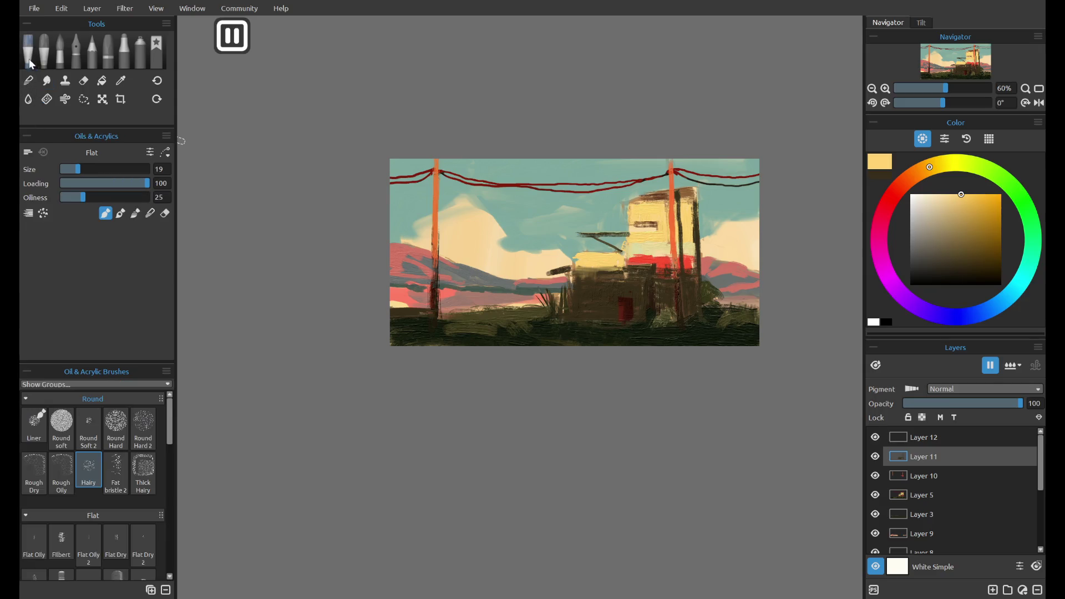
{"action": "left_click_drag", "start_coordinate": [604, 266], "coordinate": [596, 267]}
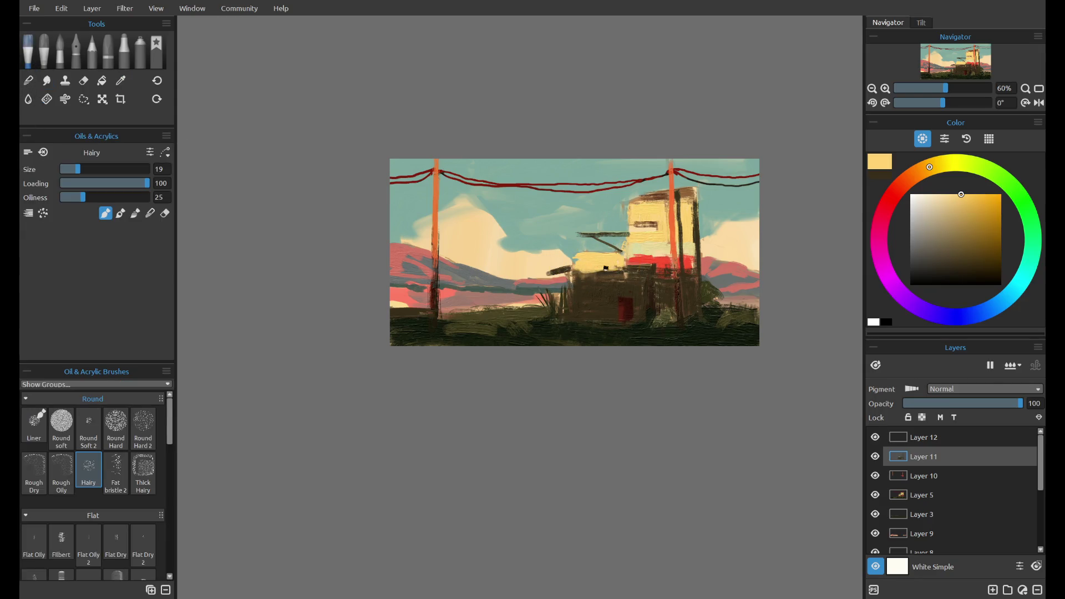
{"action": "left_click", "coordinate": [116, 428]}
{"action": "left_click", "coordinate": [120, 213]}
{"action": "left_click", "coordinate": [134, 214]}
{"action": "left_click_drag", "start_coordinate": [594, 263], "coordinate": [594, 264]}
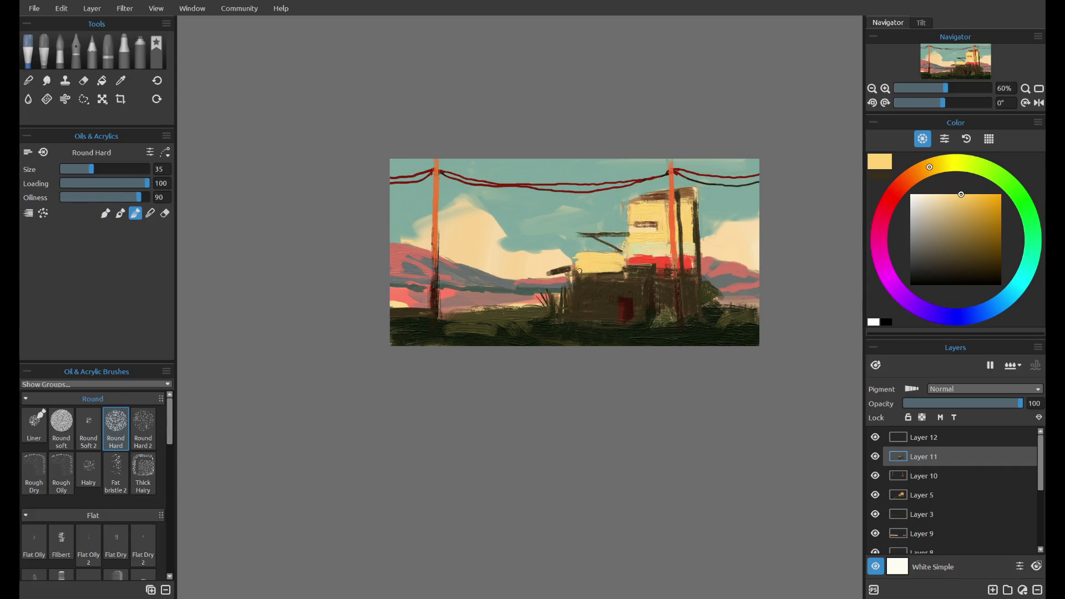
{"action": "key", "text": "ctrl+z"}
{"action": "left_click_drag", "start_coordinate": [91, 169], "coordinate": [104, 169]}
- Remove a trial brown smear and a small patch from the yellow block's bottom
{"action": "mouse_move", "coordinate": [579, 274]}
{"action": "left_mouse_down"}
{"action": "mouse_move", "coordinate": [625, 274]}
{"action": "mouse_move", "coordinate": [606, 267]}
{"action": "left_mouse_up"}
{"action": "key", "text": "ctrl+z"}
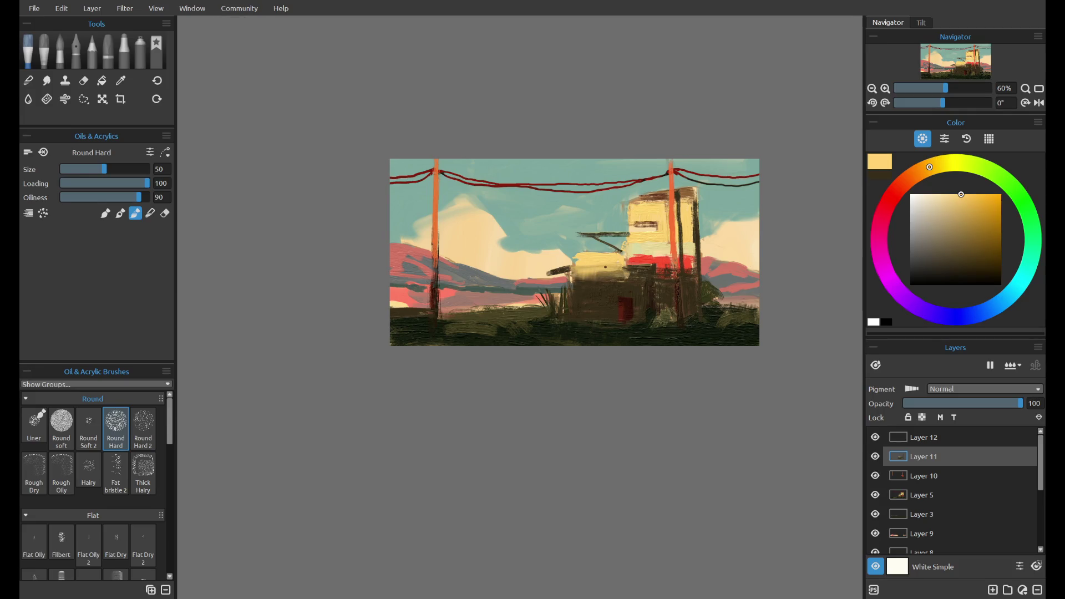
{"action": "scroll", "coordinate": [625, 154], "scroll_direction": "down", "scroll_amount": 4}
{"action": "key", "text": "ctrl+z"}
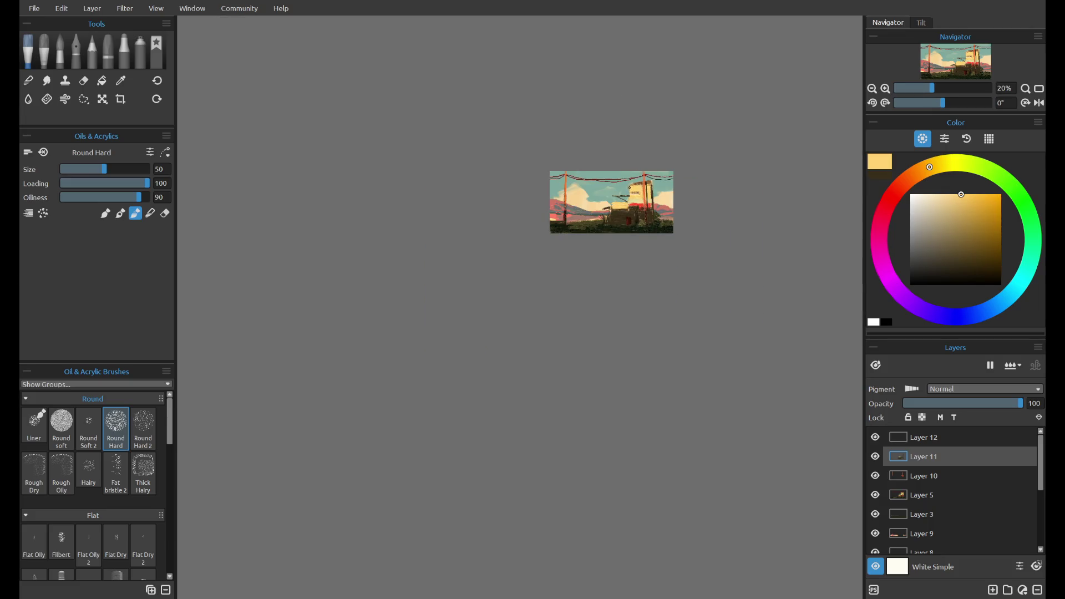
{"action": "scroll", "coordinate": [621, 197], "scroll_direction": "up", "scroll_amount": 4}
{"action": "scroll", "coordinate": [664, 185], "scroll_direction": "down", "scroll_amount": 6}
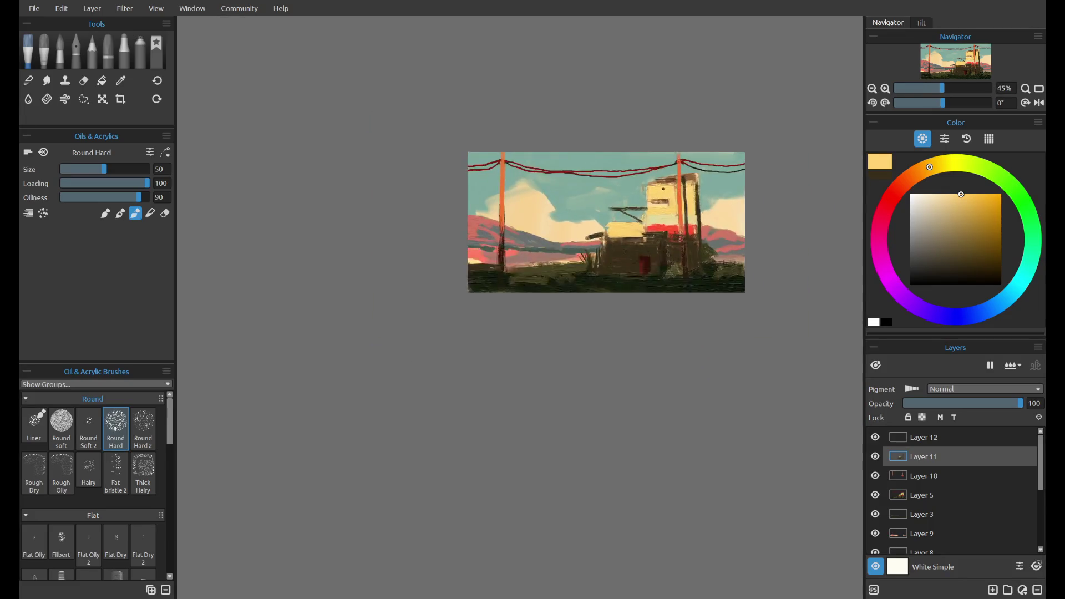
{"action": "scroll", "coordinate": [675, 172], "scroll_direction": "up", "scroll_amount": 2}
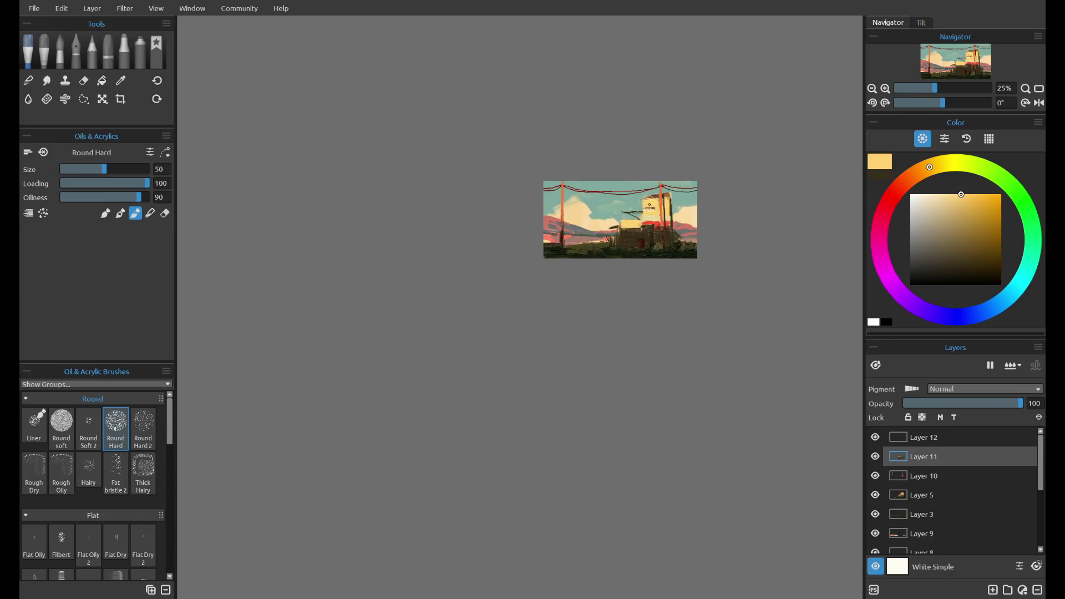
{"action": "scroll", "coordinate": [641, 211], "scroll_direction": "up", "scroll_amount": 2}
{"action": "scroll", "coordinate": [641, 211], "scroll_direction": "up", "scroll_amount": 1}
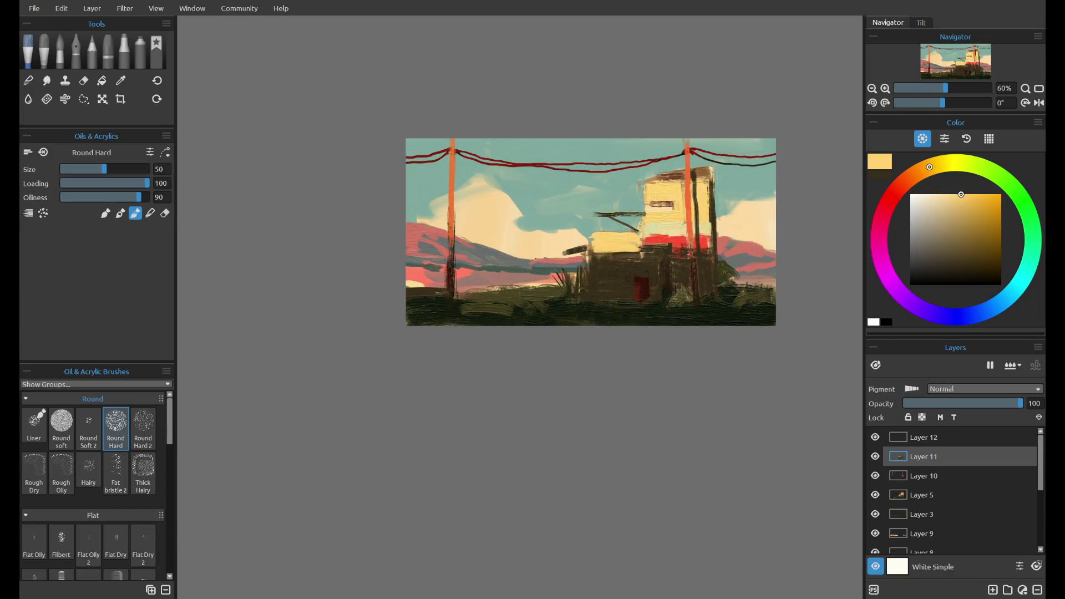
- Sample pale yellows and brown from the building and test a light yellow vertical stroke on its front
{"action": "left_click", "coordinate": [614, 250], "text": "alt"}
{"action": "left_click_drag", "start_coordinate": [695, 217], "coordinate": [689, 201]}
{"action": "left_click", "coordinate": [636, 211], "text": "alt"}
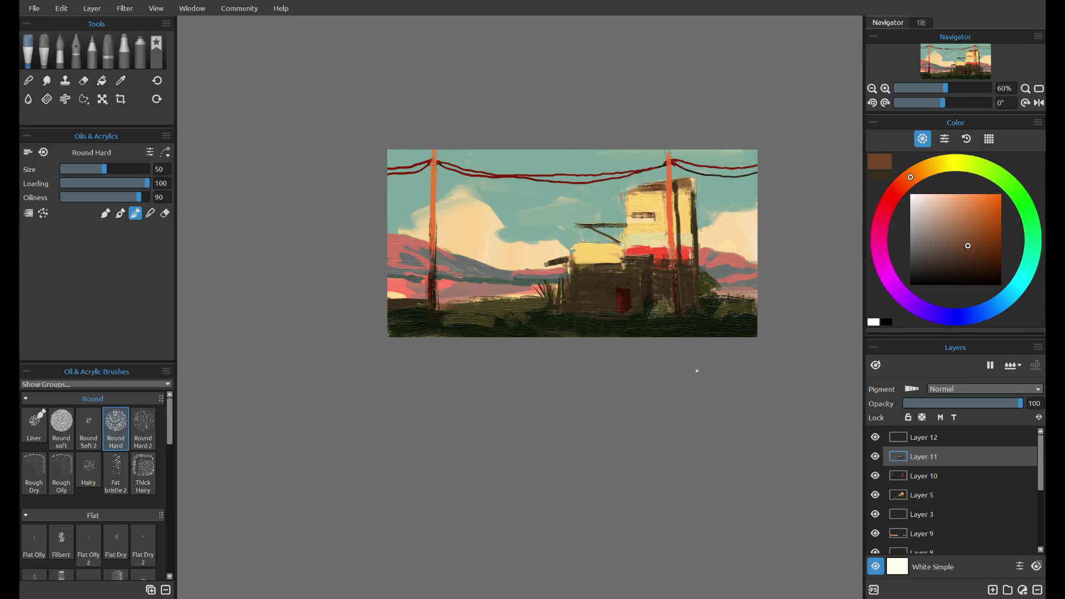
{"action": "left_click", "coordinate": [596, 251], "text": "alt"}
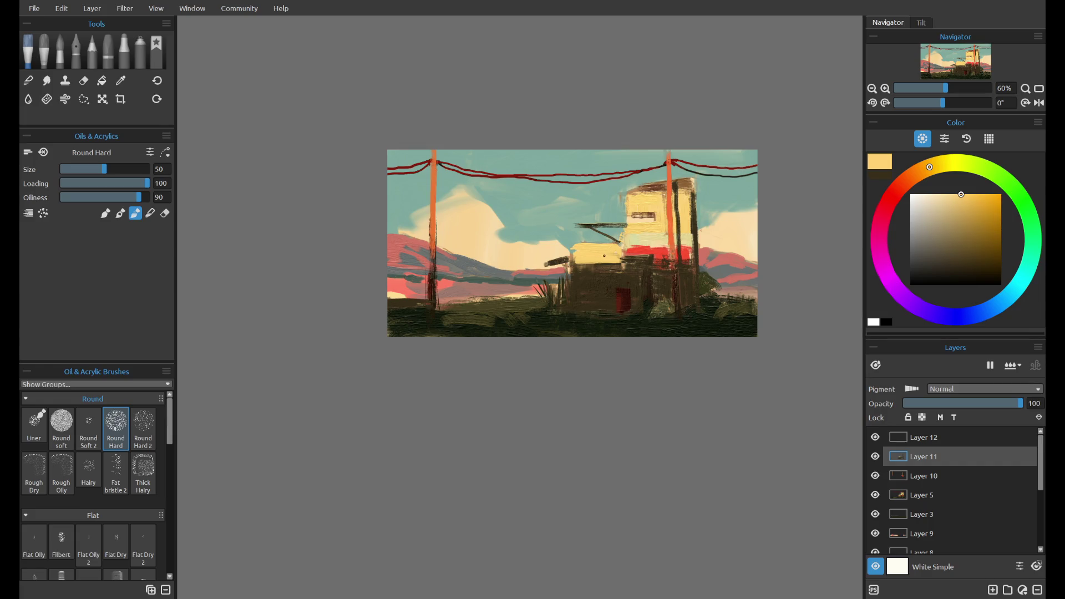
{"action": "left_click", "coordinate": [604, 254], "text": "alt"}
{"action": "left_click", "coordinate": [653, 248], "text": "alt"}
{"action": "left_click", "coordinate": [653, 228], "text": "alt"}
{"action": "left_click_drag", "start_coordinate": [658, 272], "coordinate": [658, 289]}
{"action": "key", "text": "ctrl+z"}
- Add Layer 13 above Layer 11, set the Round Hard brush to size 38 and test yellow strokes
{"action": "left_click", "coordinate": [993, 590]}
{"action": "left_click_drag", "start_coordinate": [103, 175], "coordinate": [95, 175]}
{"action": "key", "text": "ctrl+z"}
{"action": "left_click_drag", "start_coordinate": [661, 270], "coordinate": [654, 261]}
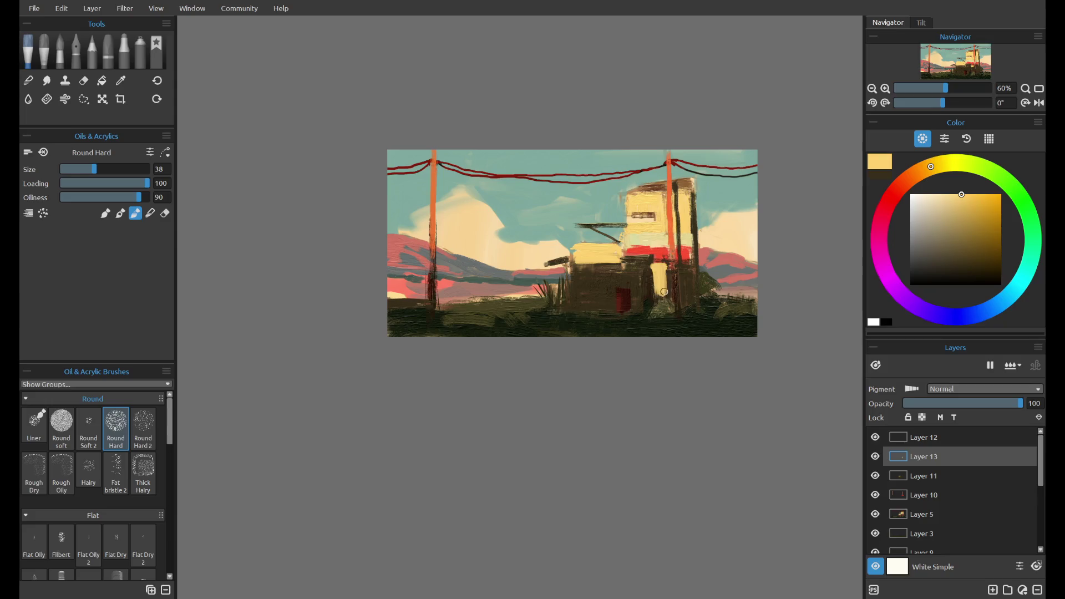
{"action": "key", "text": "e"}
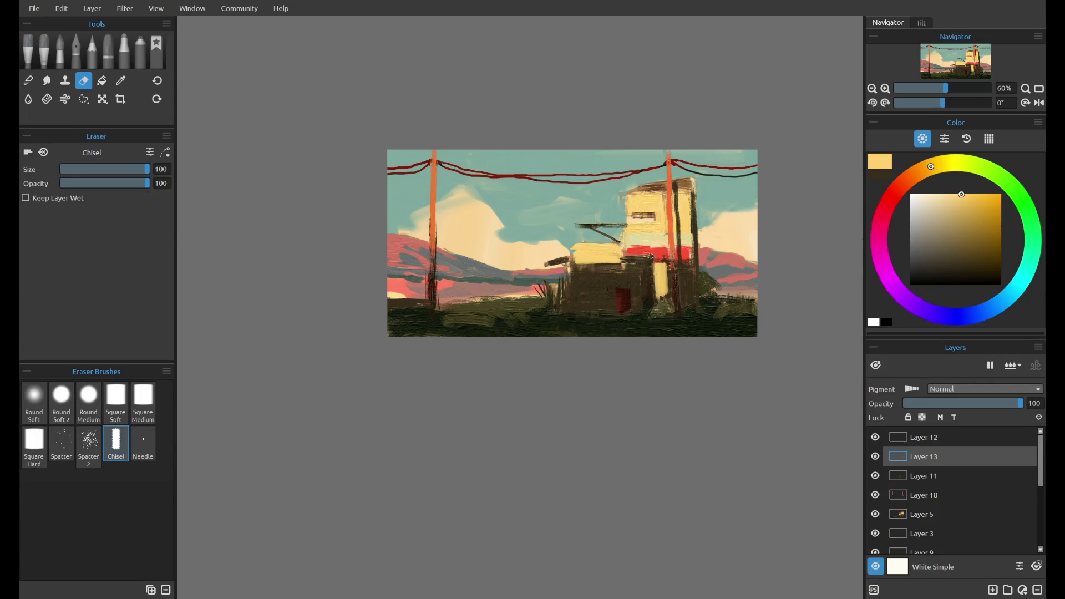
{"action": "key", "text": "o"}
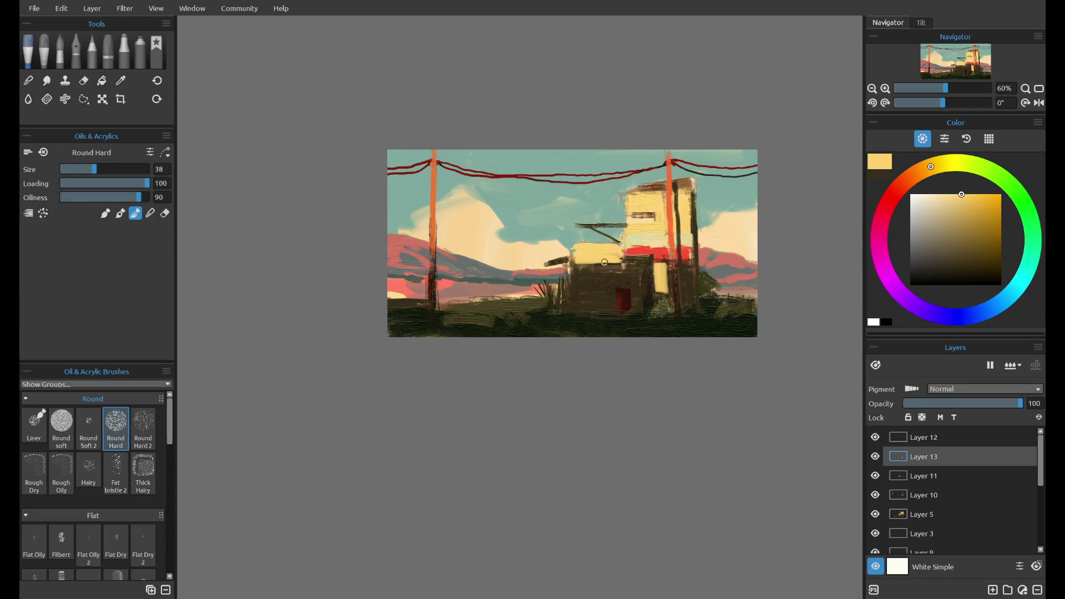
{"action": "mouse_move", "coordinate": [597, 259]}
{"action": "left_mouse_down"}
{"action": "mouse_move", "coordinate": [607, 296]}
{"action": "mouse_move", "coordinate": [610, 272]}
{"action": "mouse_move", "coordinate": [603, 286]}
{"action": "mouse_move", "coordinate": [576, 268]}
{"action": "mouse_move", "coordinate": [602, 307]}
{"action": "left_mouse_up"}
{"action": "key", "text": "ctrl+z"}
{"action": "key", "text": "ctrl+z"}
{"action": "key", "text": "ctrl+z"}
{"action": "key", "text": "ctrl+z"}
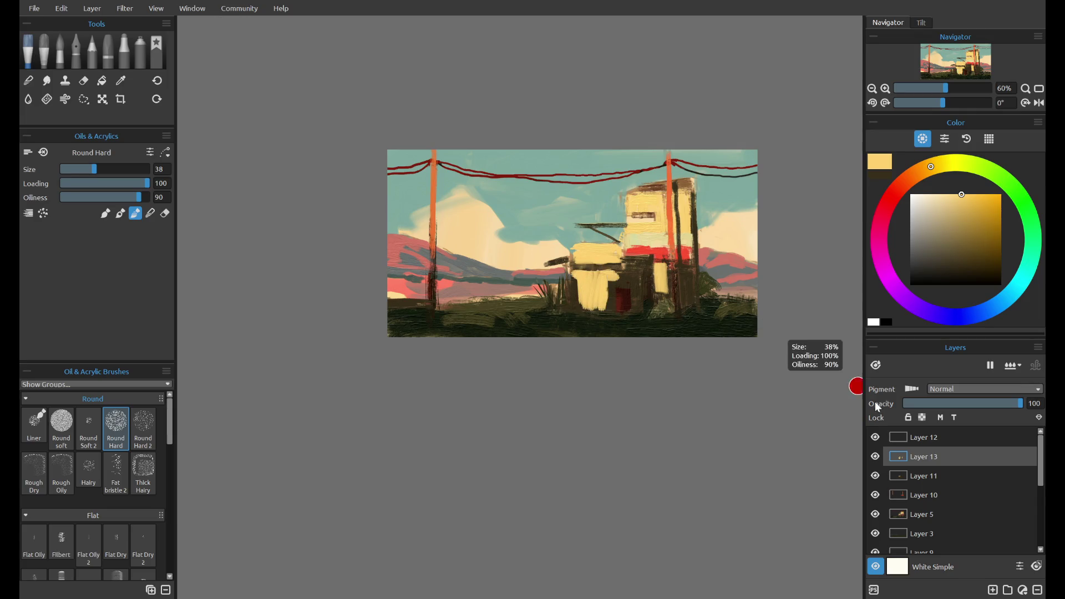
{"action": "key", "text": "ctrl+z"}
- Paint light yellow over the front block's left, top right and lower right, trimming edges with the eraser
{"action": "mouse_move", "coordinate": [578, 279]}
{"action": "left_mouse_down"}
{"action": "mouse_move", "coordinate": [593, 304]}
{"action": "mouse_move", "coordinate": [616, 308]}
{"action": "left_mouse_up"}
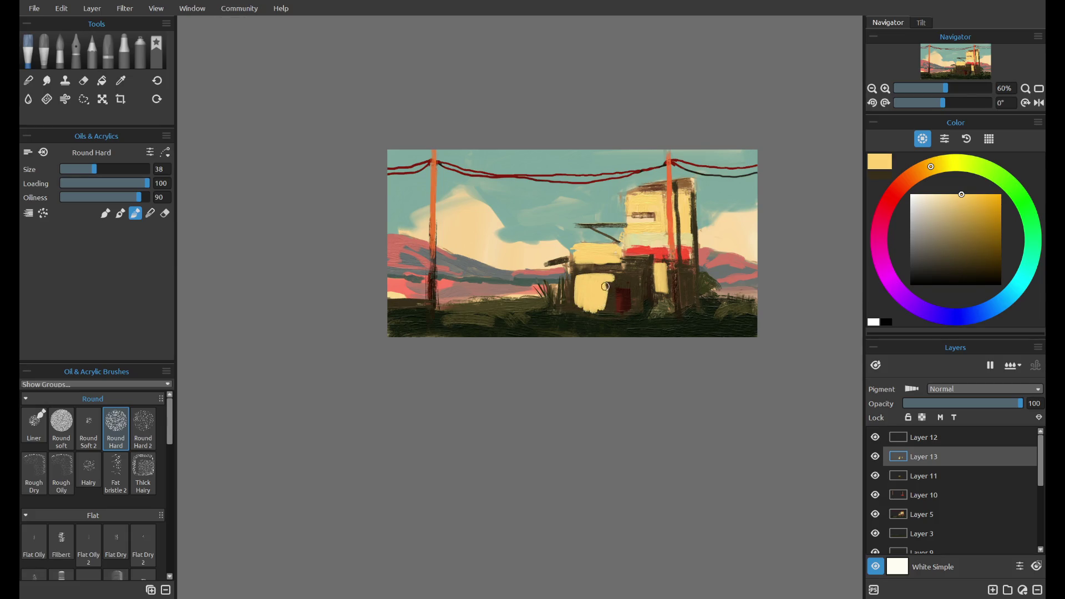
{"action": "key", "text": "e"}
{"action": "left_click_drag", "start_coordinate": [582, 265], "coordinate": [576, 271]}
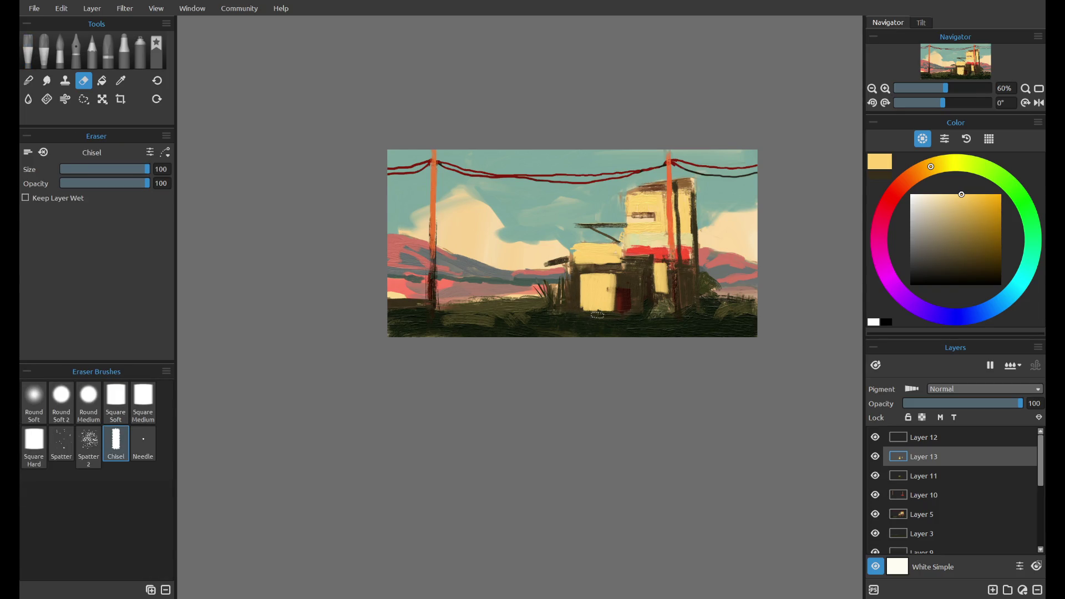
{"action": "key", "text": "o"}
{"action": "left_click_drag", "start_coordinate": [622, 279], "coordinate": [608, 278]}
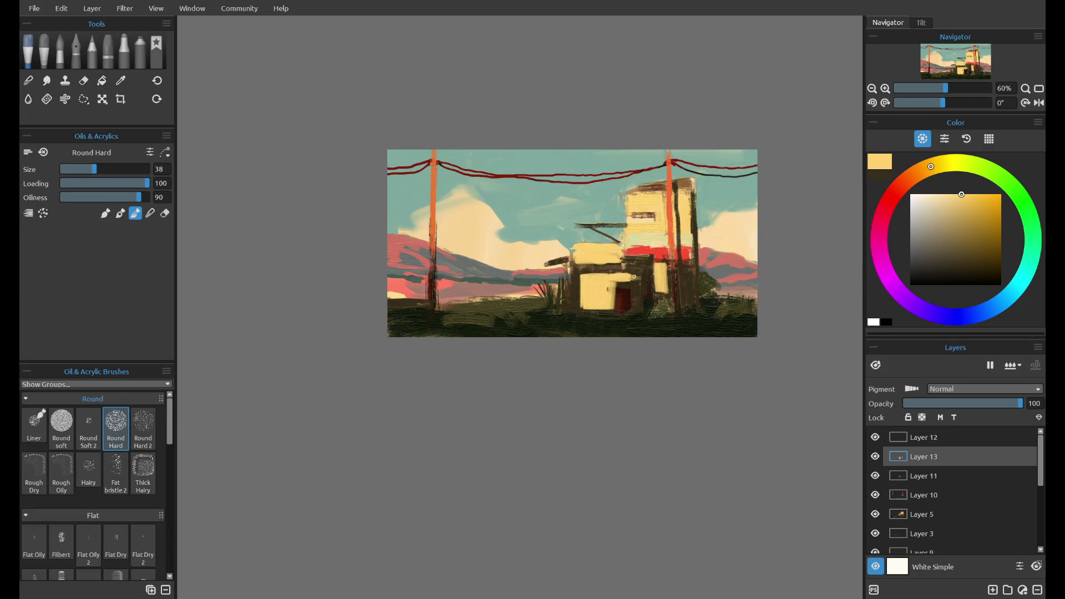
{"action": "left_click_drag", "start_coordinate": [636, 276], "coordinate": [638, 313]}
{"action": "key", "text": "e"}
{"action": "left_click_drag", "start_coordinate": [645, 277], "coordinate": [646, 311]}
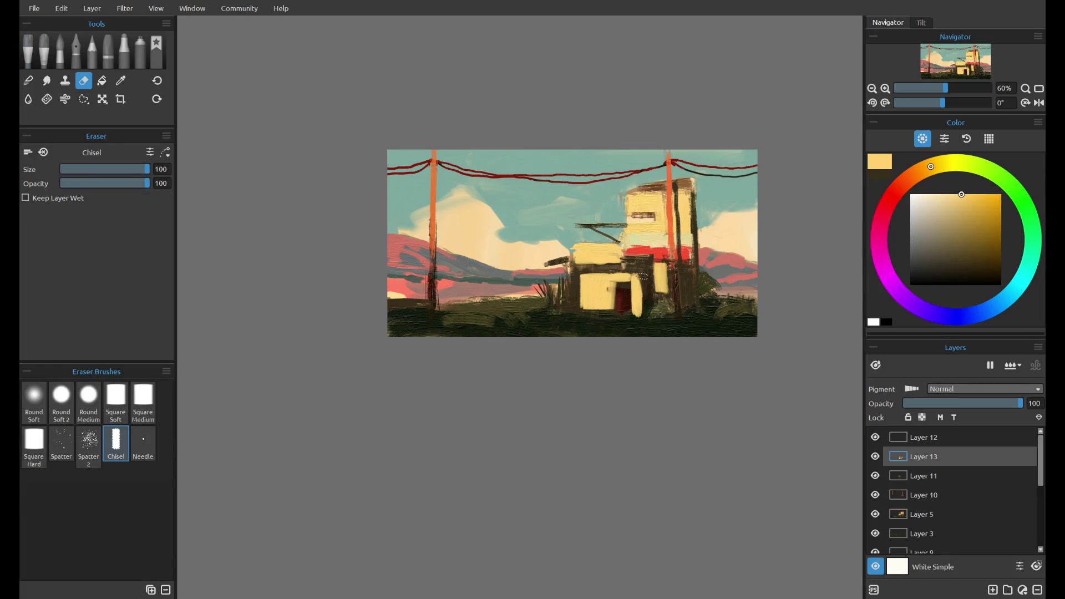
{"action": "key", "text": "o"}
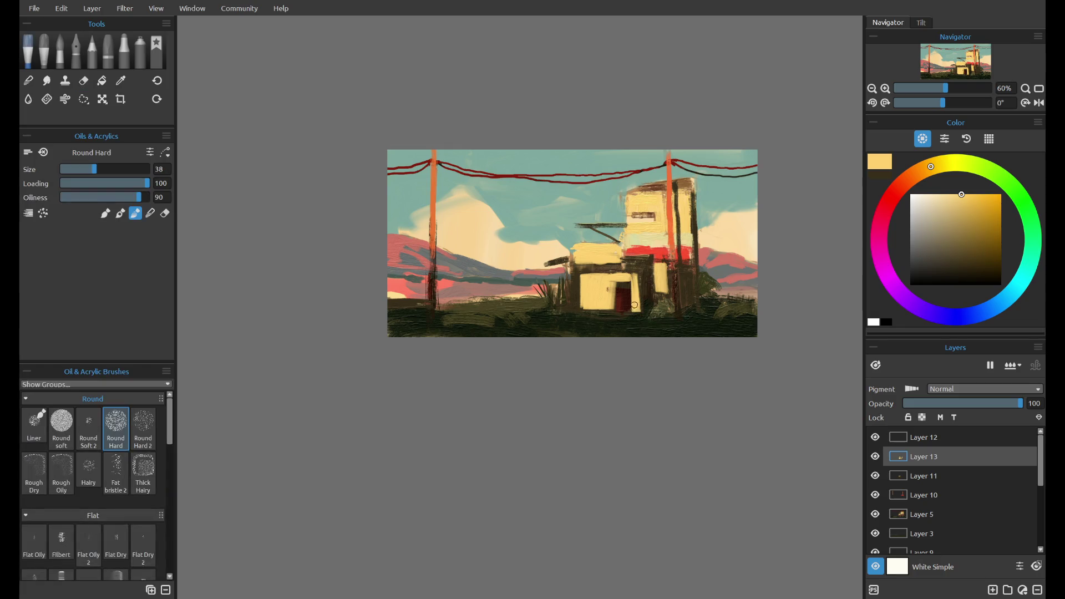
- Cover the dark band and right side of the front in light yellow, discarding a stray erase and a stroke near the top
{"action": "left_click_drag", "start_coordinate": [625, 260], "coordinate": [650, 258]}
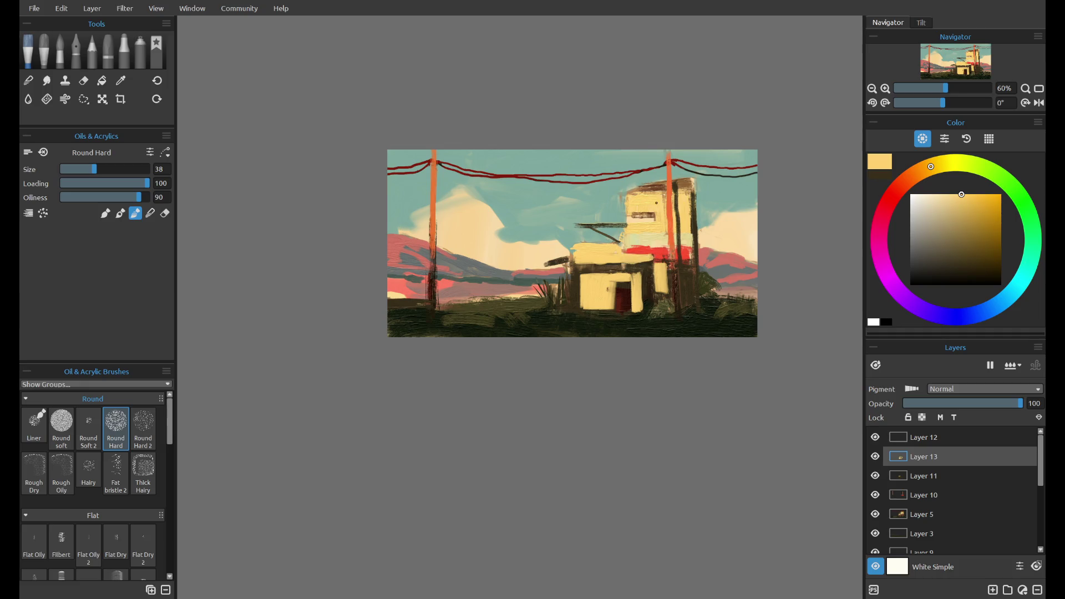
{"action": "key", "text": "e"}
{"action": "key", "text": "o"}
{"action": "mouse_move", "coordinate": [646, 260]}
{"action": "left_mouse_down"}
{"action": "mouse_move", "coordinate": [641, 305]}
{"action": "mouse_move", "coordinate": [666, 307]}
{"action": "mouse_move", "coordinate": [639, 265]}
{"action": "mouse_move", "coordinate": [582, 267]}
{"action": "left_mouse_up"}
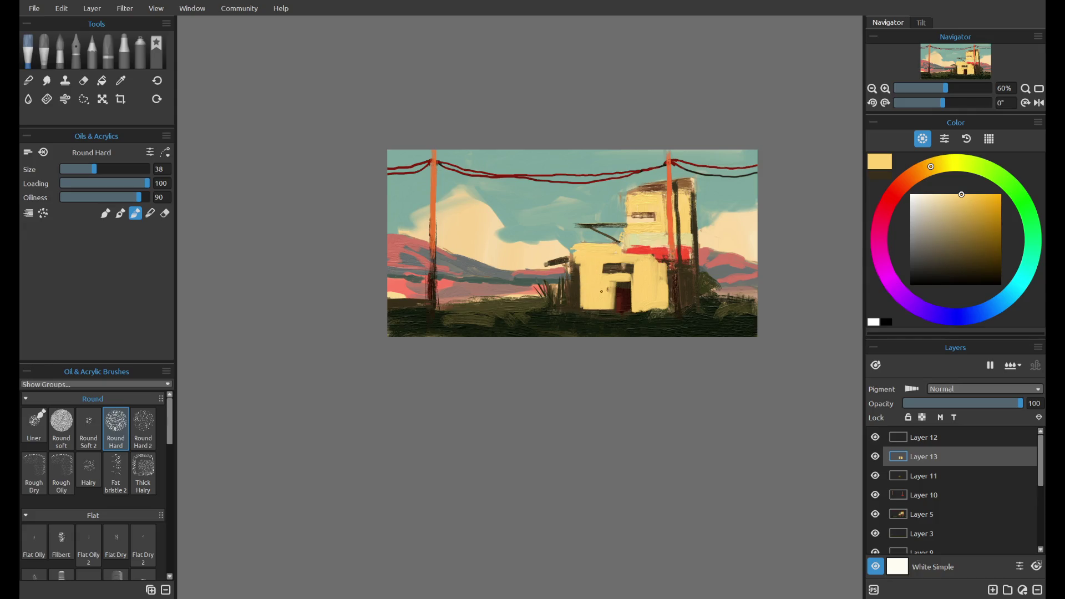
{"action": "key", "text": "e"}
{"action": "left_click_drag", "start_coordinate": [624, 254], "coordinate": [663, 261]}
{"action": "key", "text": "ctrl+z"}
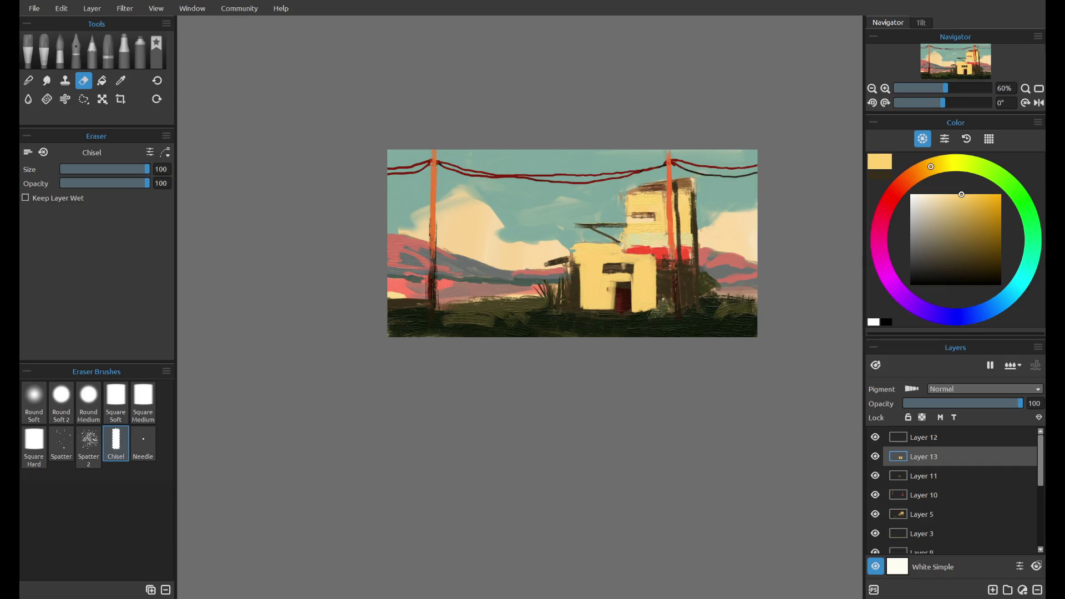
{"action": "key", "text": "o"}
{"action": "left_click_drag", "start_coordinate": [688, 215], "coordinate": [619, 162]}
{"action": "key", "text": "ctrl+z"}
{"action": "scroll", "coordinate": [682, 189], "scroll_direction": "down", "scroll_amount": 4}
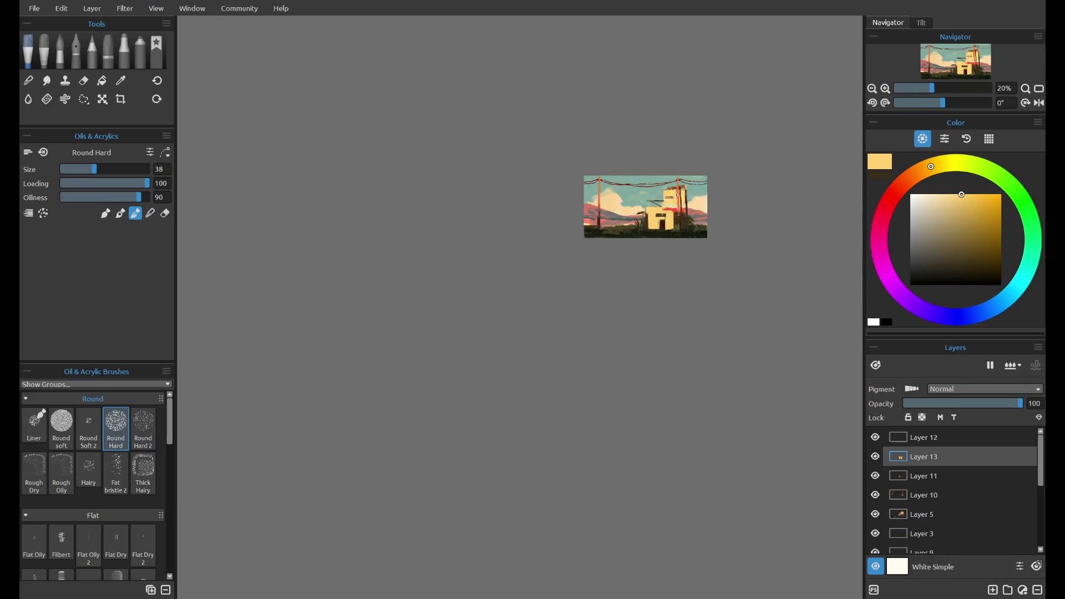
{"action": "scroll", "coordinate": [679, 153], "scroll_direction": "up", "scroll_amount": 3}
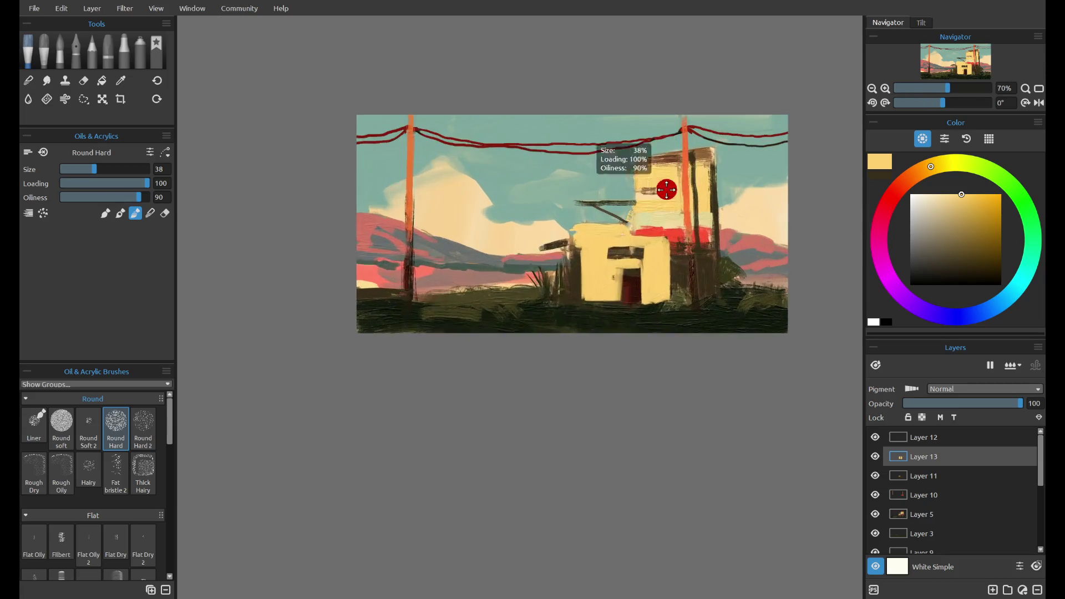
{"action": "left_click_drag", "start_coordinate": [669, 188], "coordinate": [604, 132]}
{"action": "key", "text": "ctrl+z"}
{"action": "scroll", "coordinate": [635, 212], "scroll_direction": "down", "scroll_amount": 1}
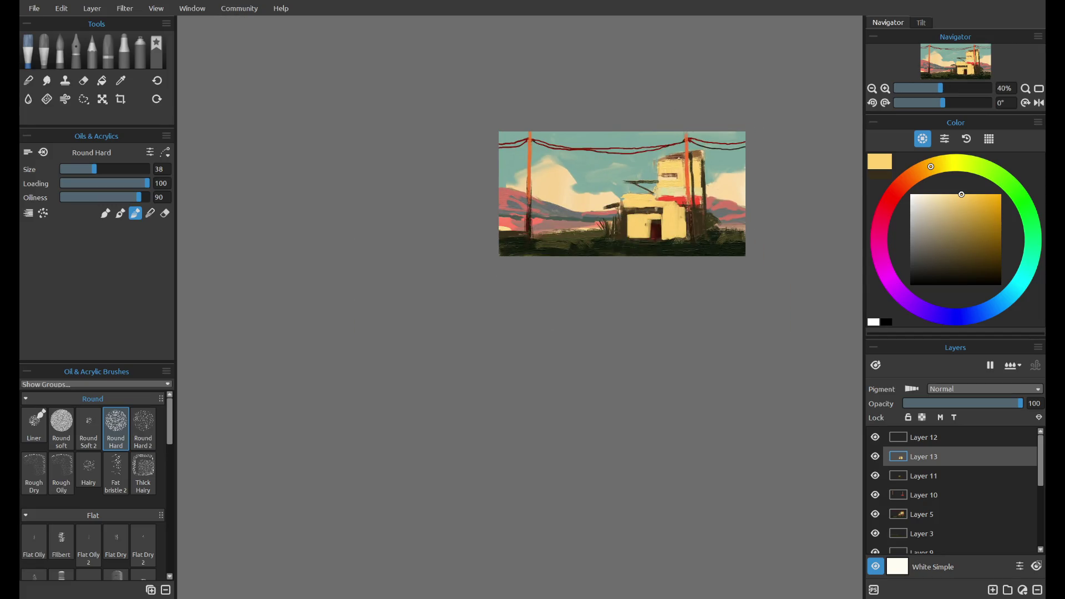
{"action": "scroll", "coordinate": [691, 153], "scroll_direction": "up", "scroll_amount": 1}
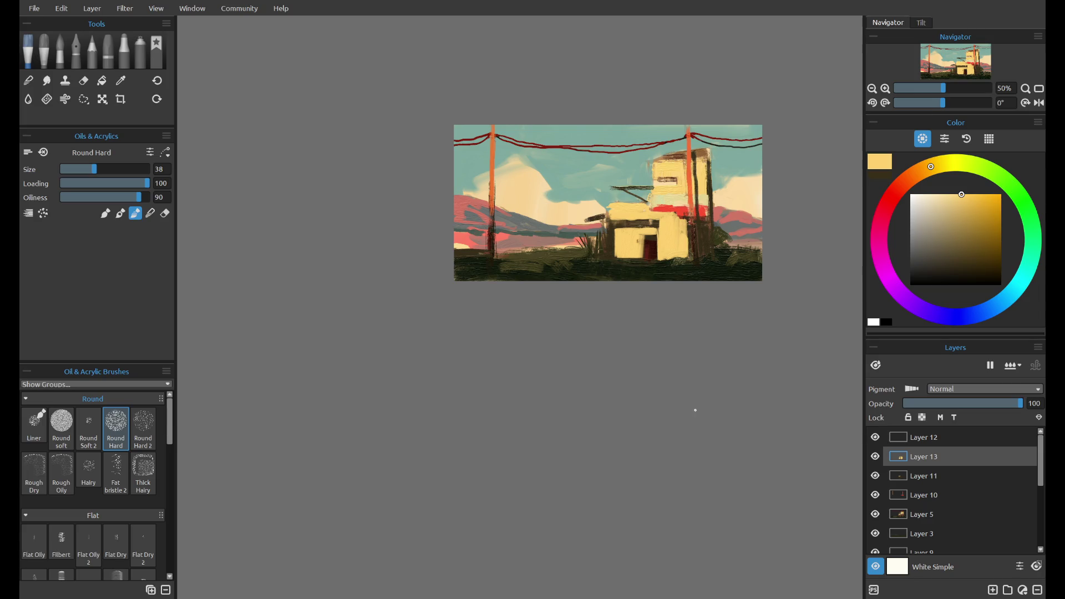
{"action": "scroll", "coordinate": [759, 154], "scroll_direction": "up", "scroll_amount": 3}
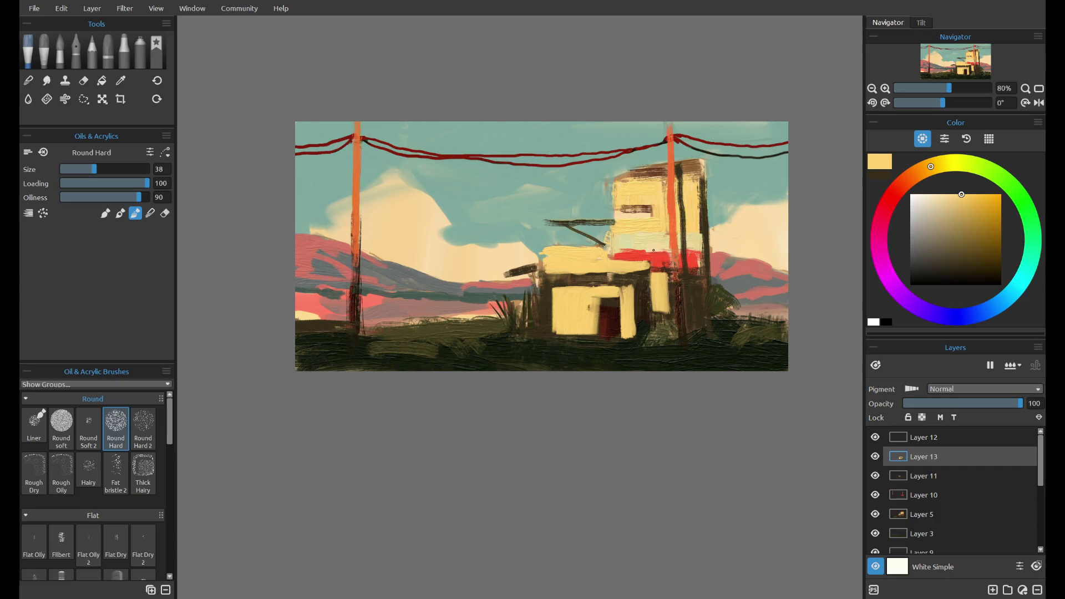
{"action": "left_click_drag", "start_coordinate": [638, 274], "coordinate": [633, 273]}
- Create Layer 14 above Layer 4 and load a lighter pink sampled from the hills
{"action": "left_click_drag", "start_coordinate": [1042, 453], "coordinate": [1041, 527]}
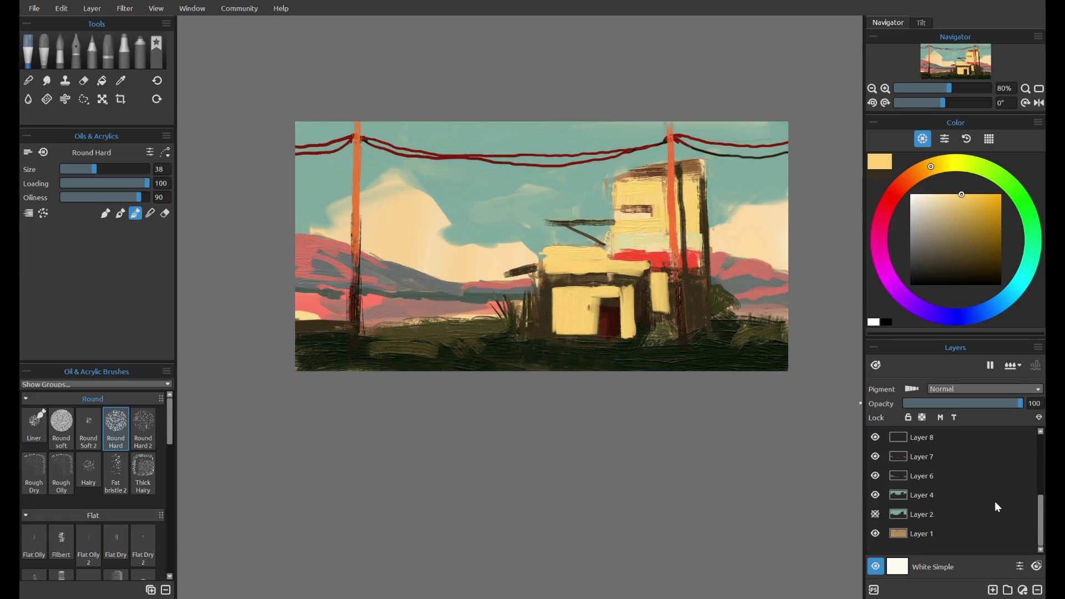
{"action": "left_click", "coordinate": [996, 523]}
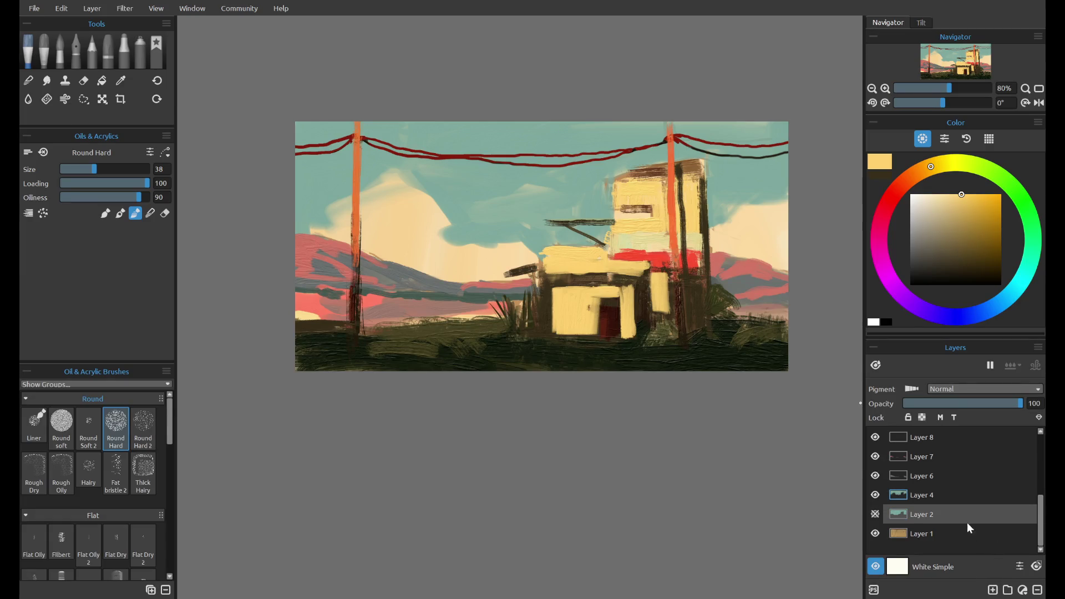
{"action": "left_click", "coordinate": [972, 498]}
{"action": "left_click", "coordinate": [993, 590]}
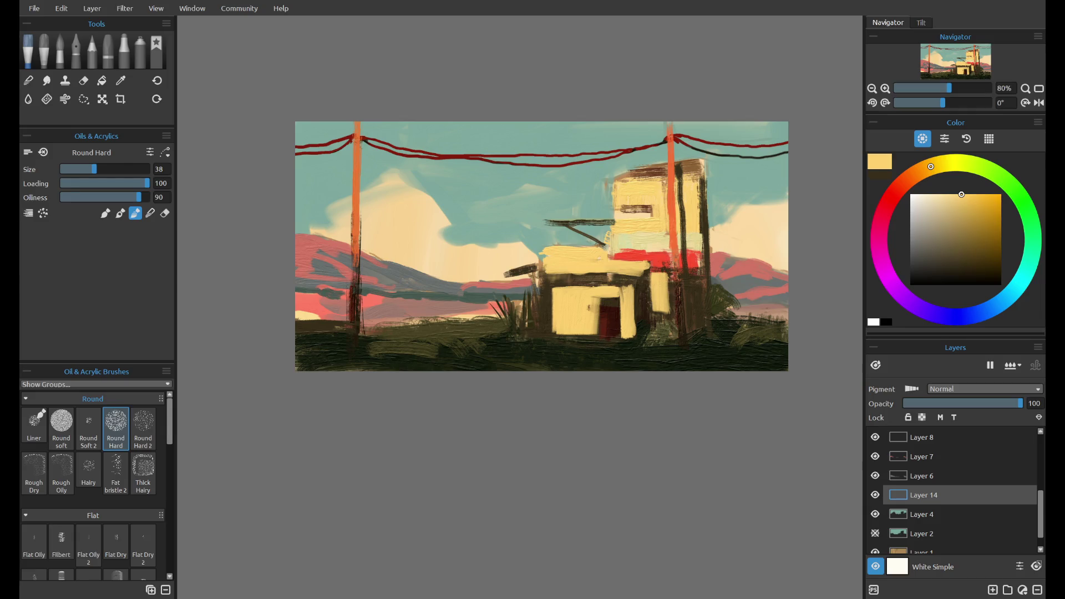
{"action": "left_click", "coordinate": [750, 265], "text": "alt"}
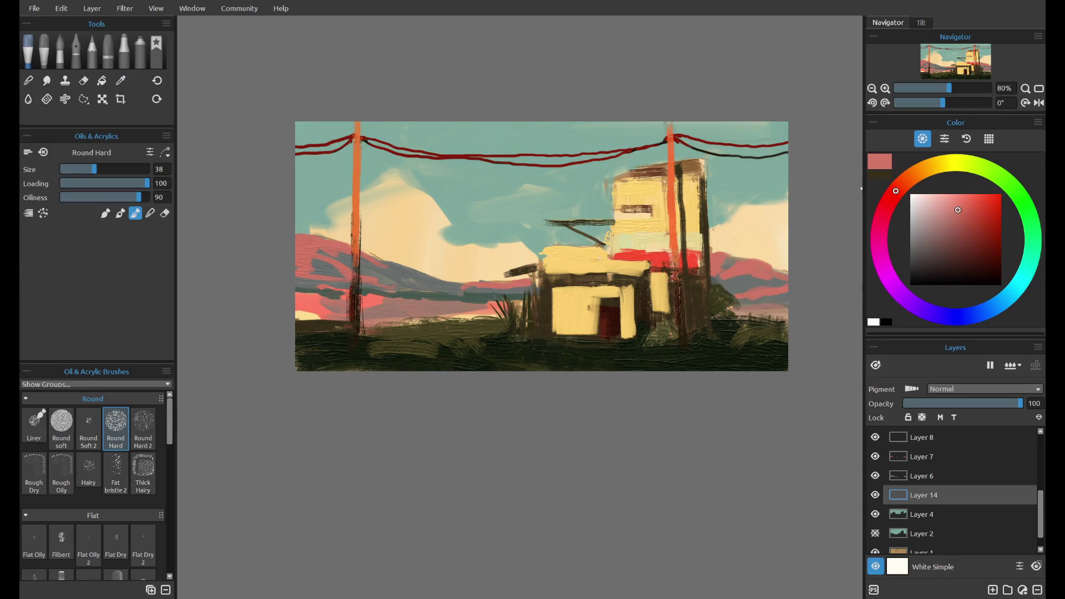
{"action": "left_click", "coordinate": [948, 194]}
- Settle on the Express Oils Wash glaze brush after trying the soft round glaze at size 61
{"action": "key", "text": "ctrl+z"}
{"action": "left_click", "coordinate": [44, 51]}
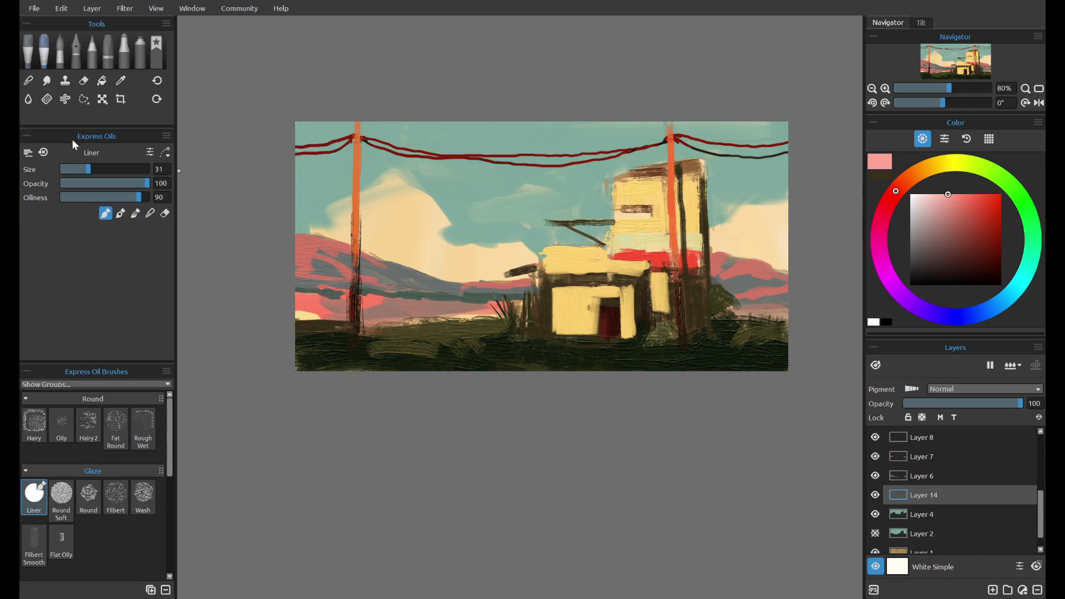
{"action": "left_click", "coordinate": [62, 495]}
{"action": "left_click_drag", "start_coordinate": [92, 169], "coordinate": [114, 169]}
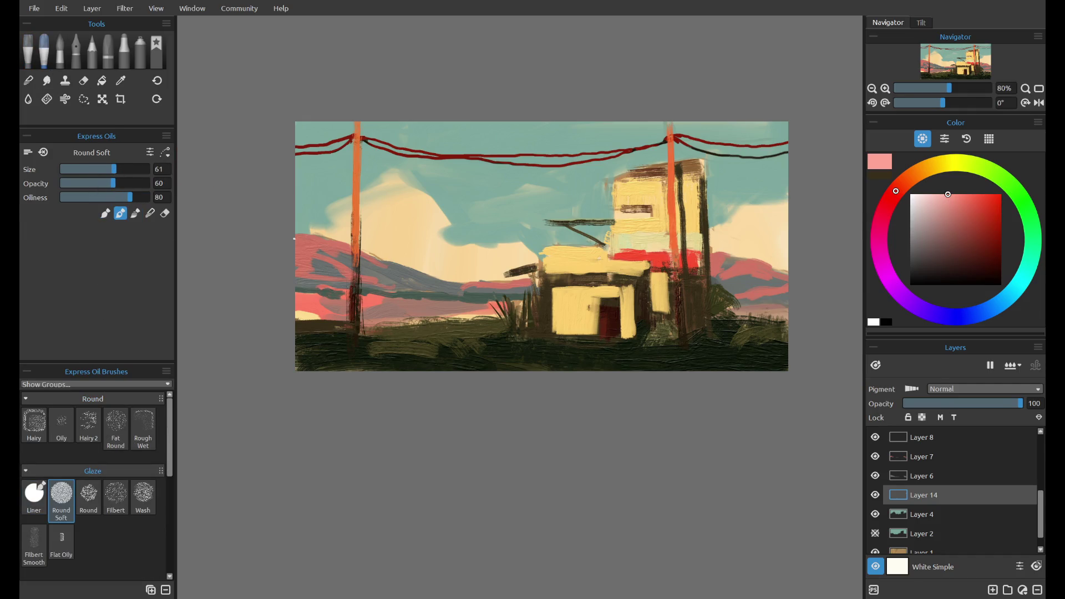
{"action": "key", "text": "ctrl+z"}
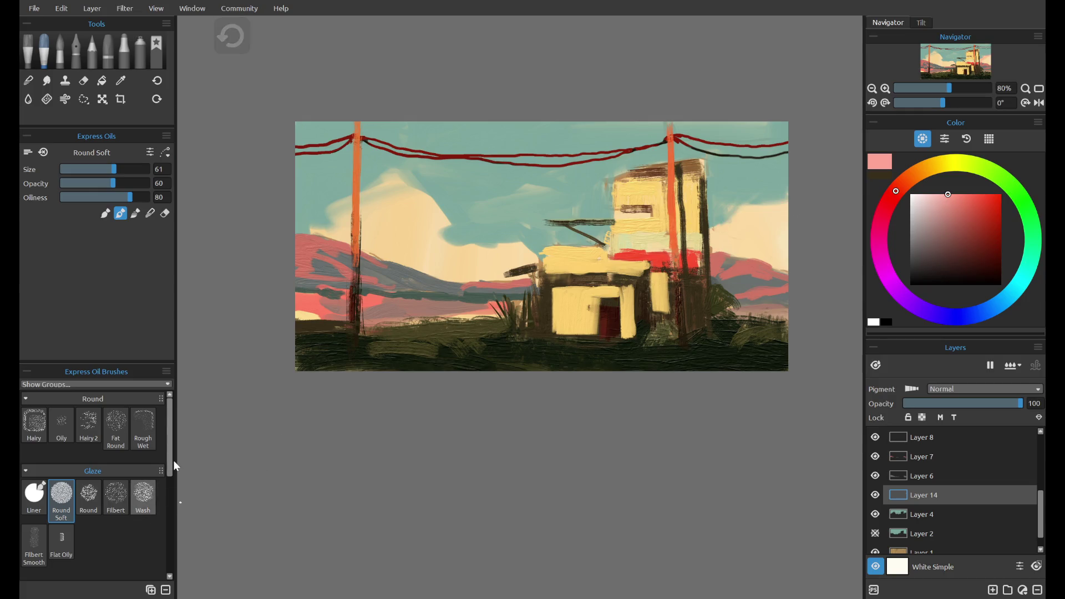
{"action": "left_click", "coordinate": [143, 495]}
- Test pink and orange washes across the right-hand sky, discarding each one
{"action": "left_click_drag", "start_coordinate": [761, 216], "coordinate": [738, 277]}
{"action": "key", "text": "ctrl+z"}
{"action": "left_click_drag", "start_coordinate": [817, 211], "coordinate": [788, 228]}
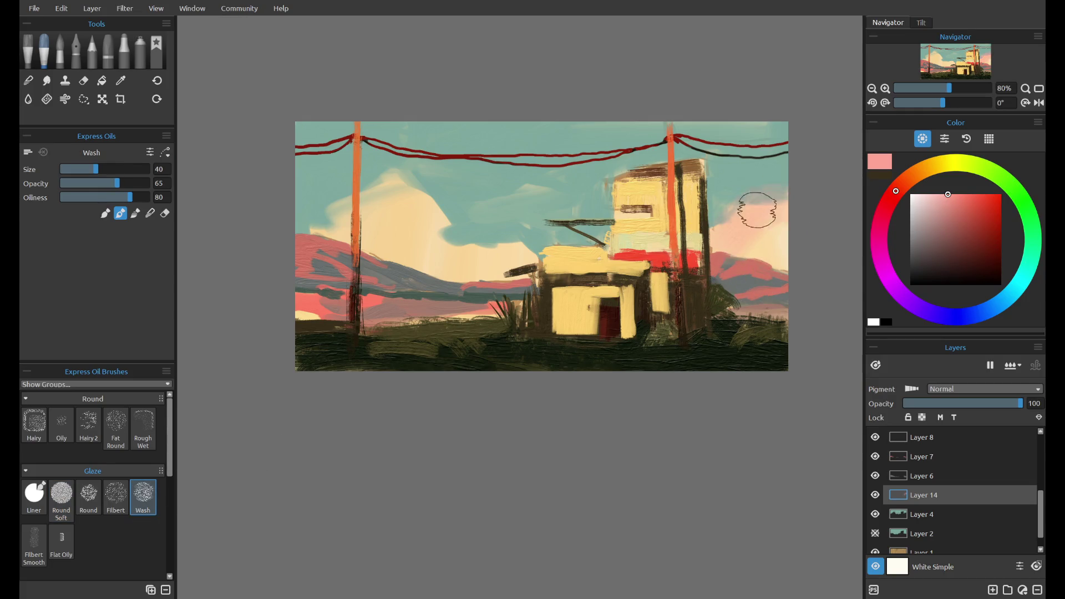
{"action": "key", "text": "ctrl+z"}
{"action": "key", "text": "bracketleft"}
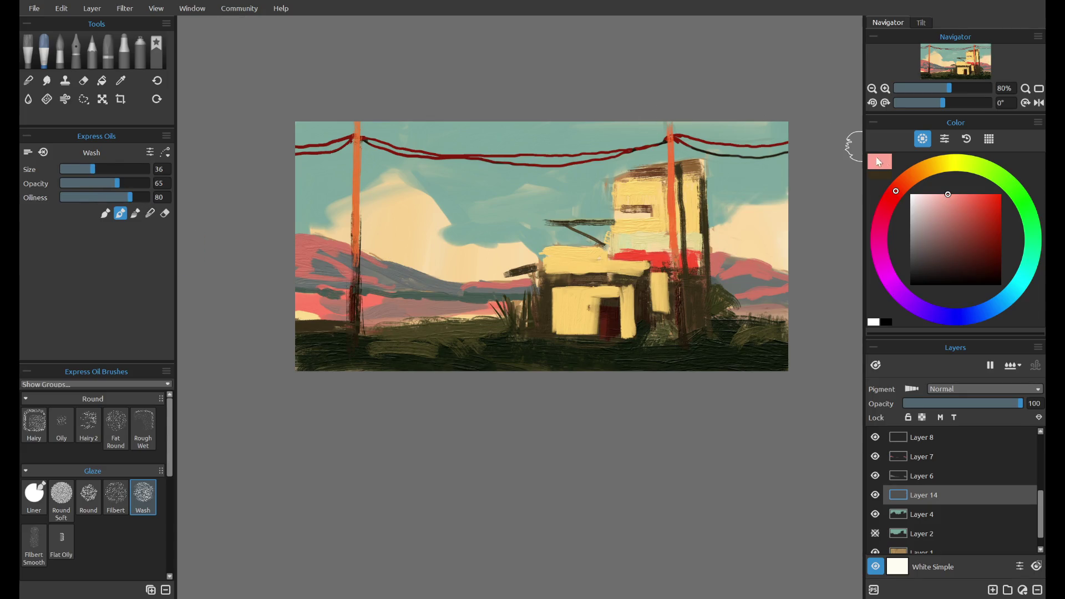
{"action": "left_click", "coordinate": [906, 180]}
{"action": "left_click_drag", "start_coordinate": [783, 213], "coordinate": [721, 238]}
{"action": "key", "text": "ctrl+z"}
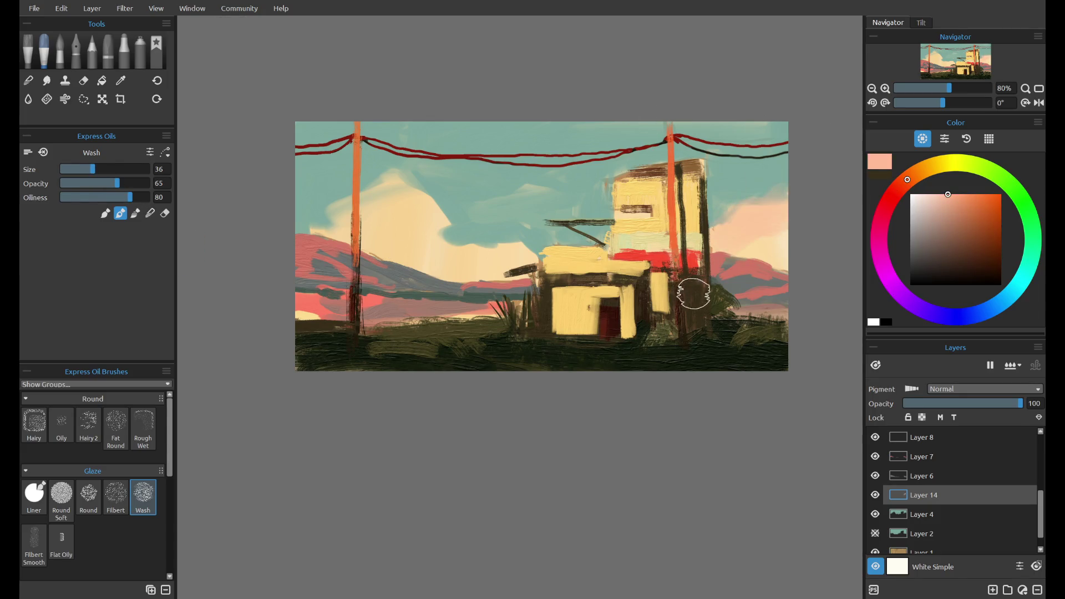
{"action": "key", "text": "ctrl+z"}
- Try a pink wash over the left cloud, discard it, choose light orange and reveal Layers 12 and 13
{"action": "left_click_drag", "start_coordinate": [443, 236], "coordinate": [345, 219]}
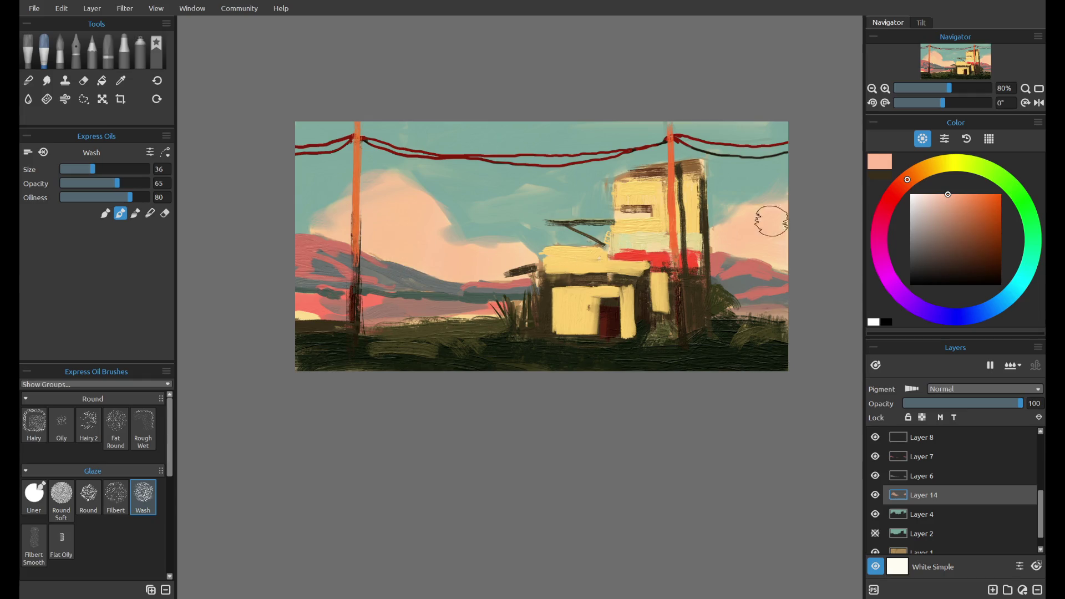
{"action": "left_click_drag", "start_coordinate": [894, 188], "coordinate": [944, 163]}
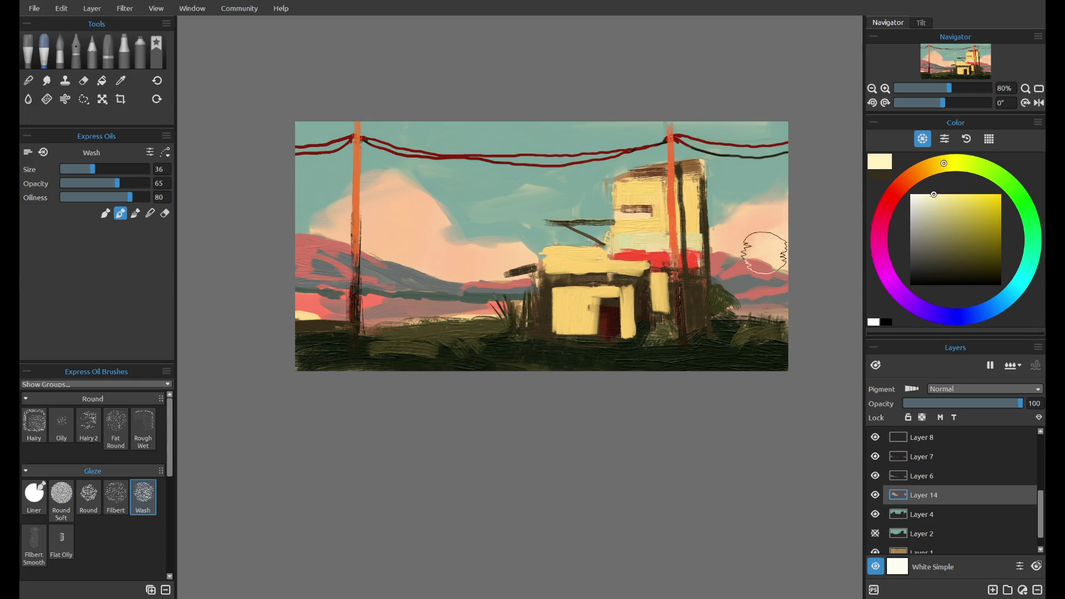
{"action": "key", "text": "ctrl+z"}
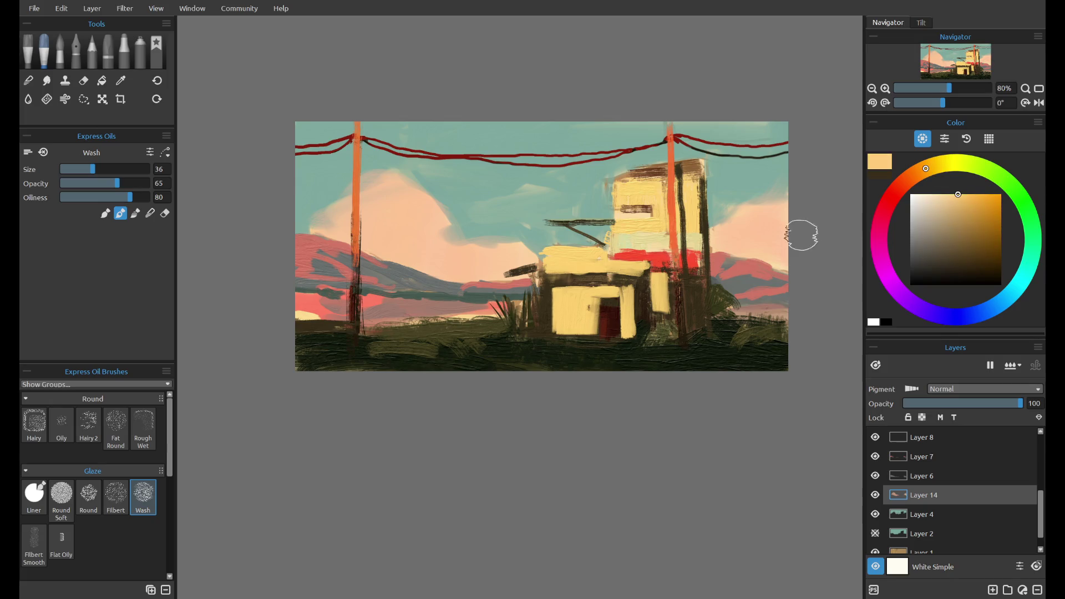
{"action": "key", "text": "ctrl+z"}
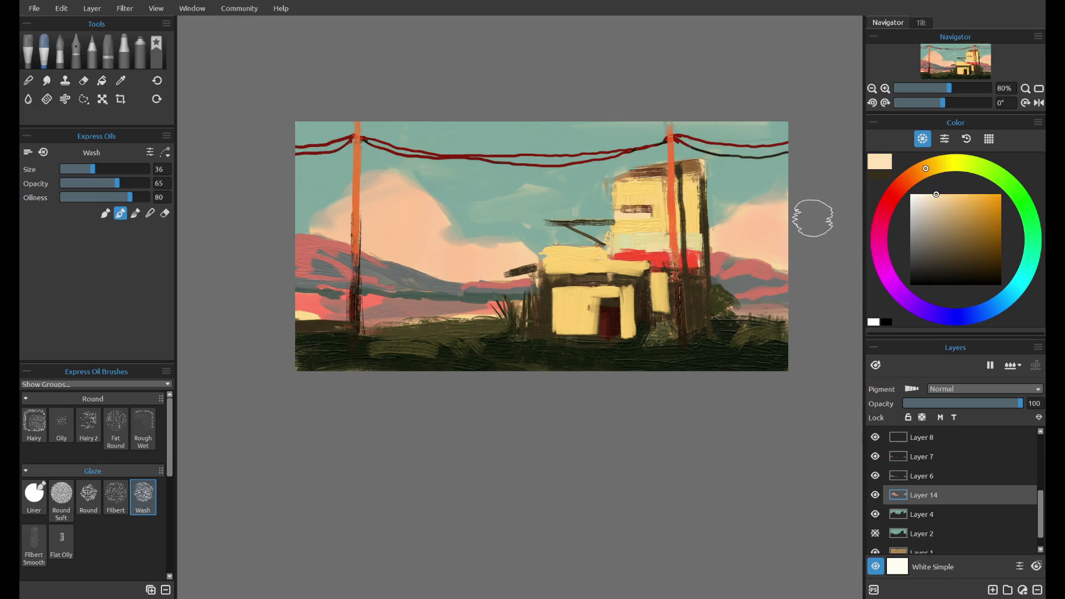
{"action": "key", "text": "ctrl+z"}
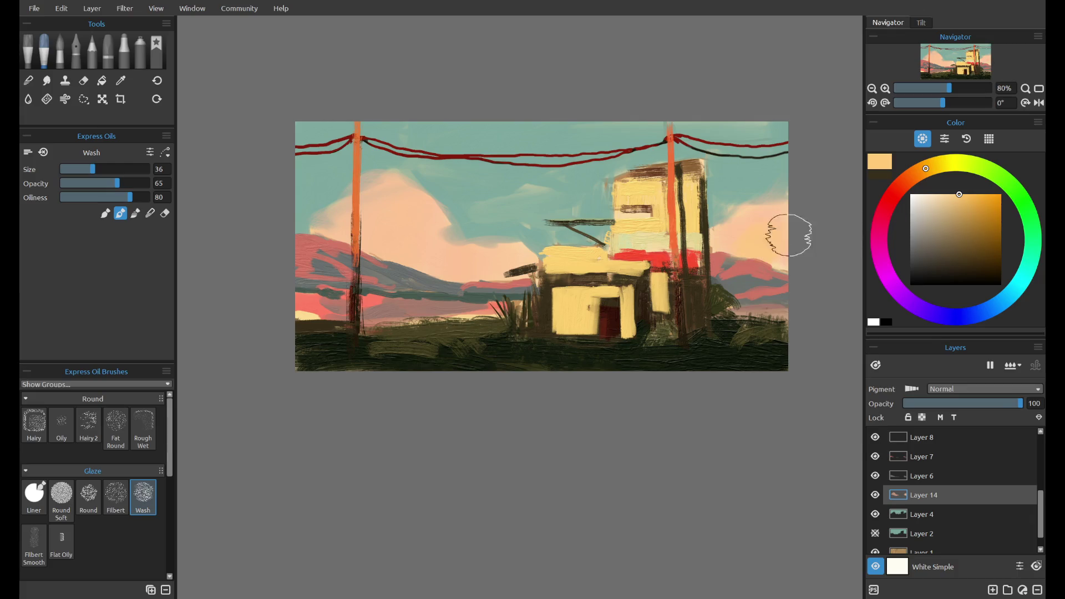
{"action": "key", "text": "ctrl+z"}
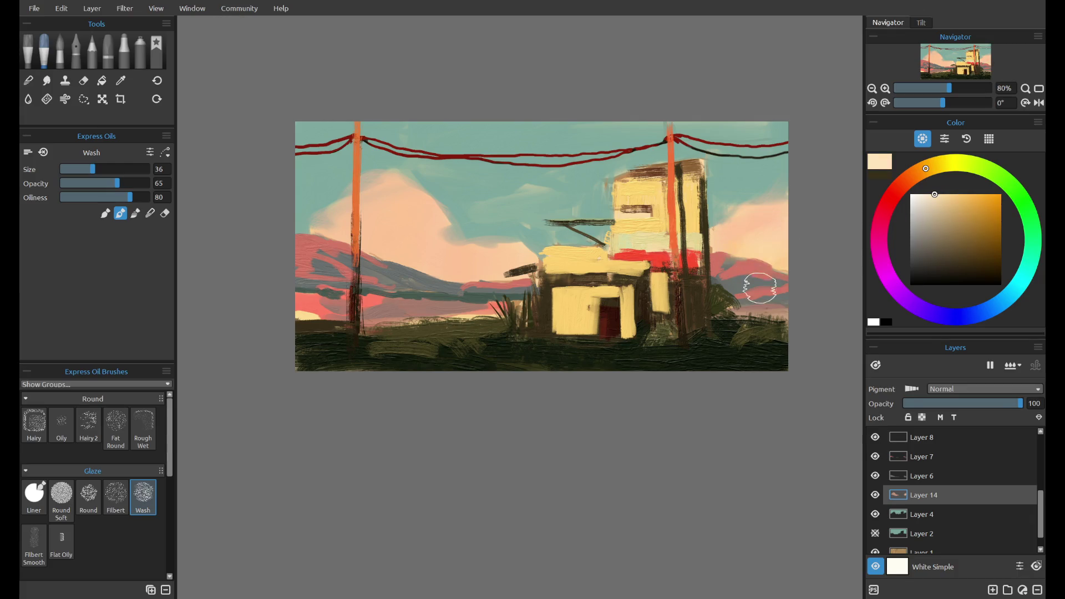
{"action": "left_click", "coordinate": [947, 194]}
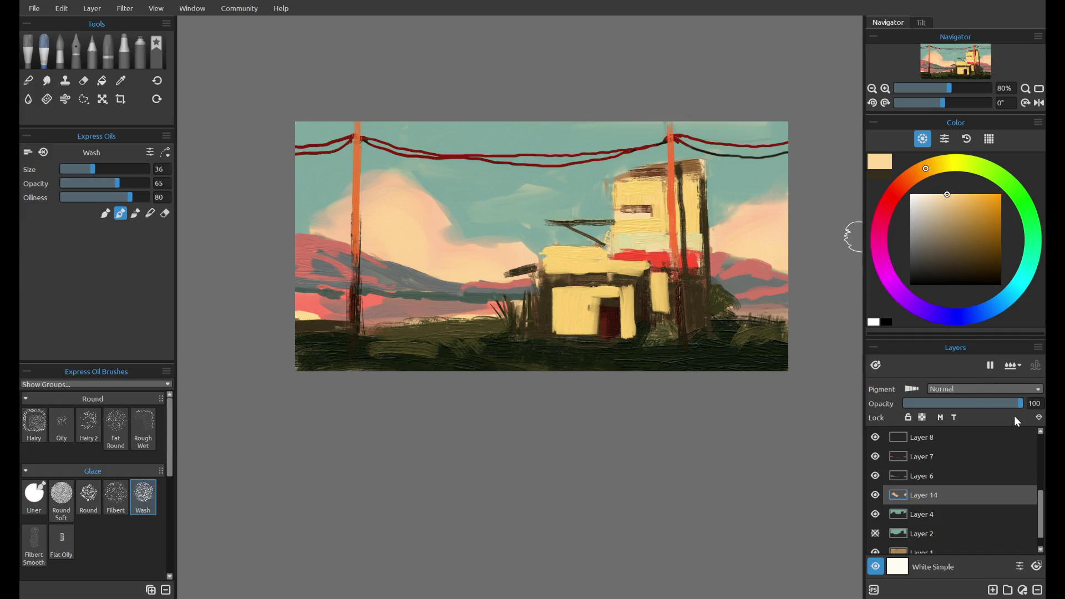
{"action": "left_click_drag", "start_coordinate": [1041, 499], "coordinate": [1034, 439]}
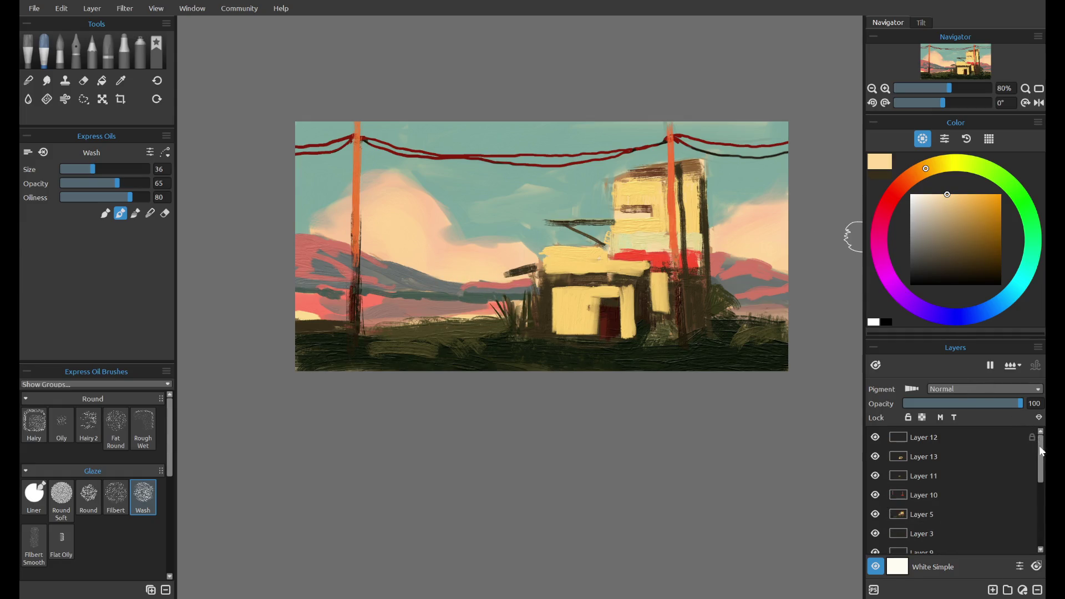
- Check Layers 12 and 13 by toggling their visibility, then select Layer 12 and an oil bristle brush
{"action": "left_click", "coordinate": [875, 437]}
{"action": "left_click", "coordinate": [876, 438]}
{"action": "left_click", "coordinate": [877, 456]}
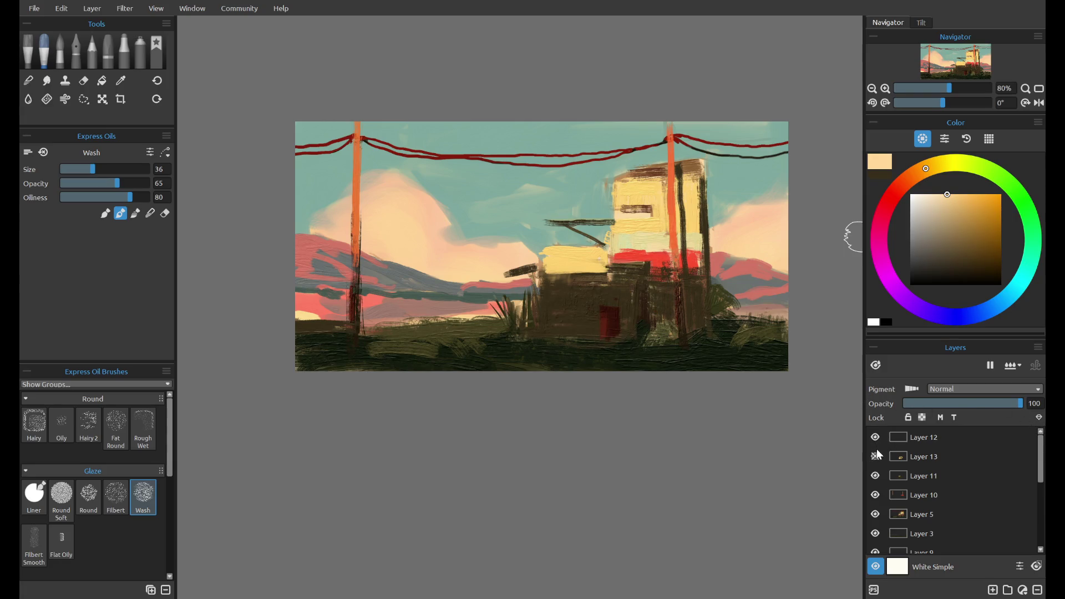
{"action": "left_click", "coordinate": [876, 456]}
{"action": "left_click", "coordinate": [909, 438]}
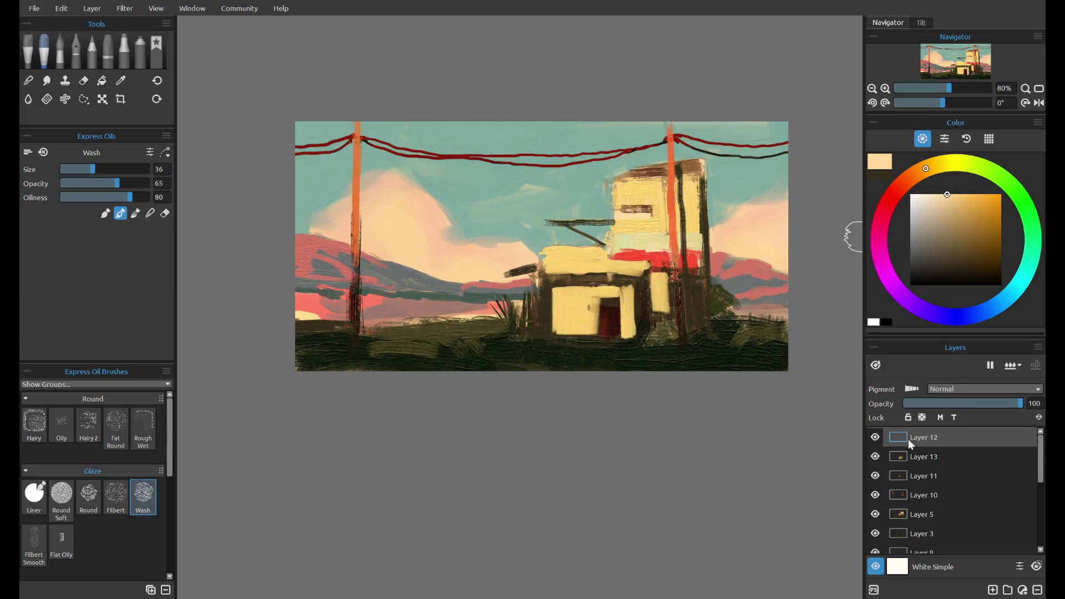
{"action": "key", "text": "a"}
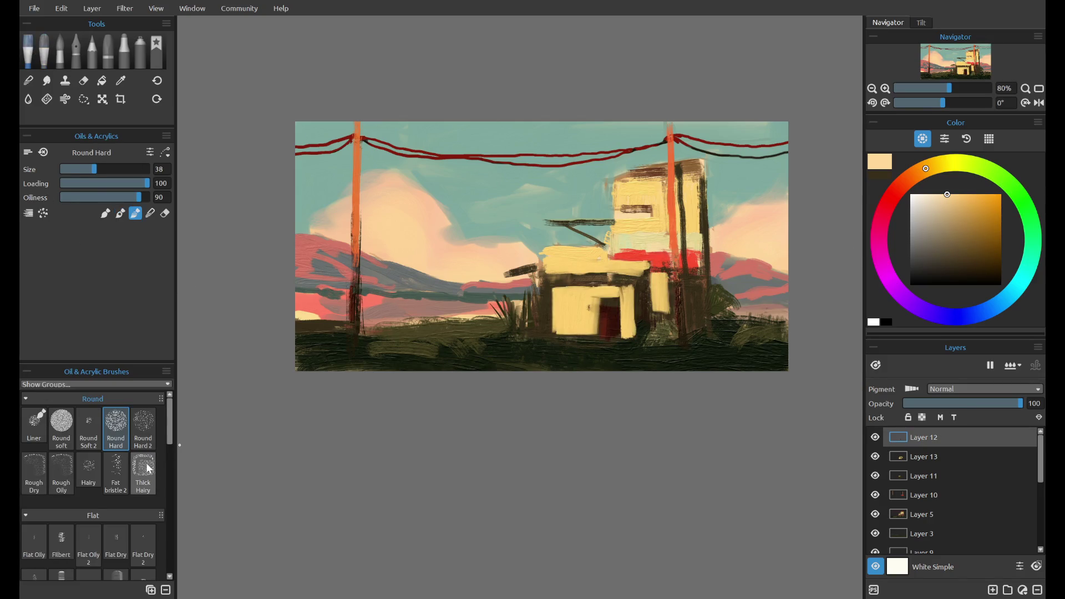
{"action": "left_click", "coordinate": [143, 471]}
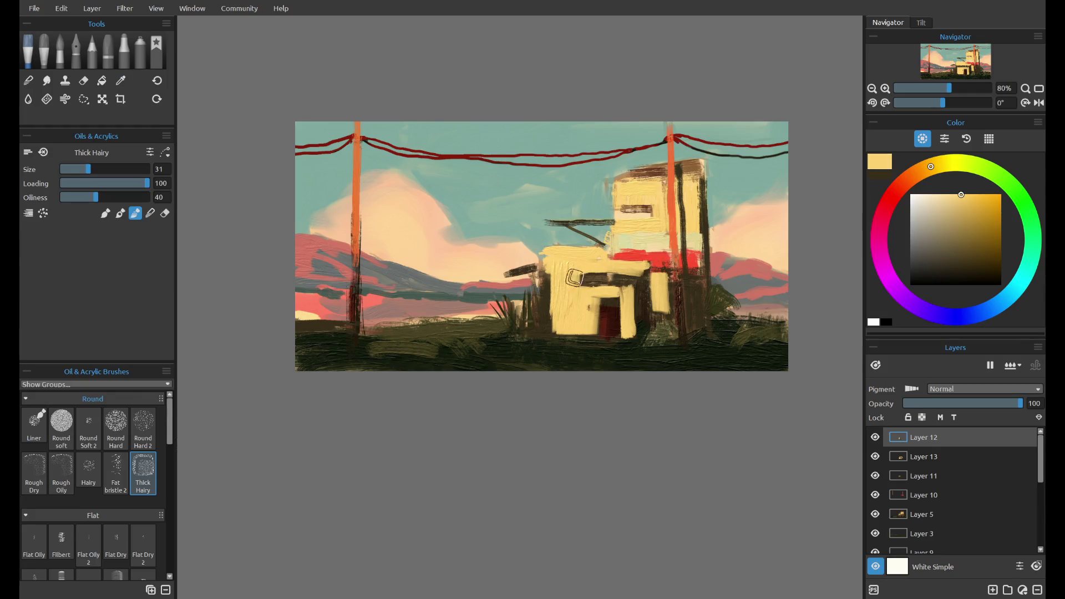
{"action": "key", "text": "ctrl+z"}
{"action": "left_click", "coordinate": [115, 472]}
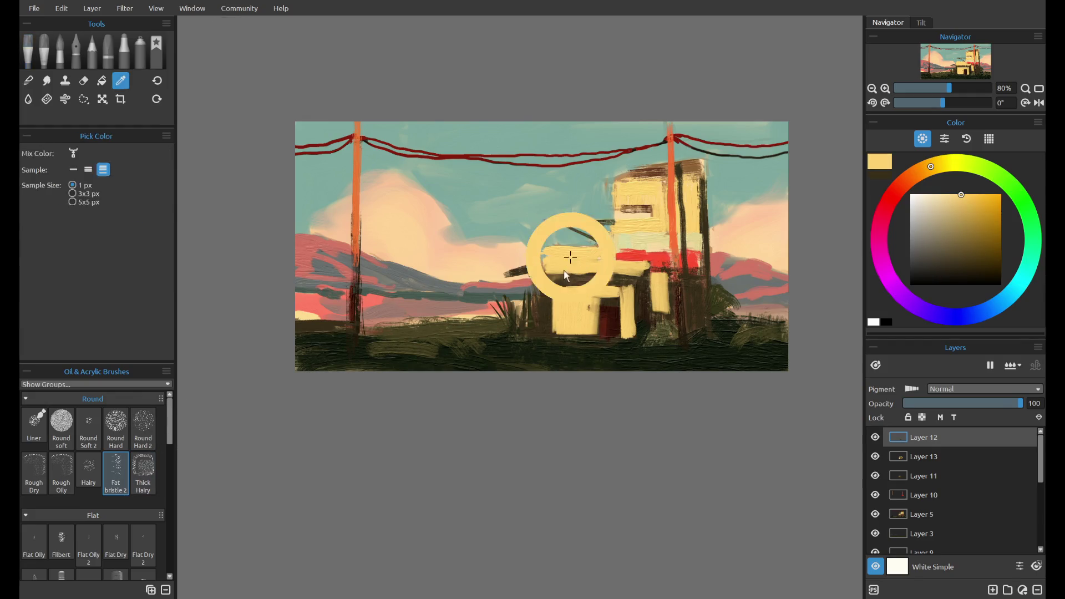
- With the Hairy brush, paint yellow across the building's lower wall and left edge
{"action": "left_click_drag", "start_coordinate": [535, 294], "coordinate": [596, 274]}
{"action": "key", "text": "ctrl+z"}
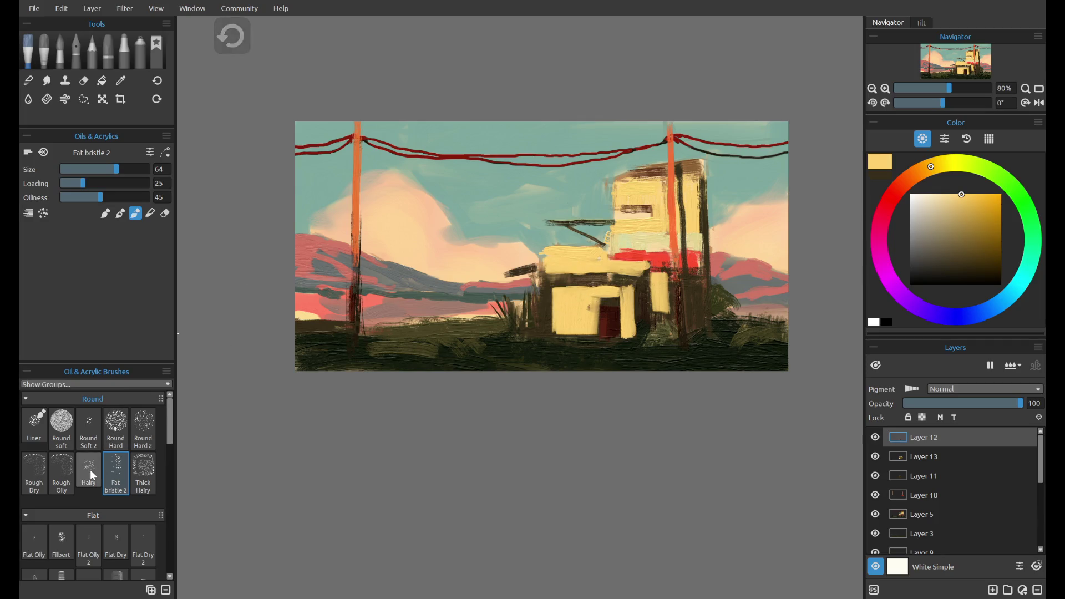
{"action": "left_click", "coordinate": [88, 470]}
{"action": "left_click_drag", "start_coordinate": [558, 281], "coordinate": [634, 285]}
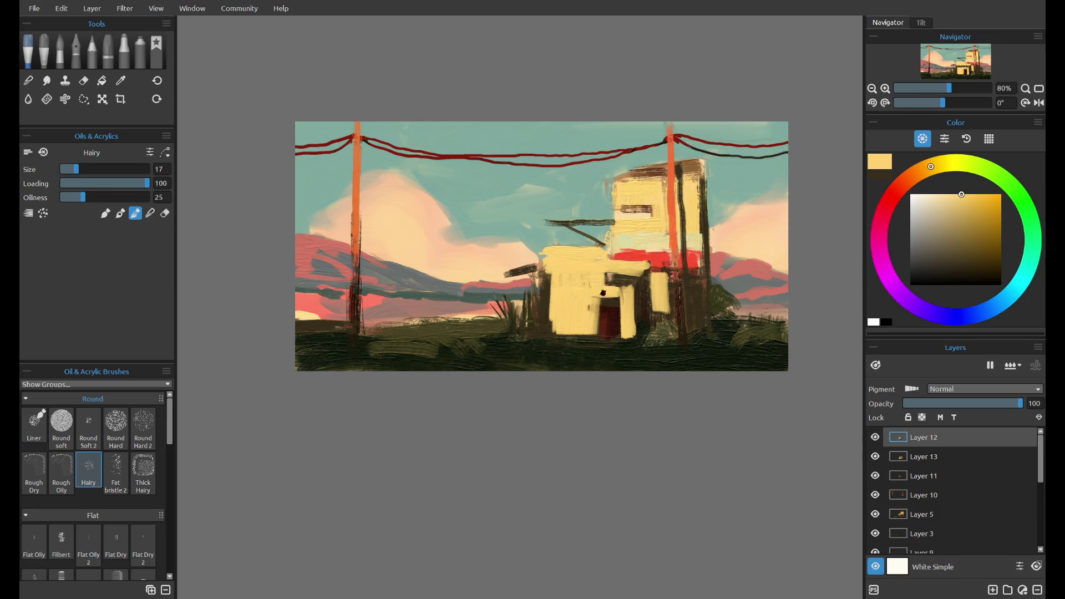
{"action": "left_click_drag", "start_coordinate": [552, 282], "coordinate": [547, 318]}
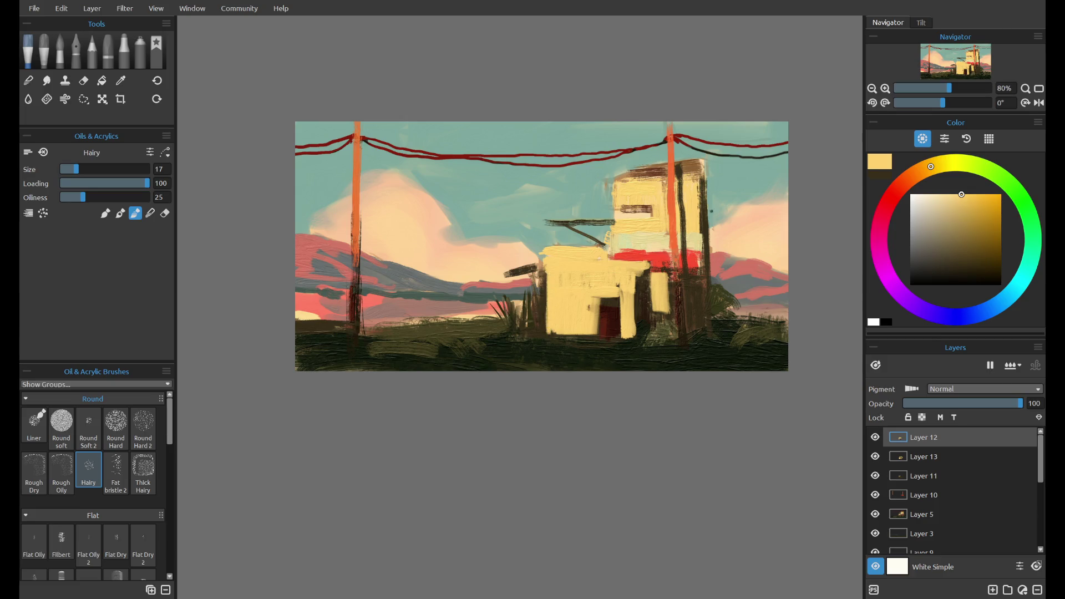
{"action": "key", "text": "alt"}
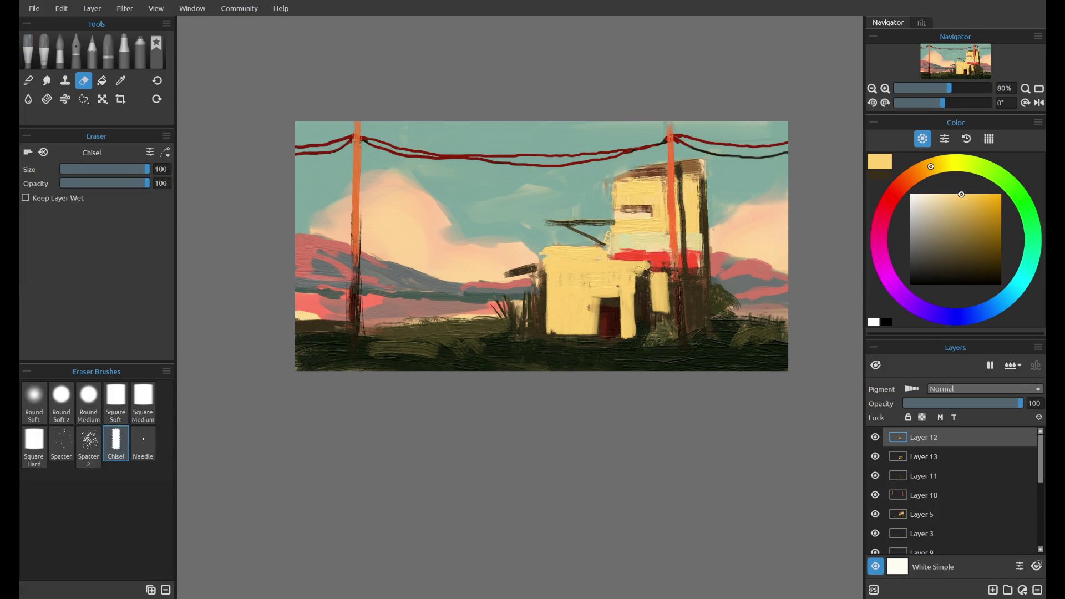
{"action": "left_click", "coordinate": [651, 250], "text": "alt"}
{"action": "mouse_move", "coordinate": [649, 261]}
{"action": "left_mouse_down"}
{"action": "mouse_move", "coordinate": [615, 264]}
{"action": "mouse_move", "coordinate": [634, 262]}
{"action": "left_mouse_up"}
{"action": "key", "text": "ctrl+z"}
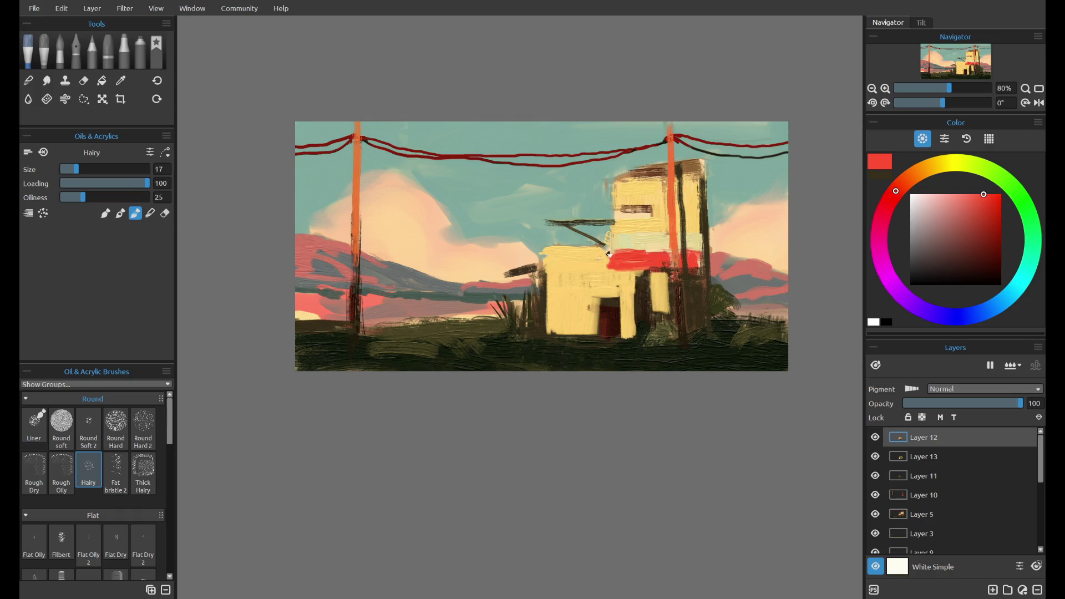
- Darken the area below the red band and paint pale yellow over the door using sampled colours
{"action": "left_click", "coordinate": [604, 272], "text": "alt"}
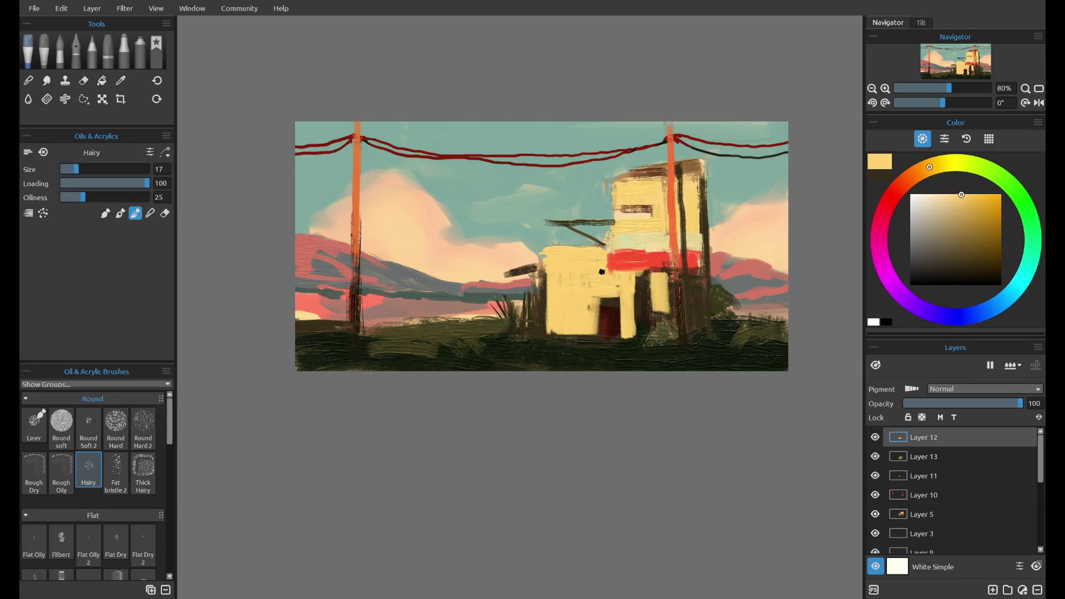
{"action": "left_click", "coordinate": [639, 272], "text": "alt"}
{"action": "left_click_drag", "start_coordinate": [639, 272], "coordinate": [639, 271]}
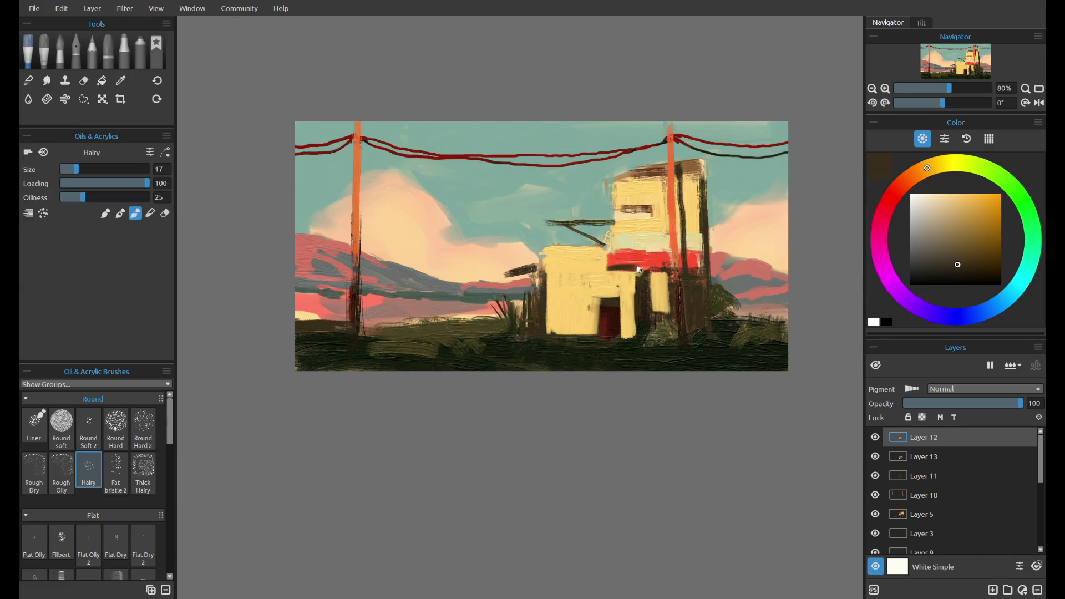
{"action": "left_click", "coordinate": [614, 278], "text": "alt"}
{"action": "scroll", "coordinate": [618, 224], "scroll_direction": "down", "scroll_amount": 4}
{"action": "scroll", "coordinate": [615, 225], "scroll_direction": "up", "scroll_amount": 4}
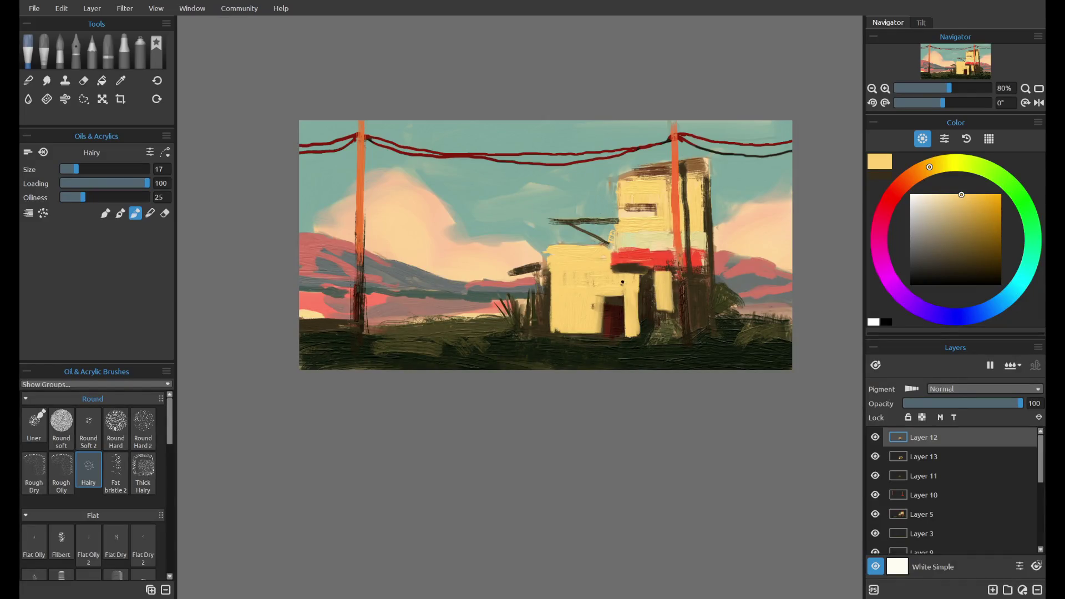
{"action": "left_click", "coordinate": [636, 272], "text": "alt"}
{"action": "left_click", "coordinate": [631, 256], "text": "alt"}
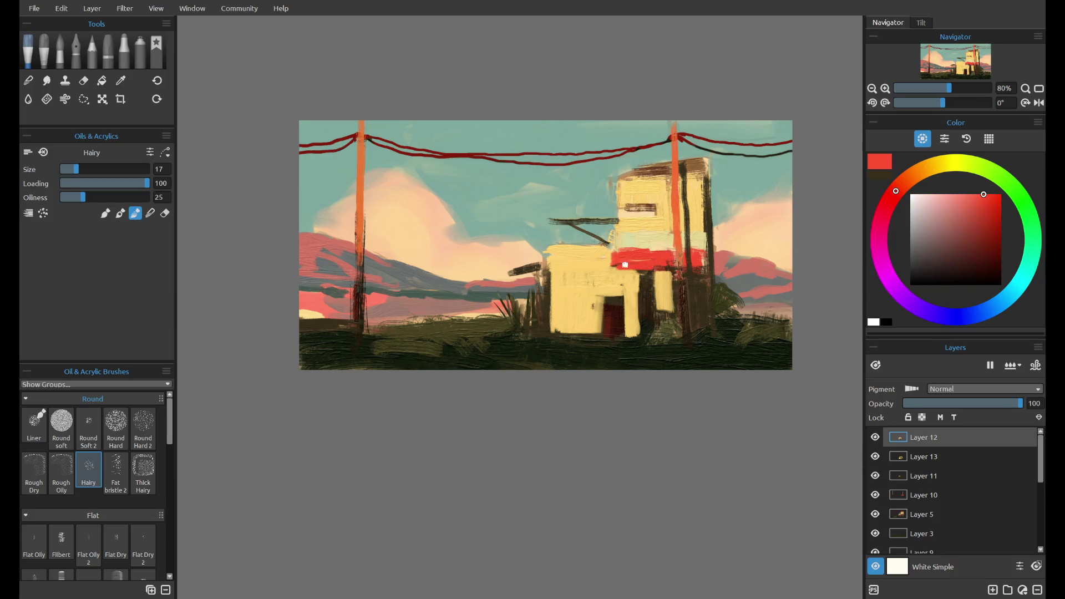
{"action": "left_click", "coordinate": [585, 287], "text": "alt"}
{"action": "mouse_move", "coordinate": [601, 328]}
{"action": "left_mouse_down"}
{"action": "mouse_move", "coordinate": [617, 290]}
{"action": "mouse_move", "coordinate": [625, 333]}
{"action": "mouse_move", "coordinate": [570, 341]}
{"action": "left_mouse_up"}
{"action": "left_click", "coordinate": [612, 340], "text": "alt"}
{"action": "key", "text": "ctrl+z"}
- Test salmon and deep pink on the dark bar, then add a short dark brown stroke on the window
{"action": "left_click", "coordinate": [660, 186], "text": "alt"}
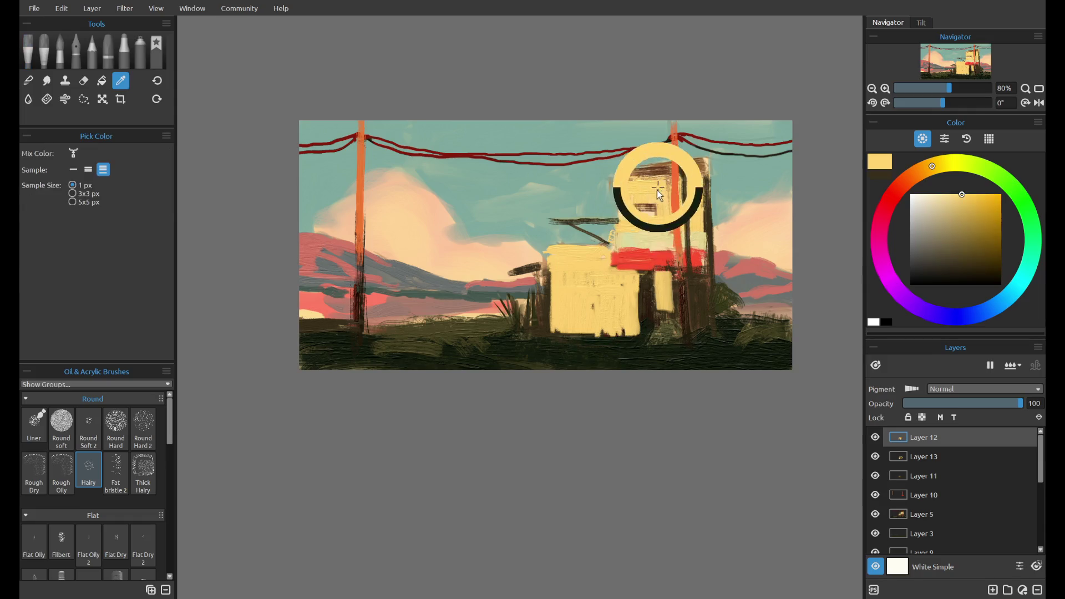
{"action": "left_click_drag", "start_coordinate": [932, 168], "coordinate": [899, 186]}
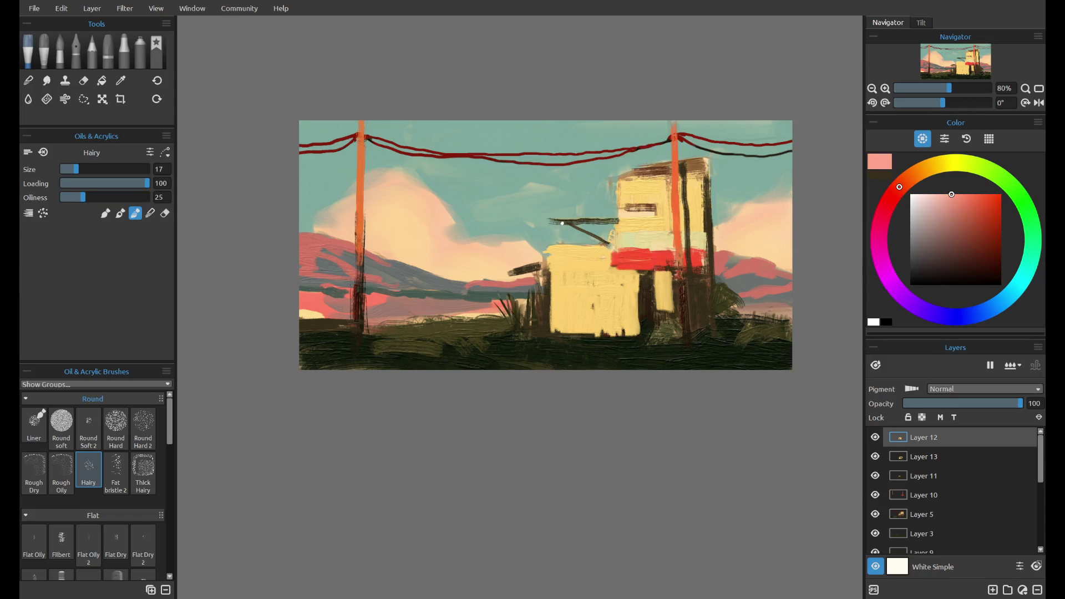
{"action": "left_click_drag", "start_coordinate": [565, 223], "coordinate": [593, 220]}
{"action": "key", "text": "ctrl+z"}
{"action": "mouse_move", "coordinate": [912, 178]}
{"action": "left_mouse_down"}
{"action": "mouse_move", "coordinate": [883, 212]}
{"action": "mouse_move", "coordinate": [893, 193]}
{"action": "left_mouse_up"}
{"action": "left_click", "coordinate": [971, 216]}
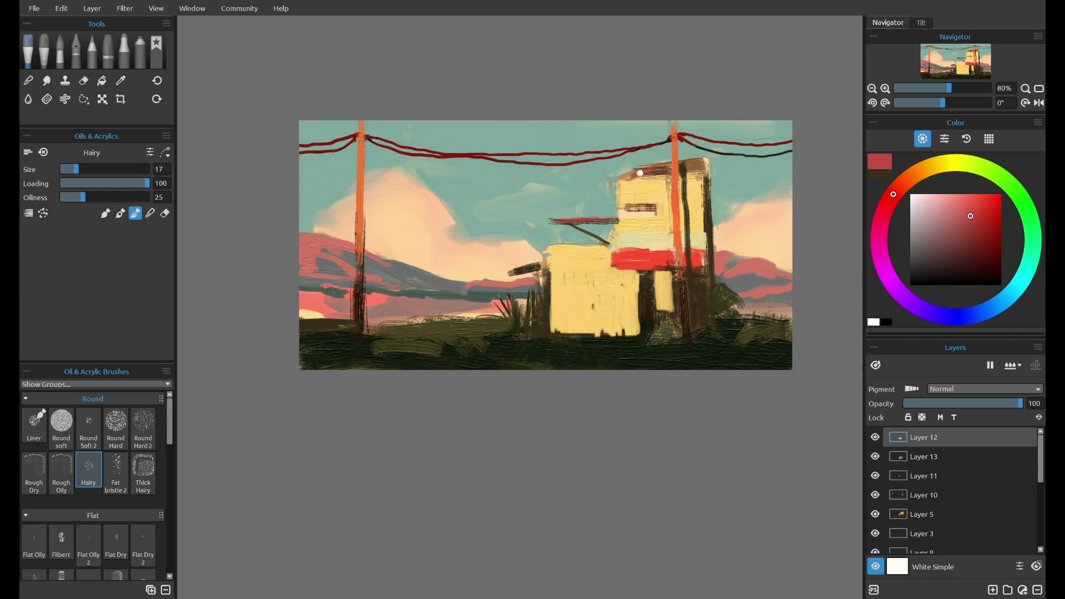
{"action": "key", "text": "ctrl+z"}
{"action": "left_click", "coordinate": [687, 305], "text": "alt"}
{"action": "left_click_drag", "start_coordinate": [630, 204], "coordinate": [652, 203]}
{"action": "left_click_drag", "start_coordinate": [687, 167], "coordinate": [700, 161]}
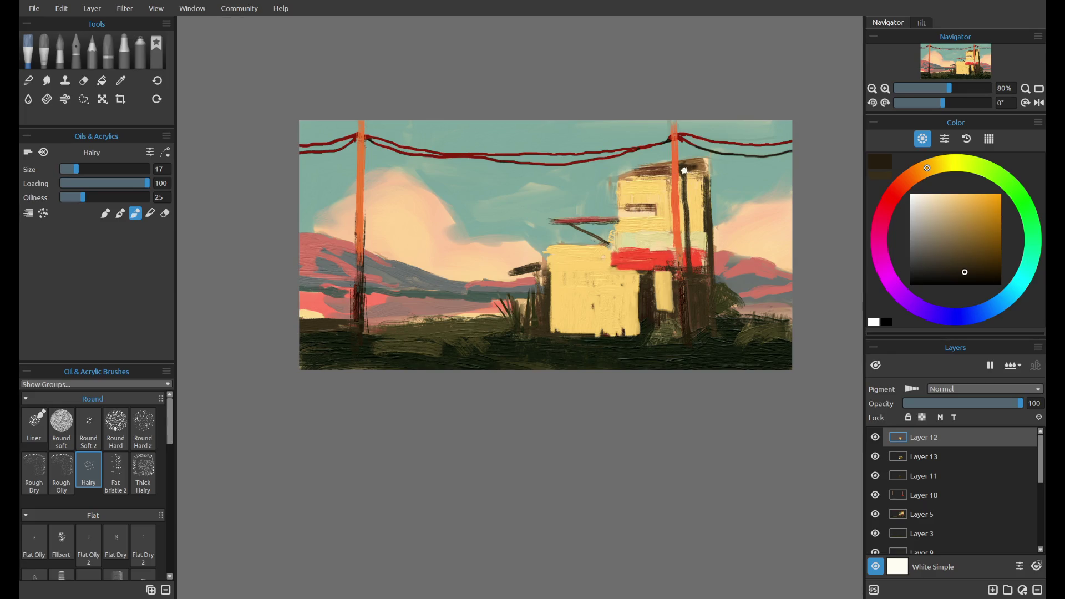
{"action": "key", "text": "ctrl+z"}
{"action": "left_click", "coordinate": [659, 360], "text": "alt"}
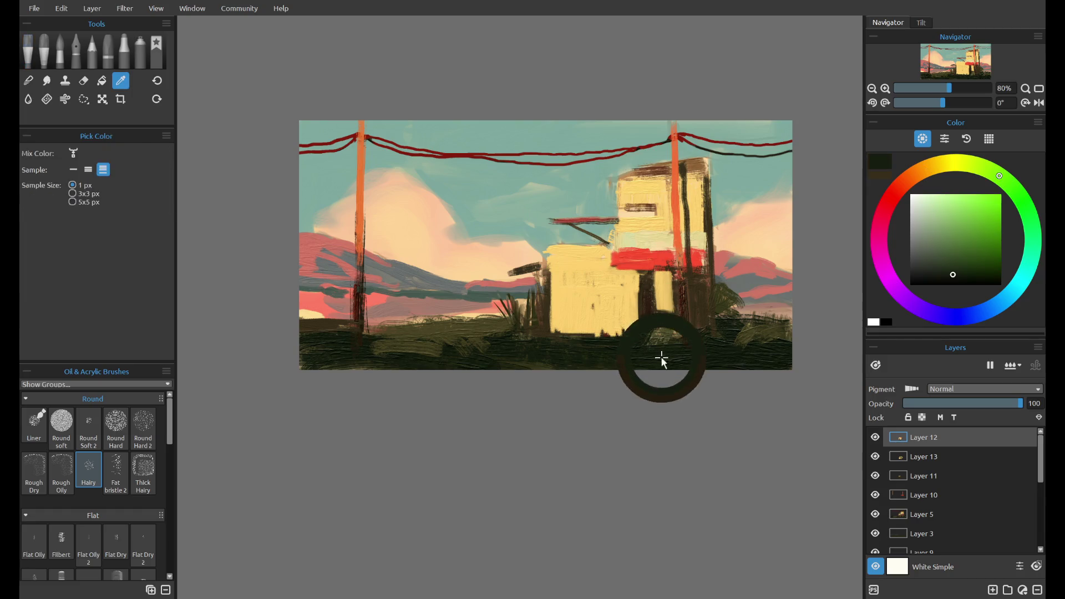
- Paint over the dark doorway with pale yellow sampled from the building
{"action": "key", "text": "ctrl+z"}
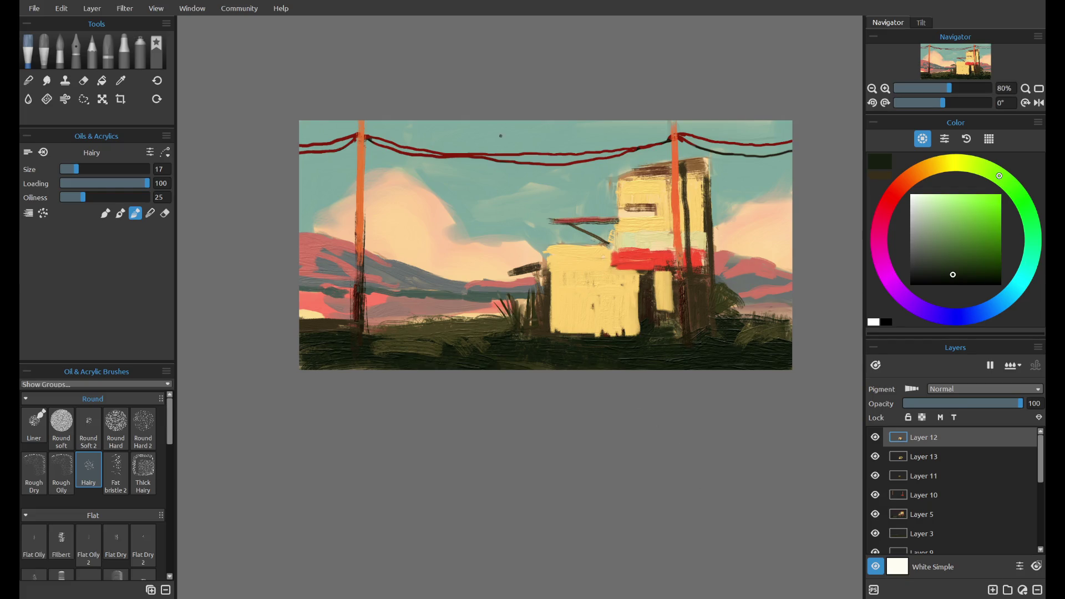
{"action": "left_click", "coordinate": [438, 239], "text": "alt"}
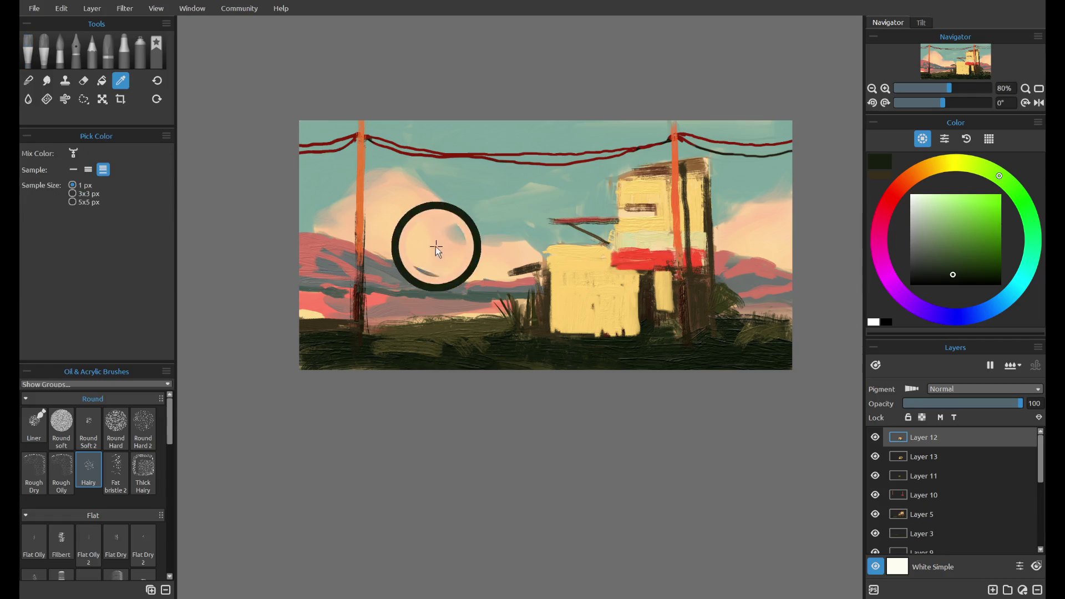
{"action": "left_click", "coordinate": [610, 334], "text": "alt"}
{"action": "left_click_drag", "start_coordinate": [582, 333], "coordinate": [640, 334]}
{"action": "key", "text": "ctrl+z"}
{"action": "left_click", "coordinate": [624, 313], "text": "alt"}
{"action": "left_click", "coordinate": [656, 284], "text": "alt"}
{"action": "left_click", "coordinate": [644, 276], "text": "alt"}
{"action": "mouse_move", "coordinate": [643, 277]}
{"action": "left_mouse_down"}
{"action": "mouse_move", "coordinate": [653, 309]}
{"action": "mouse_move", "coordinate": [628, 336]}
{"action": "left_mouse_up"}
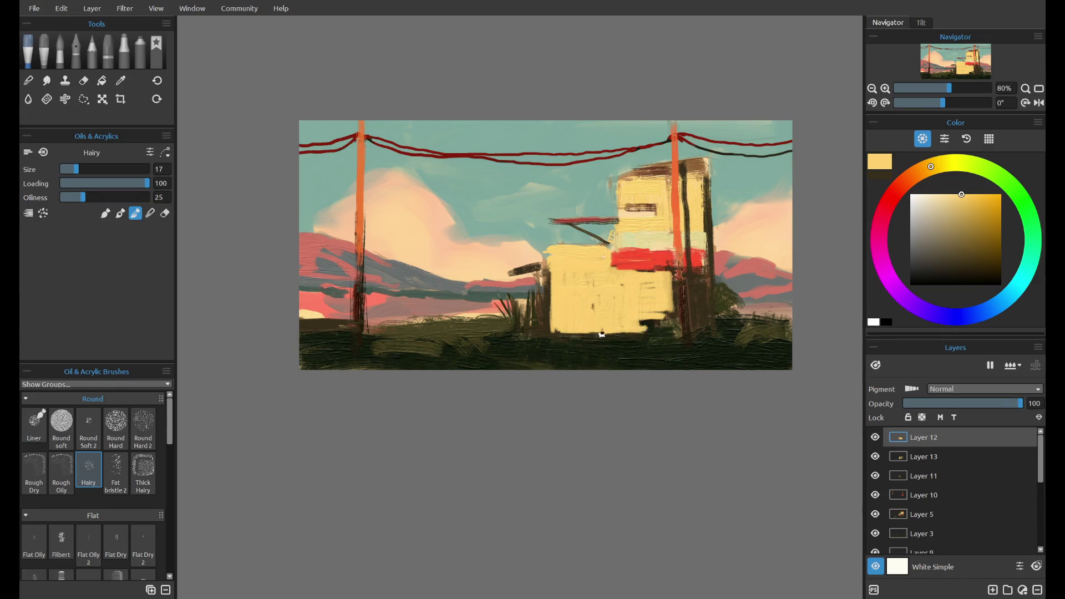
- Sample dark ochre and paint three dark vertical grass blades on the lower wall
{"action": "left_click", "coordinate": [628, 344], "text": "alt"}
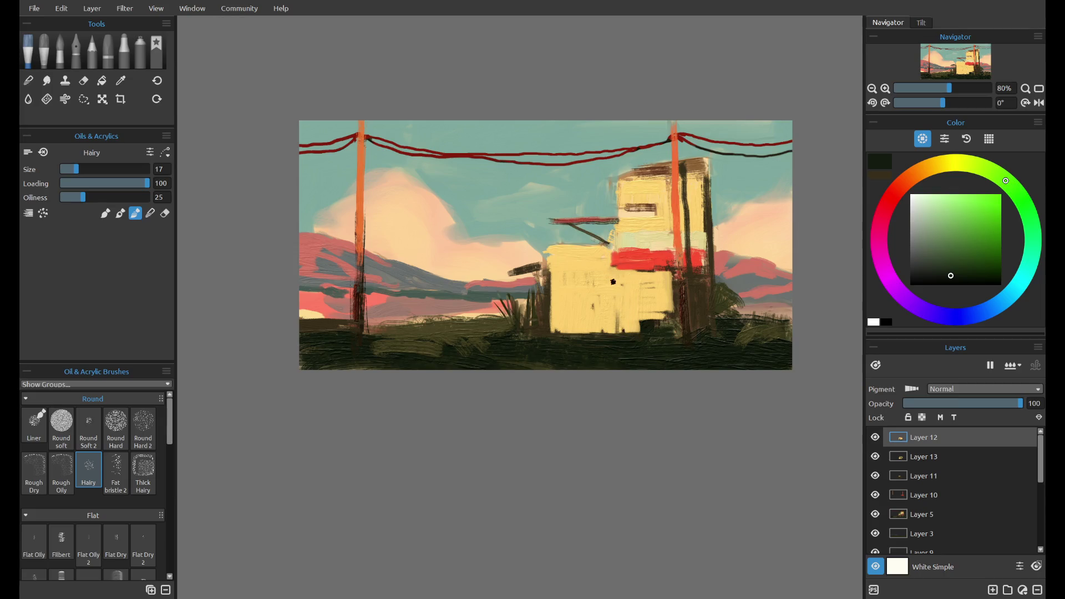
{"action": "left_click", "coordinate": [691, 293], "text": "alt"}
{"action": "mouse_move", "coordinate": [616, 282]}
{"action": "left_mouse_down"}
{"action": "mouse_move", "coordinate": [618, 332]}
{"action": "mouse_move", "coordinate": [594, 333]}
{"action": "left_mouse_up"}
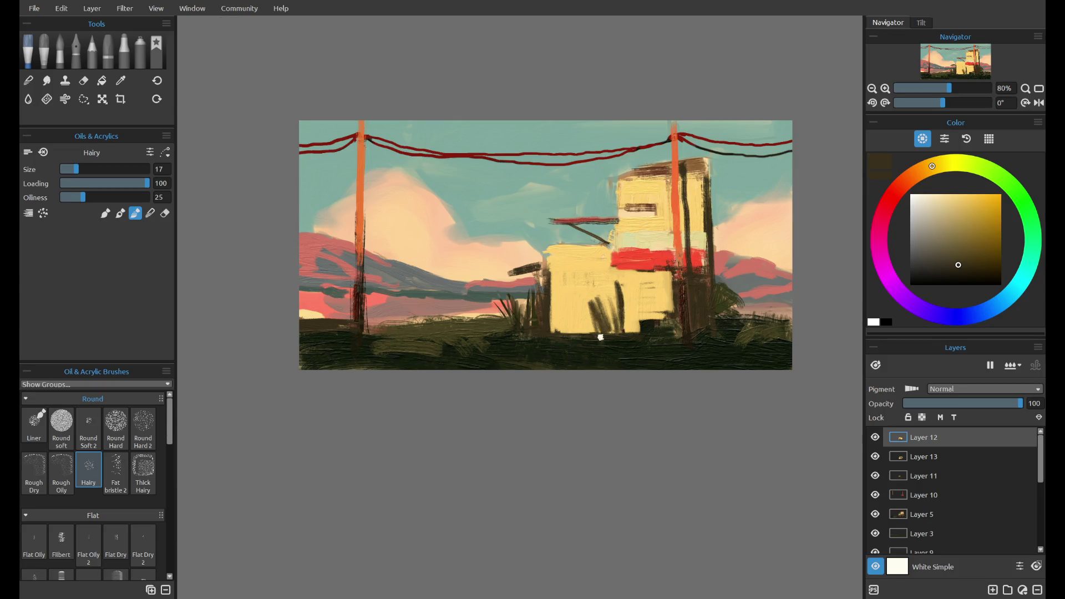
{"action": "left_click_drag", "start_coordinate": [606, 271], "coordinate": [608, 322]}
{"action": "mouse_move", "coordinate": [626, 270]}
{"action": "left_mouse_down"}
{"action": "mouse_move", "coordinate": [626, 321]}
{"action": "mouse_move", "coordinate": [657, 324]}
{"action": "mouse_move", "coordinate": [631, 319]}
{"action": "left_mouse_up"}
{"action": "left_click", "coordinate": [631, 340], "text": "alt"}
- Add a new top layer and set up the Thick Hairy brush at size 23
{"action": "left_click", "coordinate": [992, 589]}
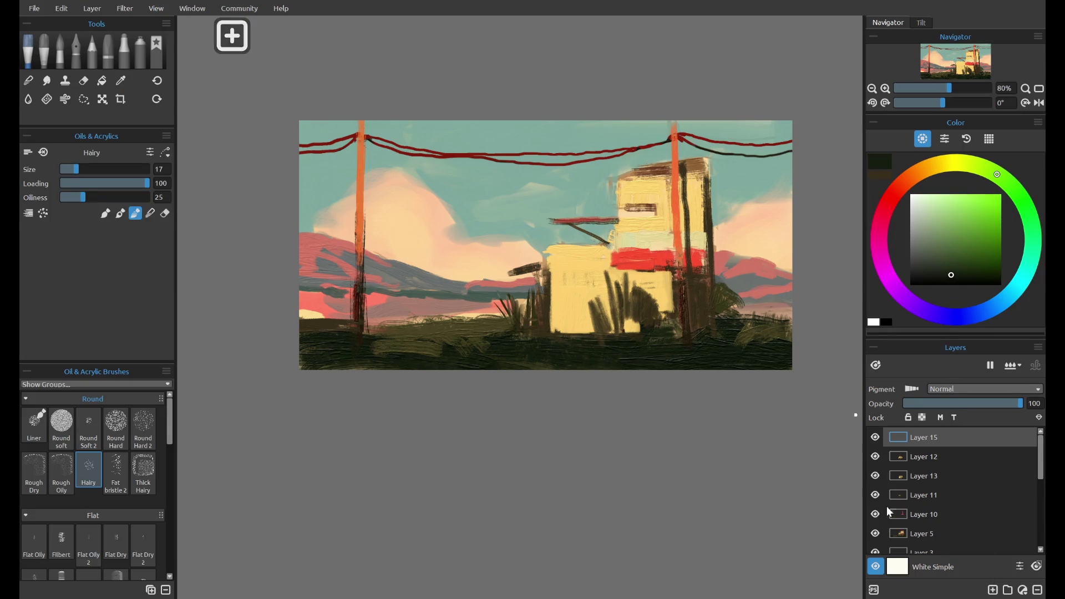
{"action": "left_click", "coordinate": [40, 424]}
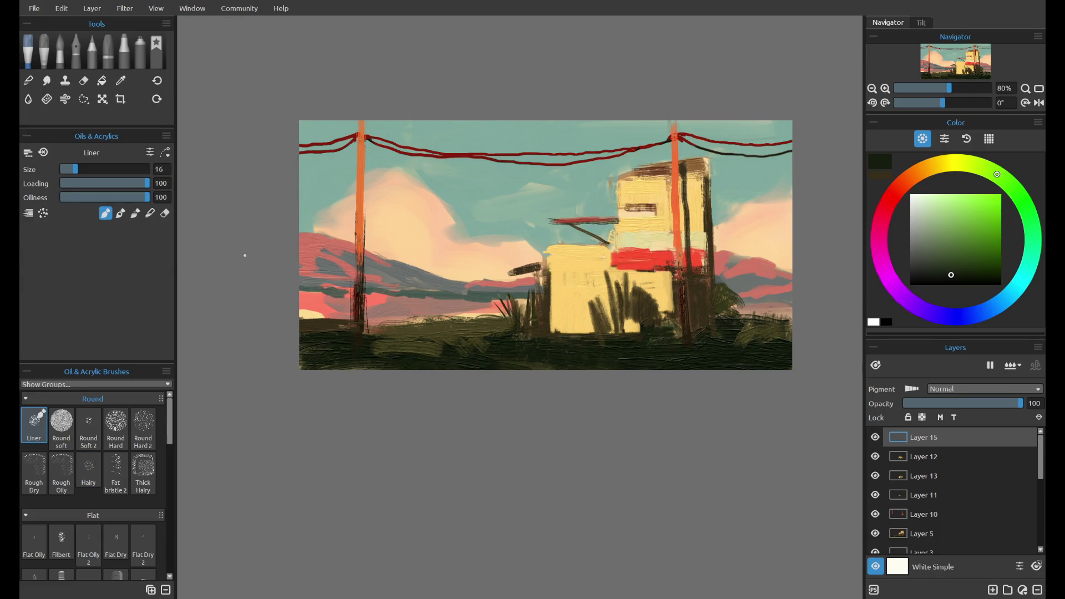
{"action": "left_click", "coordinate": [143, 473]}
{"action": "left_click_drag", "start_coordinate": [82, 173], "coordinate": [83, 173]}
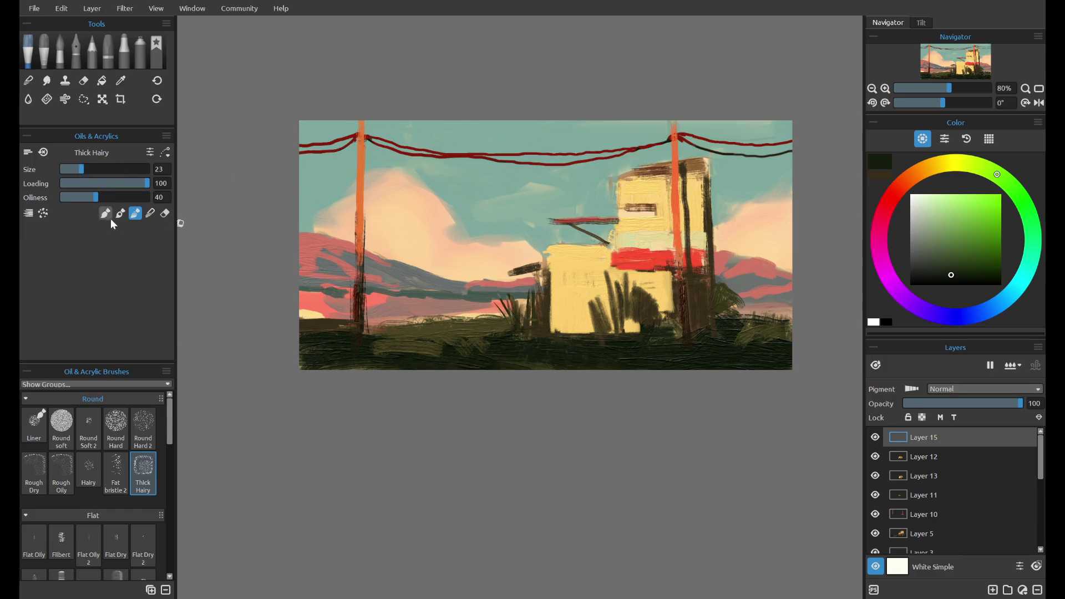
{"action": "left_click", "coordinate": [105, 214]}
- Try dark grass blades before the wall, adjusting brush size to 17, 7, then 20
{"action": "left_click_drag", "start_coordinate": [633, 289], "coordinate": [626, 338]}
{"action": "key", "text": "ctrl+z"}
{"action": "key", "text": "ctrl+y"}
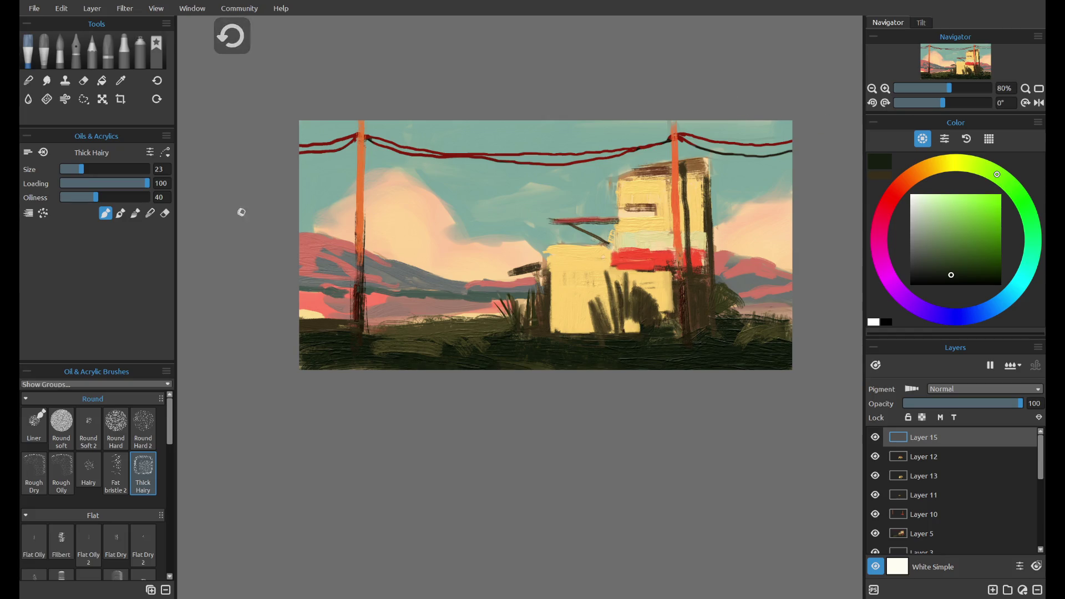
{"action": "left_click_drag", "start_coordinate": [83, 173], "coordinate": [76, 173]}
{"action": "left_click_drag", "start_coordinate": [592, 316], "coordinate": [610, 337]}
{"action": "key", "text": "ctrl+z"}
{"action": "left_click_drag", "start_coordinate": [586, 291], "coordinate": [611, 333]}
{"action": "key", "text": "ctrl+z"}
{"action": "left_click", "coordinate": [64, 169]}
{"action": "key", "text": "ctrl+z"}
{"action": "left_click_drag", "start_coordinate": [75, 173], "coordinate": [79, 169]}
- Paint and repaint thin dark grass blades in front of the building, undoing misfires
{"action": "left_click_drag", "start_coordinate": [597, 287], "coordinate": [614, 337]}
{"action": "key", "text": "ctrl+z"}
{"action": "mouse_move", "coordinate": [604, 269]}
{"action": "left_mouse_down"}
{"action": "mouse_move", "coordinate": [625, 337]}
{"action": "mouse_move", "coordinate": [555, 252]}
{"action": "left_mouse_up"}
{"action": "key", "text": "ctrl+z"}
{"action": "left_click_drag", "start_coordinate": [621, 336], "coordinate": [643, 275]}
{"action": "key", "text": "ctrl+z"}
{"action": "mouse_move", "coordinate": [638, 347]}
{"action": "left_mouse_down"}
{"action": "mouse_move", "coordinate": [632, 273]}
{"action": "mouse_move", "coordinate": [629, 312]}
{"action": "mouse_move", "coordinate": [616, 302]}
{"action": "left_mouse_up"}
{"action": "key", "text": "ctrl+z"}
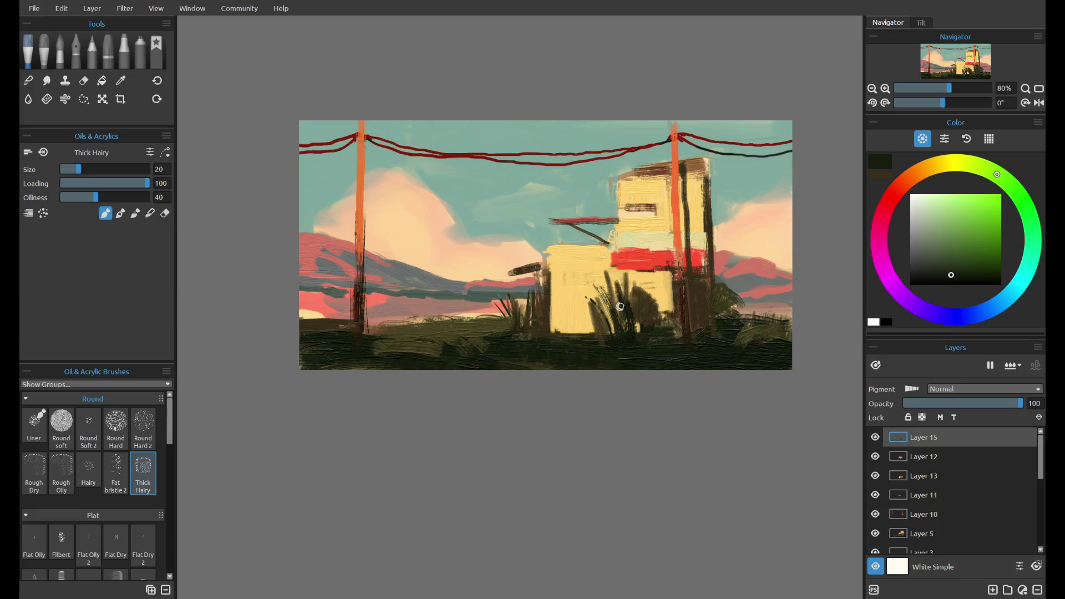
{"action": "left_click_drag", "start_coordinate": [638, 335], "coordinate": [643, 269]}
{"action": "left_click_drag", "start_coordinate": [624, 286], "coordinate": [571, 256]}
{"action": "key", "text": "ctrl+z"}
{"action": "mouse_move", "coordinate": [624, 336]}
{"action": "left_mouse_down"}
{"action": "mouse_move", "coordinate": [613, 300]}
{"action": "mouse_move", "coordinate": [629, 286]}
{"action": "left_mouse_up"}
{"action": "key", "text": "ctrl+z"}
{"action": "mouse_move", "coordinate": [620, 331]}
{"action": "left_mouse_down"}
{"action": "mouse_move", "coordinate": [621, 274]}
{"action": "mouse_move", "coordinate": [643, 298]}
{"action": "mouse_move", "coordinate": [639, 273]}
{"action": "mouse_move", "coordinate": [663, 306]}
{"action": "left_mouse_up"}
{"action": "key", "text": "ctrl+z"}
{"action": "left_click_drag", "start_coordinate": [668, 344], "coordinate": [609, 346]}
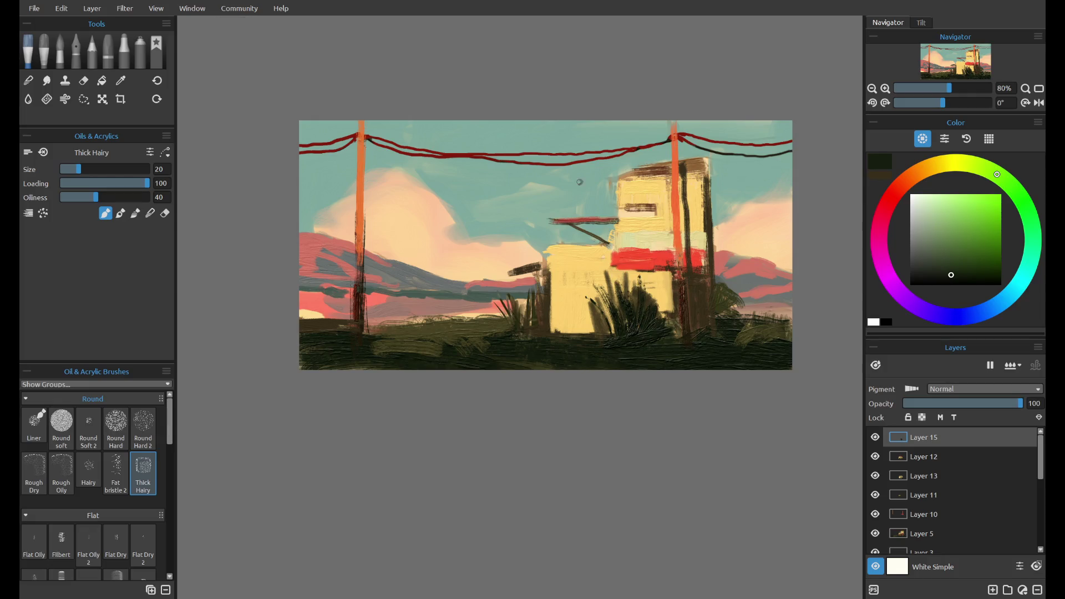
{"action": "scroll", "coordinate": [579, 182], "scroll_direction": "down", "scroll_amount": 4}
{"action": "scroll", "coordinate": [625, 226], "scroll_direction": "up", "scroll_amount": 3}
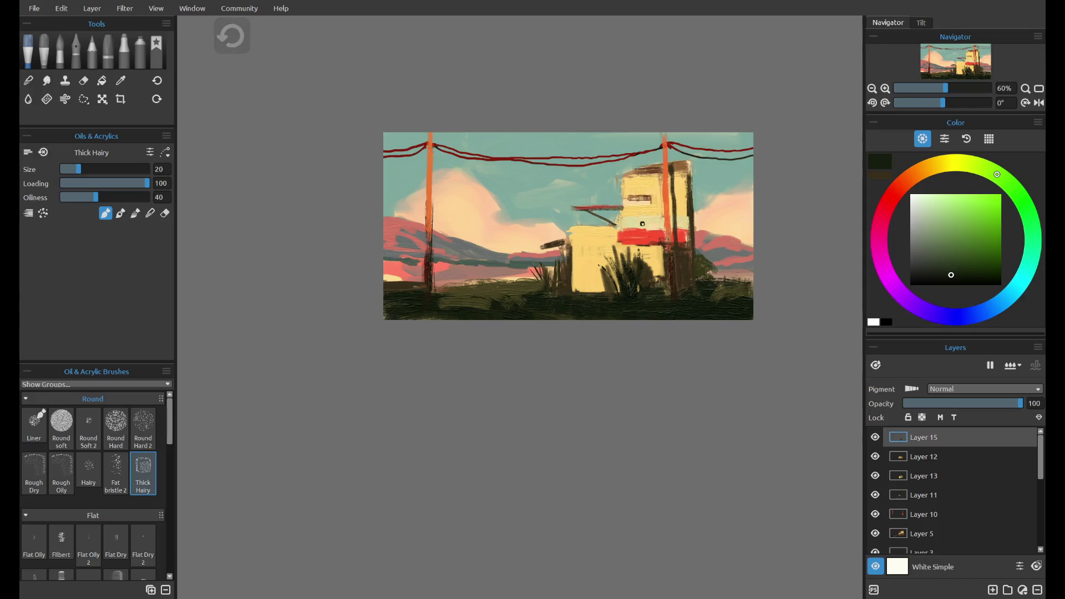
{"action": "key", "text": "e"}
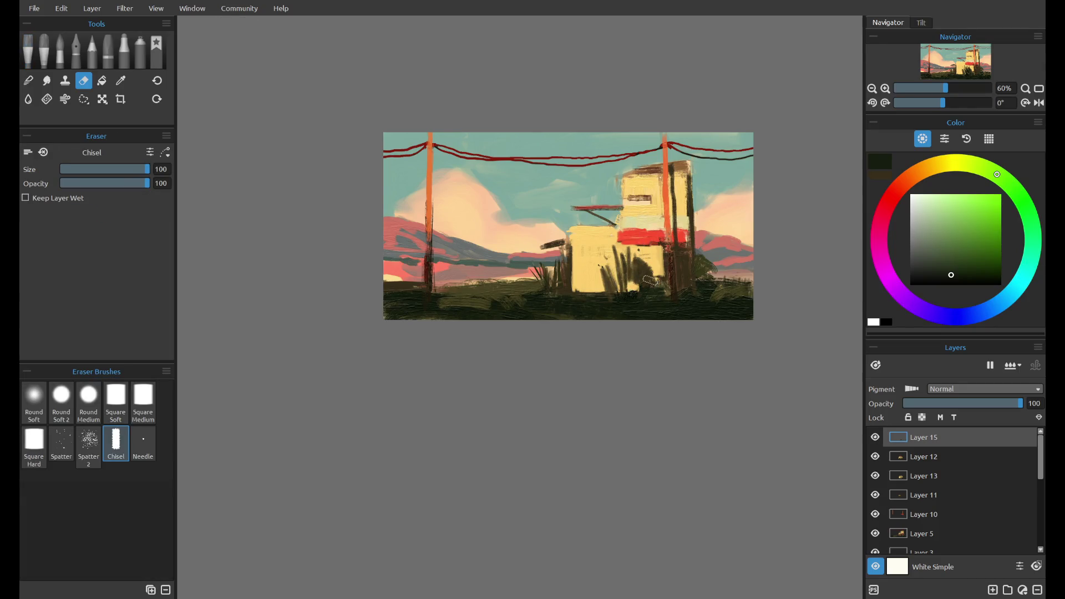
- On Layer 12, cover the dark marks on the building's lower front with pale yellow
{"action": "key", "text": "b"}
{"action": "left_click", "coordinate": [923, 456]}
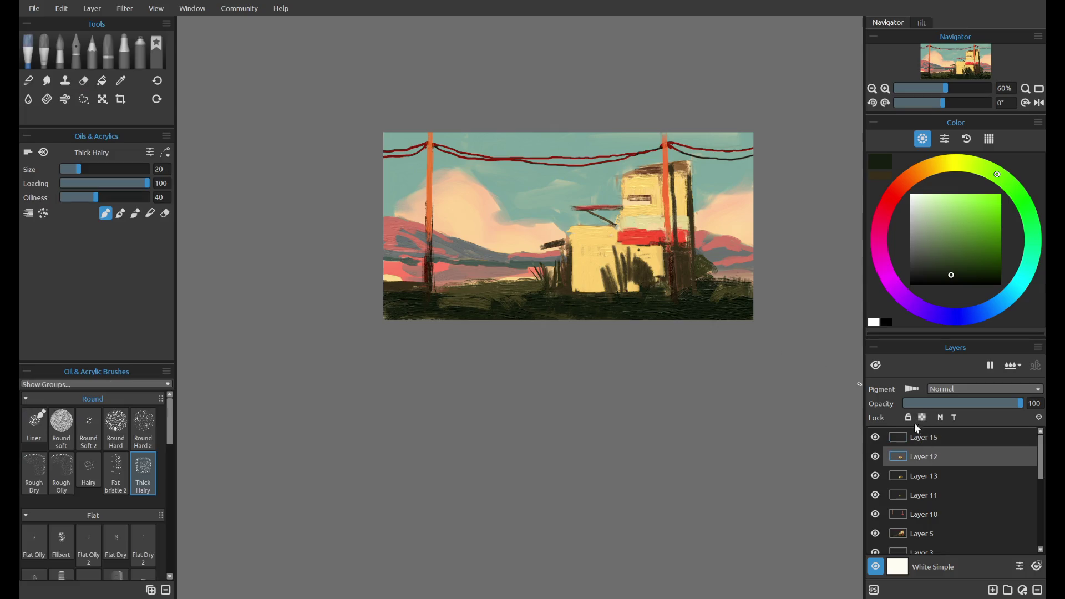
{"action": "left_click", "coordinate": [578, 257], "text": "alt"}
{"action": "left_click_drag", "start_coordinate": [601, 266], "coordinate": [632, 277]}
{"action": "key", "text": "ctrl+z"}
{"action": "left_click", "coordinate": [581, 252], "text": "alt"}
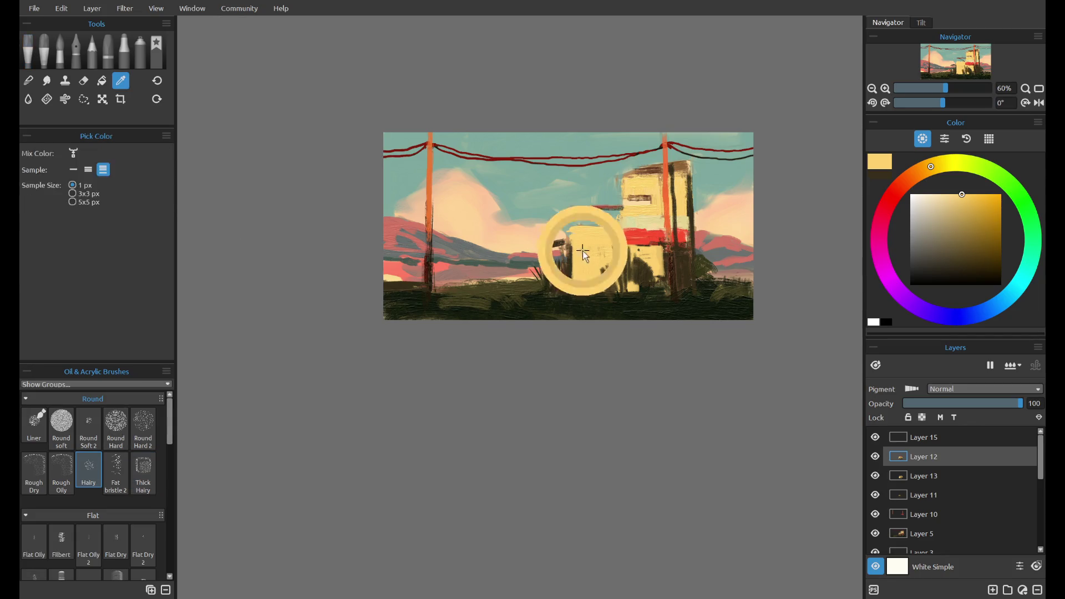
{"action": "mouse_move", "coordinate": [601, 266]}
{"action": "left_mouse_down"}
{"action": "mouse_move", "coordinate": [650, 261]}
{"action": "mouse_move", "coordinate": [655, 288]}
{"action": "mouse_move", "coordinate": [603, 257]}
{"action": "left_mouse_up"}
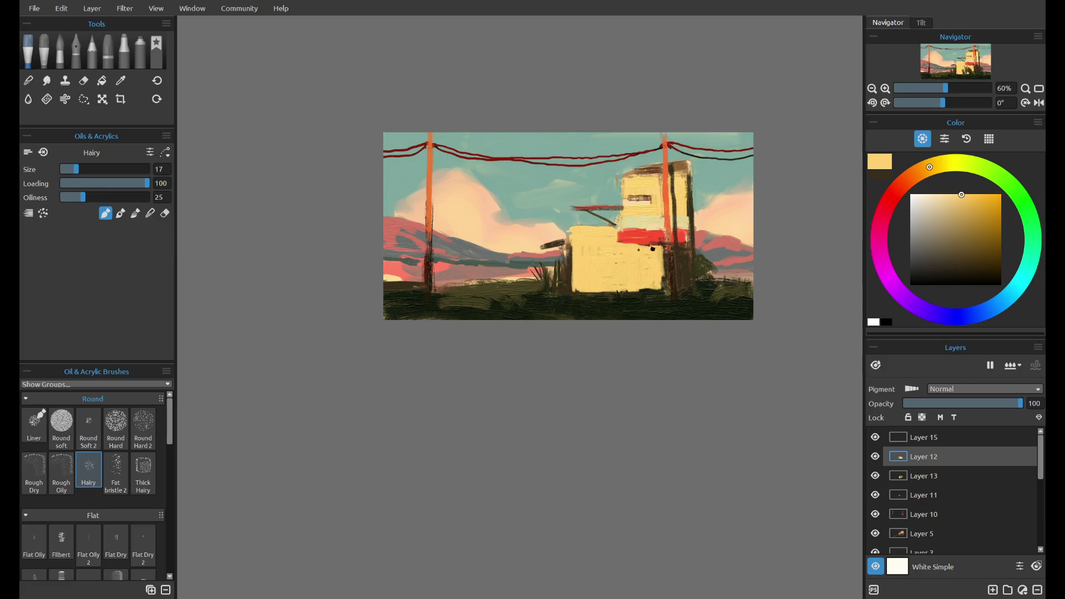
{"action": "left_click_drag", "start_coordinate": [658, 278], "coordinate": [633, 292]}
- Paint dark green strokes along the building's base
{"action": "left_click", "coordinate": [630, 309], "text": "alt"}
{"action": "left_click_drag", "start_coordinate": [569, 289], "coordinate": [652, 293]}
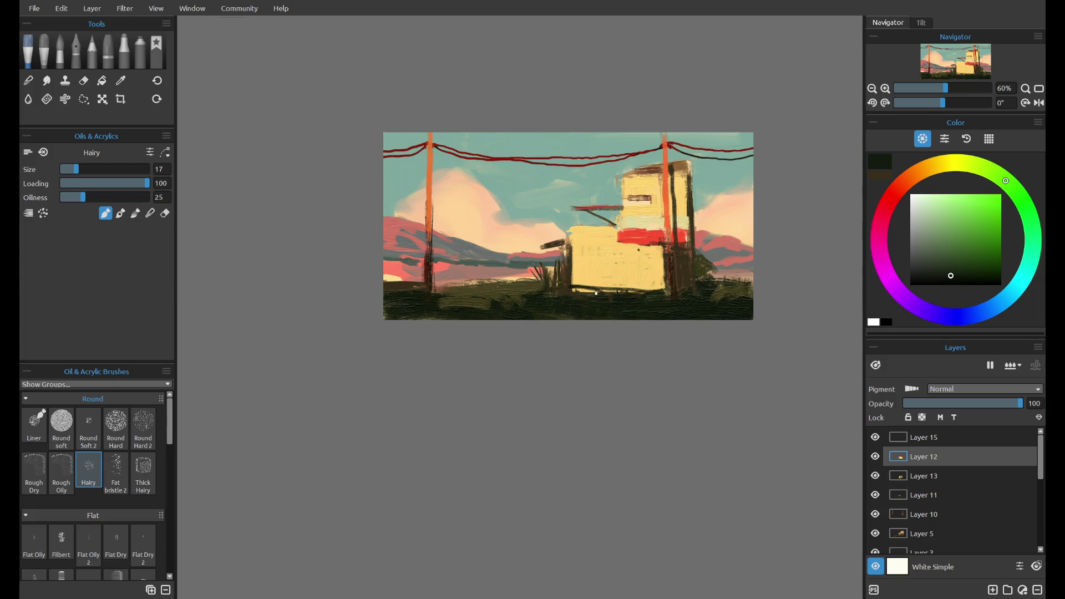
{"action": "scroll", "coordinate": [636, 282], "scroll_direction": "down", "scroll_amount": 2}
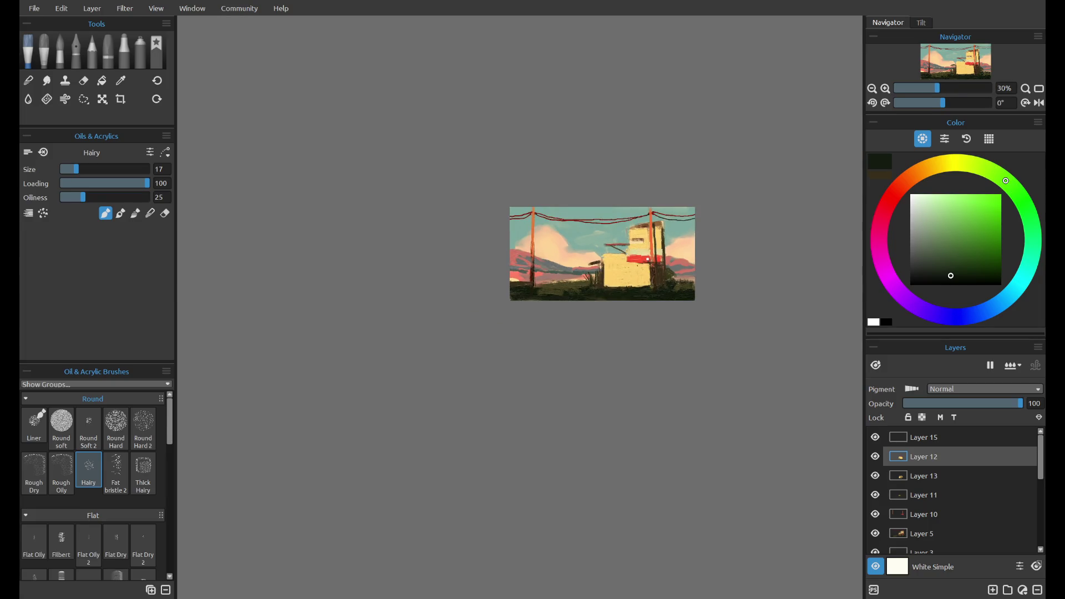
{"action": "scroll", "coordinate": [647, 269], "scroll_direction": "up", "scroll_amount": 2}
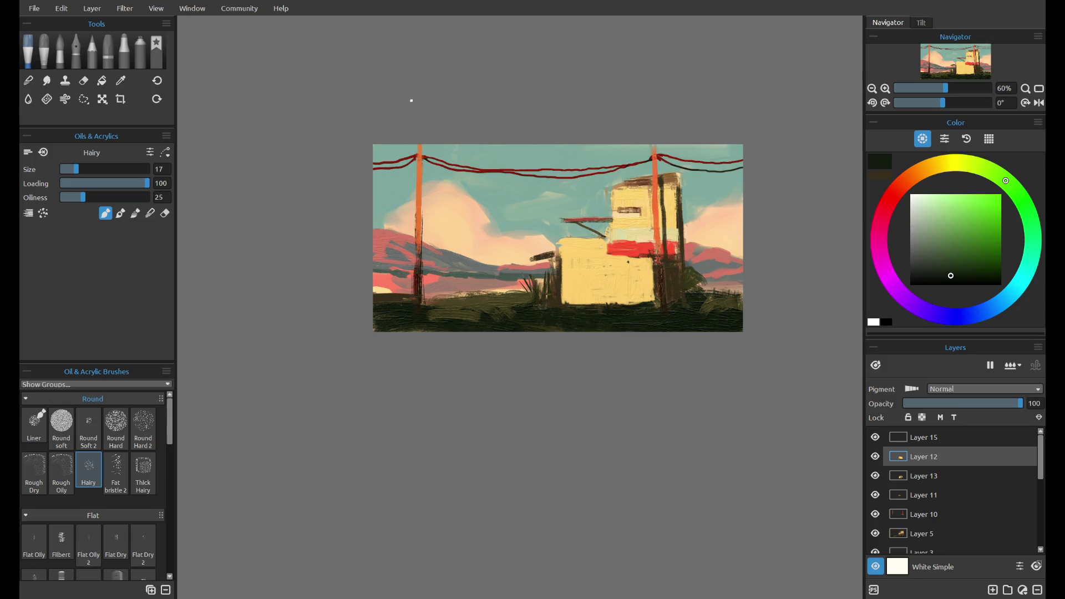
- Paint a dark brown vertical line down the building's front
{"action": "scroll", "coordinate": [632, 234], "scroll_direction": "up", "scroll_amount": 2}
{"action": "scroll", "coordinate": [632, 233], "scroll_direction": "up", "scroll_amount": 1}
{"action": "scroll", "coordinate": [633, 233], "scroll_direction": "down", "scroll_amount": 3}
{"action": "scroll", "coordinate": [632, 234], "scroll_direction": "up", "scroll_amount": 8}
{"action": "scroll", "coordinate": [633, 234], "scroll_direction": "down", "scroll_amount": 3}
{"action": "scroll", "coordinate": [633, 233], "scroll_direction": "down", "scroll_amount": 4}
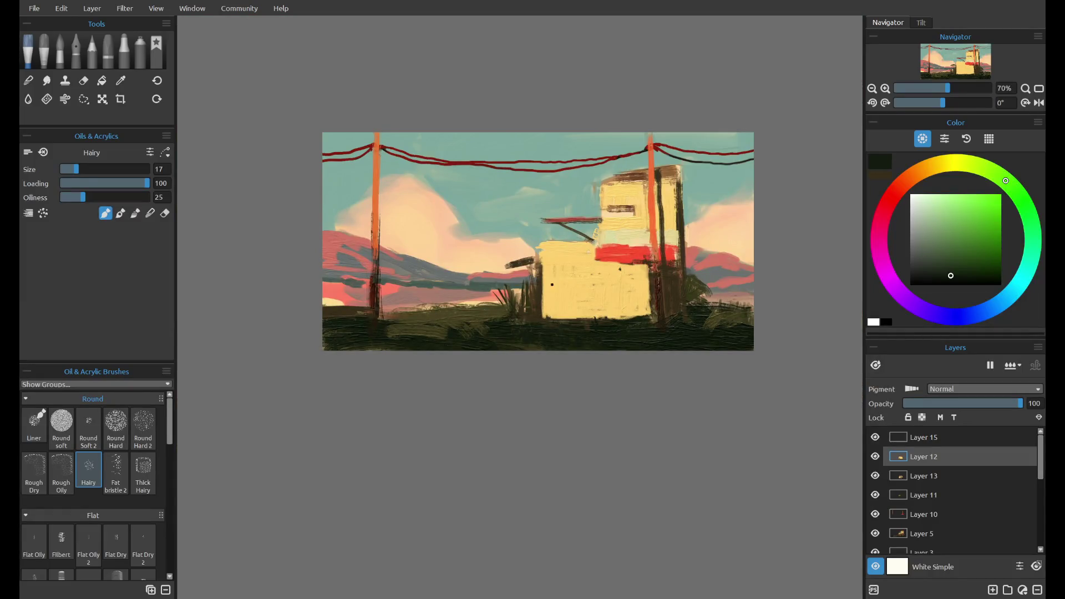
{"action": "left_click", "coordinate": [654, 291], "text": "alt"}
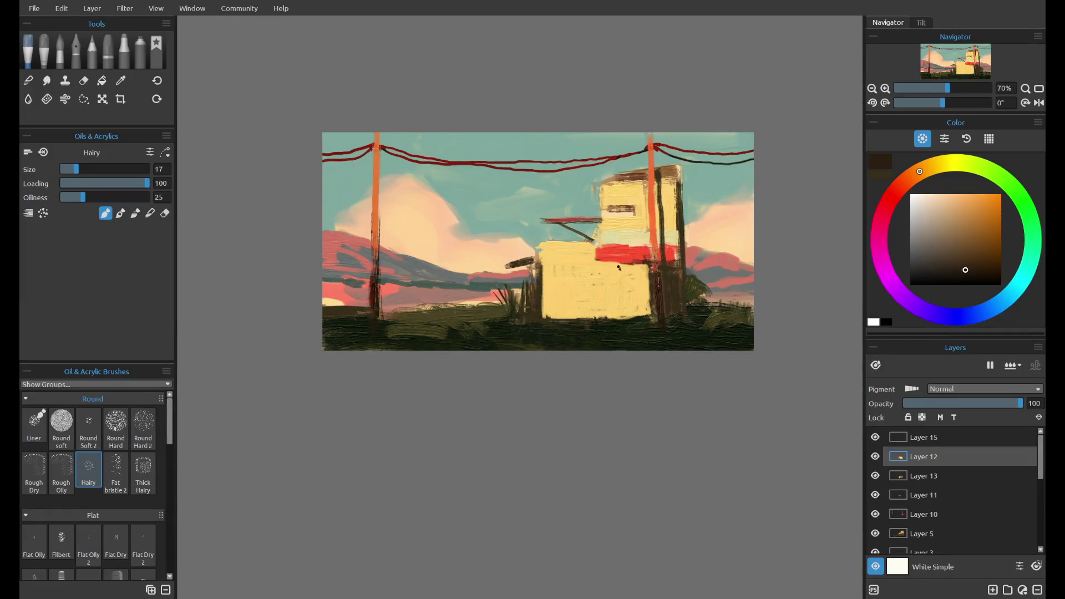
{"action": "key", "text": "ctrl+z"}
{"action": "key", "text": "ctrl+z"}
{"action": "key", "text": "ctrl+z"}
{"action": "left_click_drag", "start_coordinate": [598, 275], "coordinate": [598, 321]}
{"action": "left_click_drag", "start_coordinate": [595, 243], "coordinate": [594, 314]}
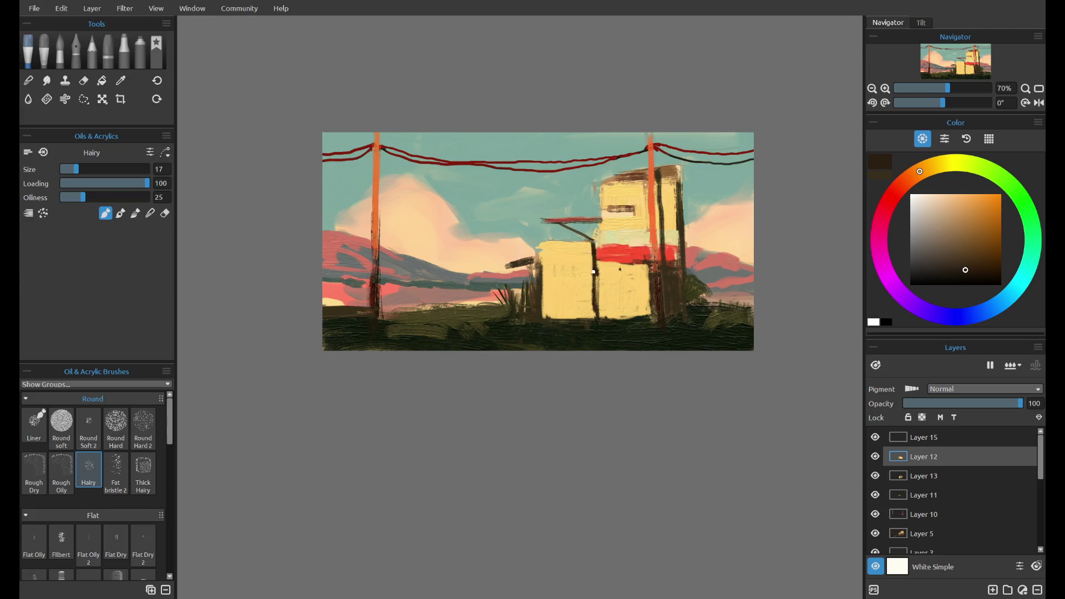
{"action": "left_click_drag", "start_coordinate": [597, 275], "coordinate": [595, 319]}
{"action": "left_click_drag", "start_coordinate": [583, 292], "coordinate": [573, 321]}
{"action": "key", "text": "ctrl+z"}
- Refine the building's edge with orange-red and pale yellow strokes
{"action": "left_click", "coordinate": [668, 281], "text": "alt"}
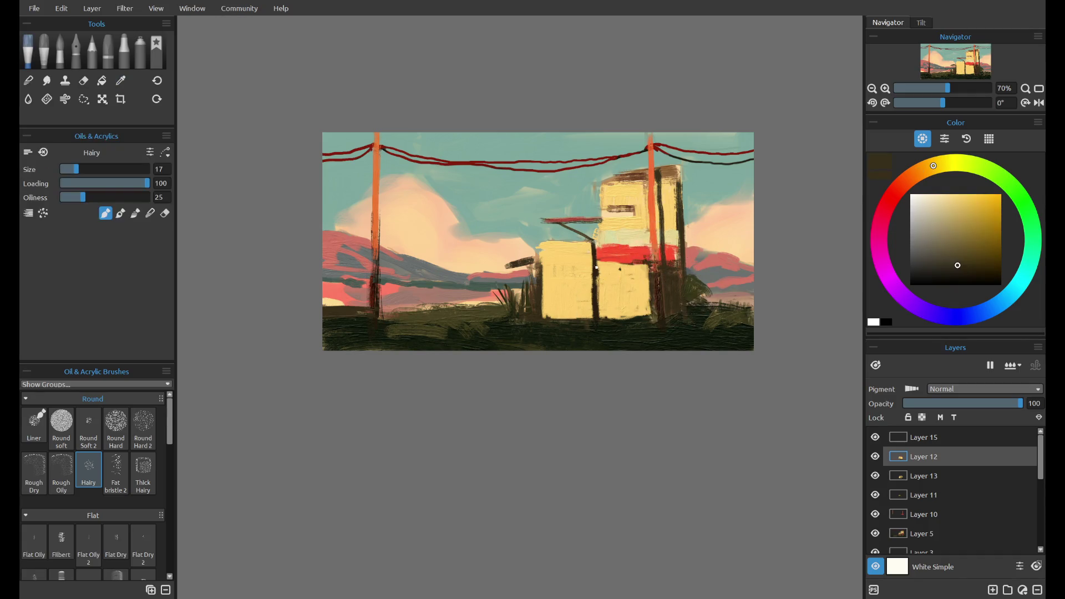
{"action": "left_click", "coordinate": [653, 230], "text": "alt"}
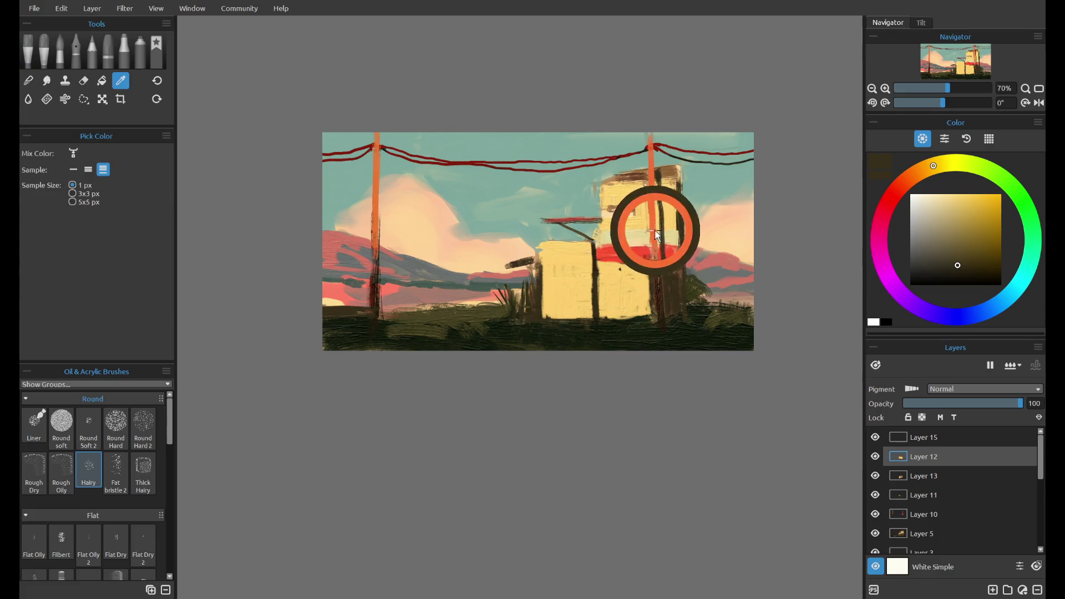
{"action": "mouse_move", "coordinate": [595, 250]}
{"action": "left_mouse_down"}
{"action": "mouse_move", "coordinate": [594, 290]}
{"action": "mouse_move", "coordinate": [594, 246]}
{"action": "left_mouse_up"}
{"action": "left_click", "coordinate": [595, 307], "text": "alt"}
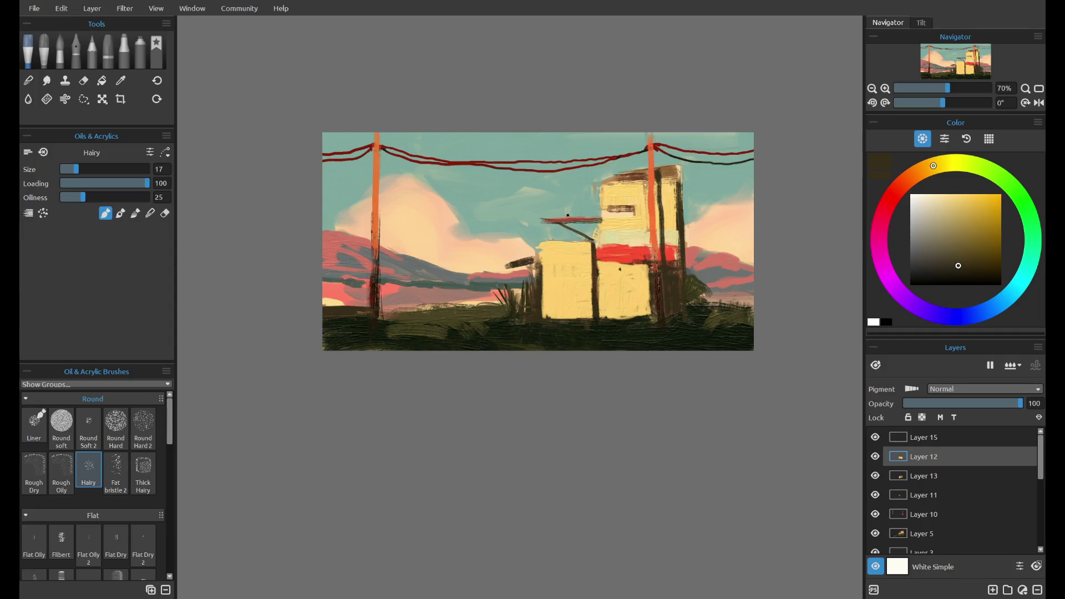
{"action": "left_click", "coordinate": [598, 277], "text": "alt"}
{"action": "left_click_drag", "start_coordinate": [591, 244], "coordinate": [589, 296]}
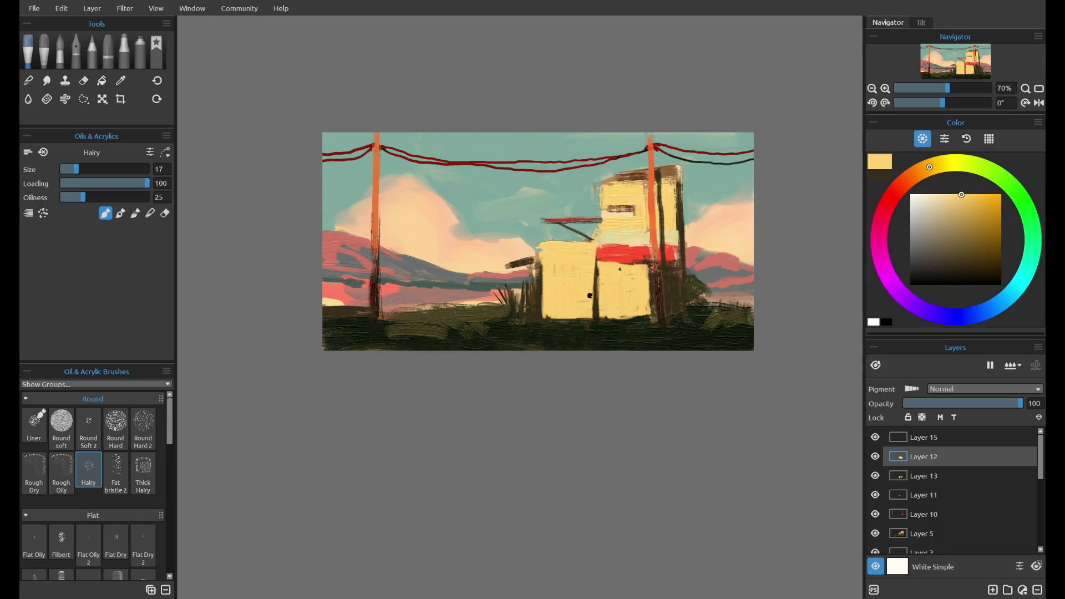
{"action": "left_click", "coordinate": [586, 298], "text": "alt"}
{"action": "mouse_move", "coordinate": [592, 265]}
{"action": "left_mouse_down"}
{"action": "mouse_move", "coordinate": [591, 320]}
{"action": "mouse_move", "coordinate": [555, 320]}
{"action": "mouse_move", "coordinate": [556, 304]}
{"action": "mouse_move", "coordinate": [560, 324]}
{"action": "left_mouse_up"}
{"action": "key", "text": "ctrl+z"}
- Remove the small window and door marks and redraw the dark olive-brown vertical stroke
{"action": "left_click", "coordinate": [579, 341], "text": "alt"}
{"action": "key", "text": "ctrl+z"}
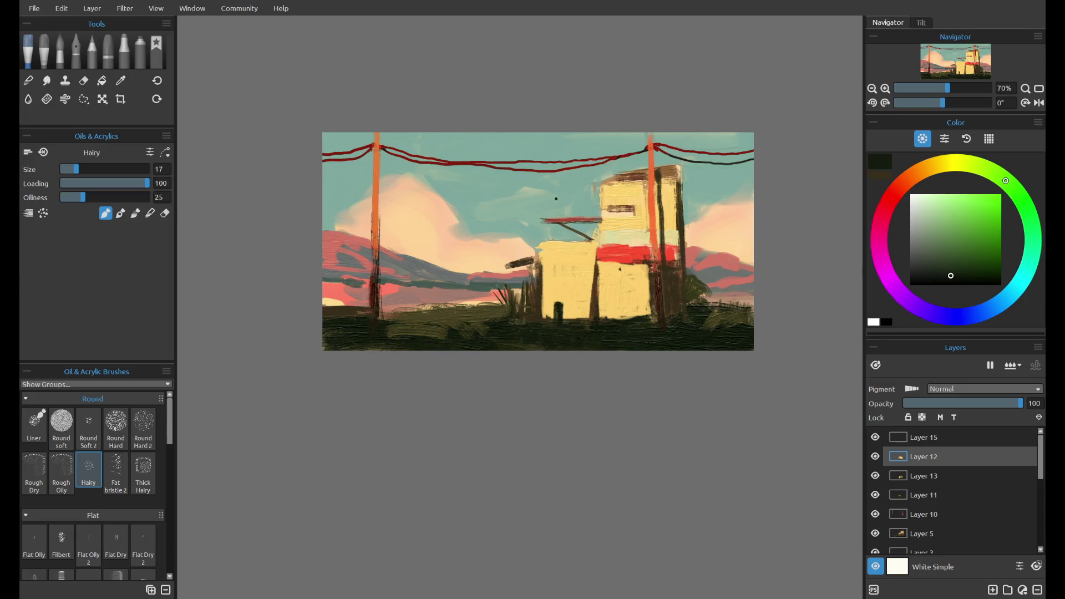
{"action": "key", "text": "ctrl+z"}
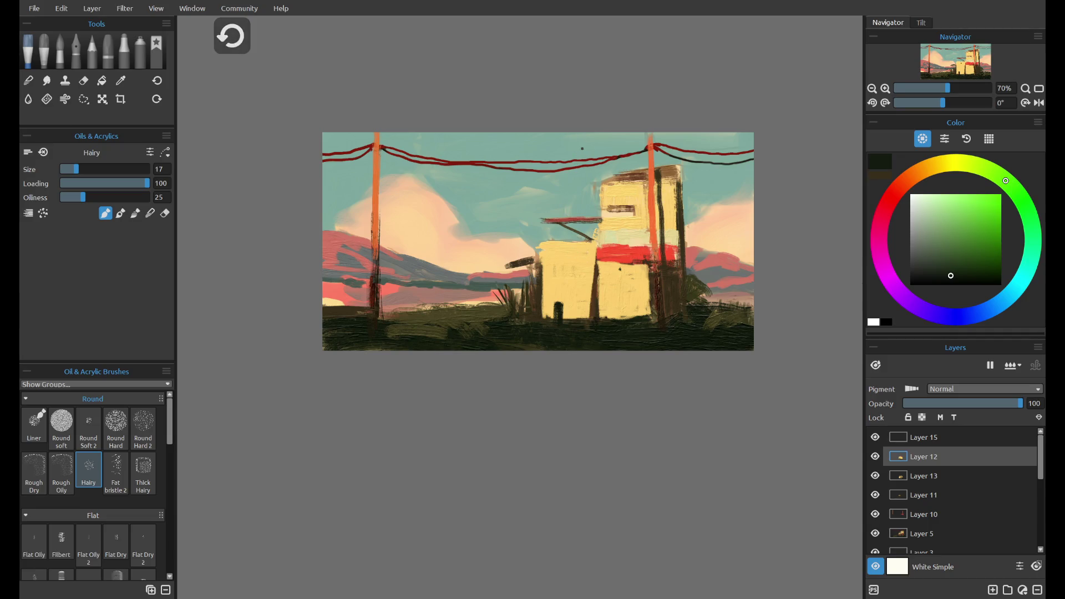
{"action": "scroll", "coordinate": [638, 152], "scroll_direction": "down", "scroll_amount": 4}
{"action": "key", "text": "ctrl+z"}
{"action": "scroll", "coordinate": [639, 151], "scroll_direction": "up", "scroll_amount": 4}
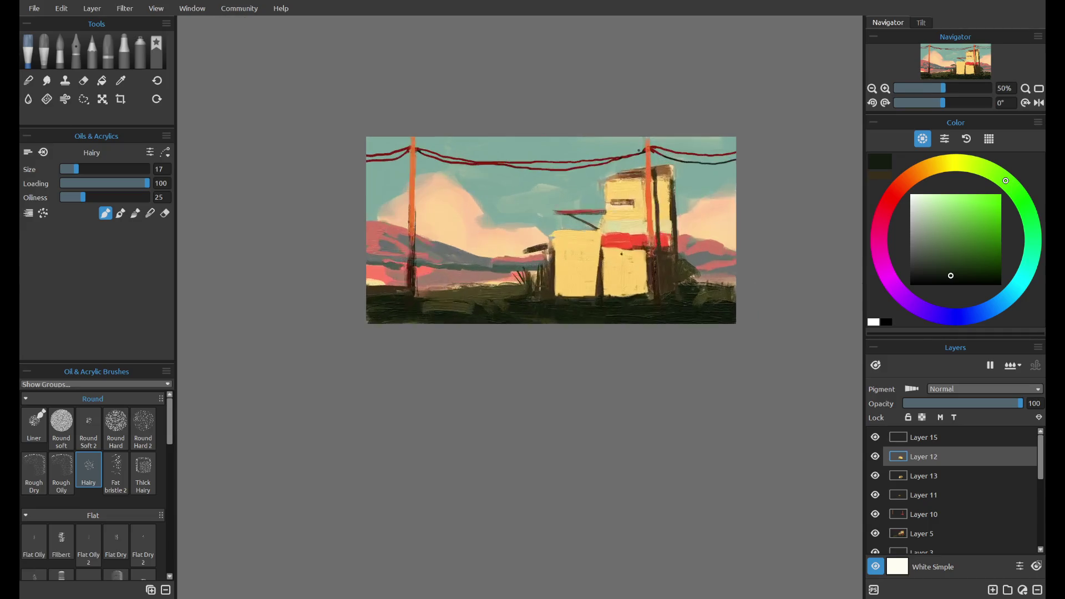
{"action": "left_click", "coordinate": [674, 206], "text": "alt"}
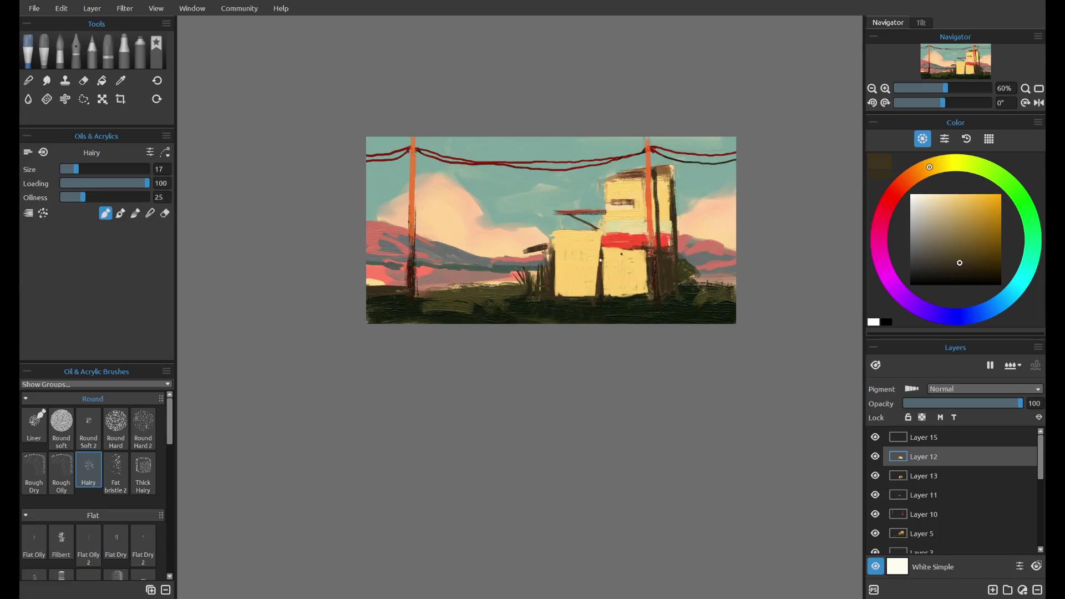
{"action": "key", "text": "ctrl+z"}
{"action": "left_click_drag", "start_coordinate": [600, 240], "coordinate": [594, 297]}
- Mirror the canvas view horizontally and test a dark stroke on the building's left edge
{"action": "left_click", "coordinate": [1039, 103]}
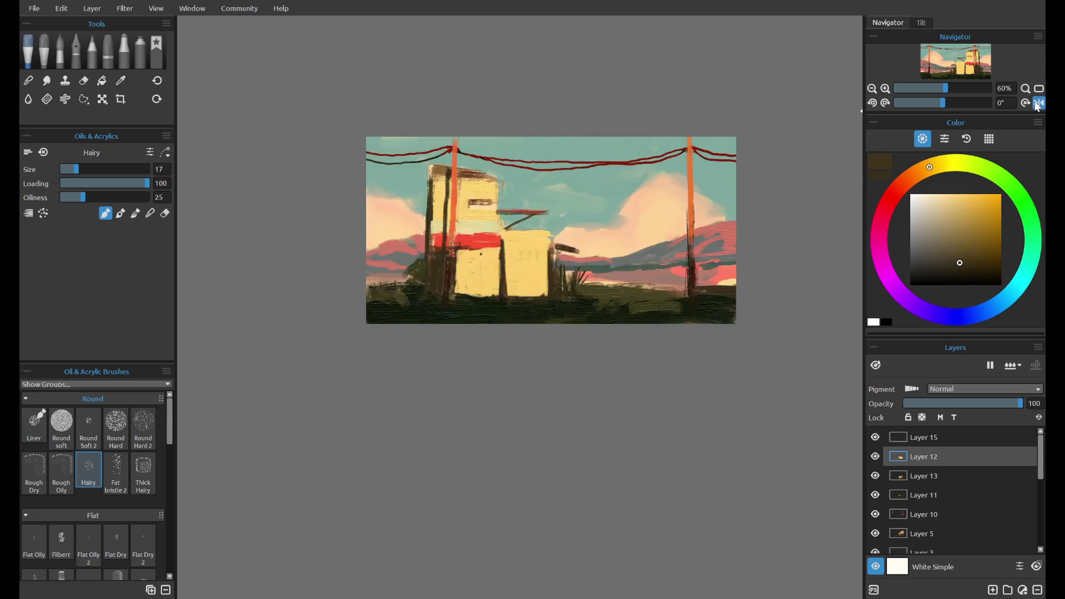
{"action": "left_click_drag", "start_coordinate": [429, 190], "coordinate": [427, 210]}
{"action": "key", "text": "ctrl+z"}
- Touch up the building with short pale yellow strokes sampled from the wall
{"action": "key", "text": "alt"}
{"action": "left_click", "coordinate": [569, 257], "text": "alt"}
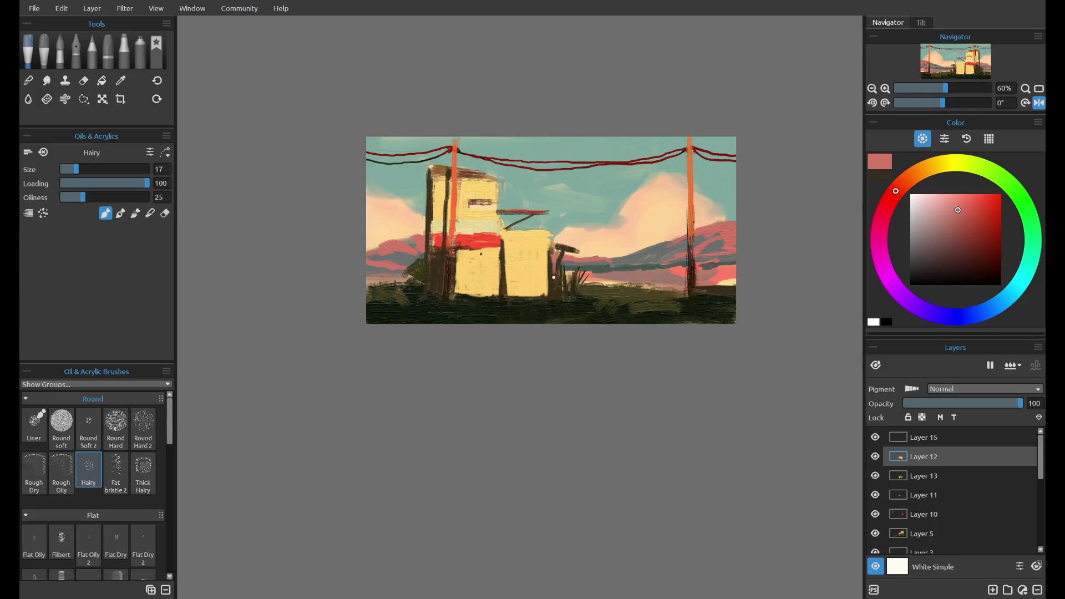
{"action": "left_click", "coordinate": [560, 244], "text": "alt"}
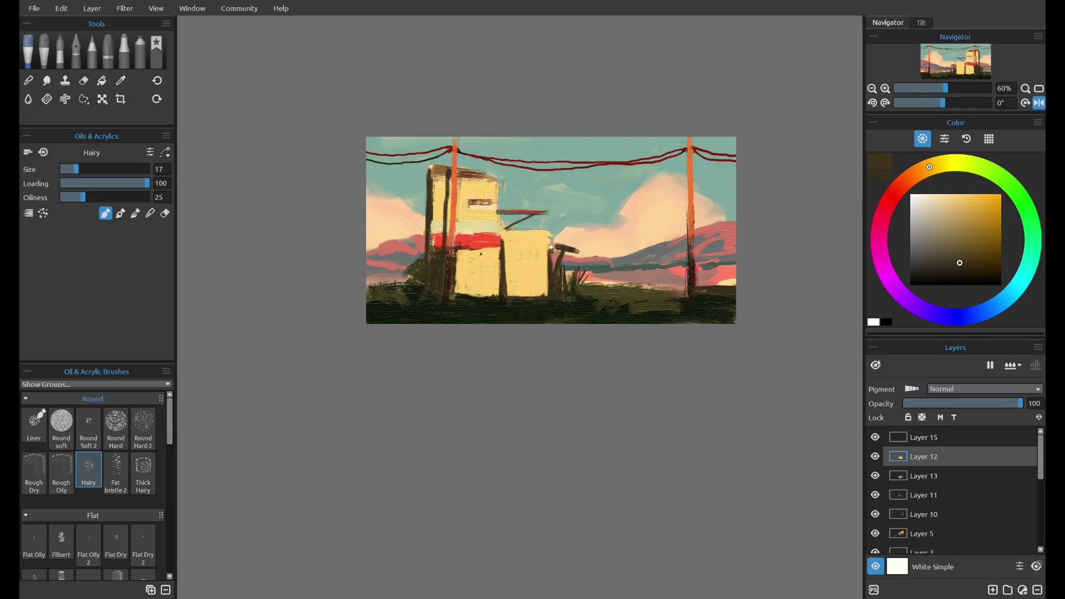
{"action": "left_click", "coordinate": [539, 265], "text": "alt"}
{"action": "left_click_drag", "start_coordinate": [549, 285], "coordinate": [548, 236]}
{"action": "key", "text": "ctrl+z"}
{"action": "key", "text": "ctrl+y"}
{"action": "key", "text": "ctrl+z"}
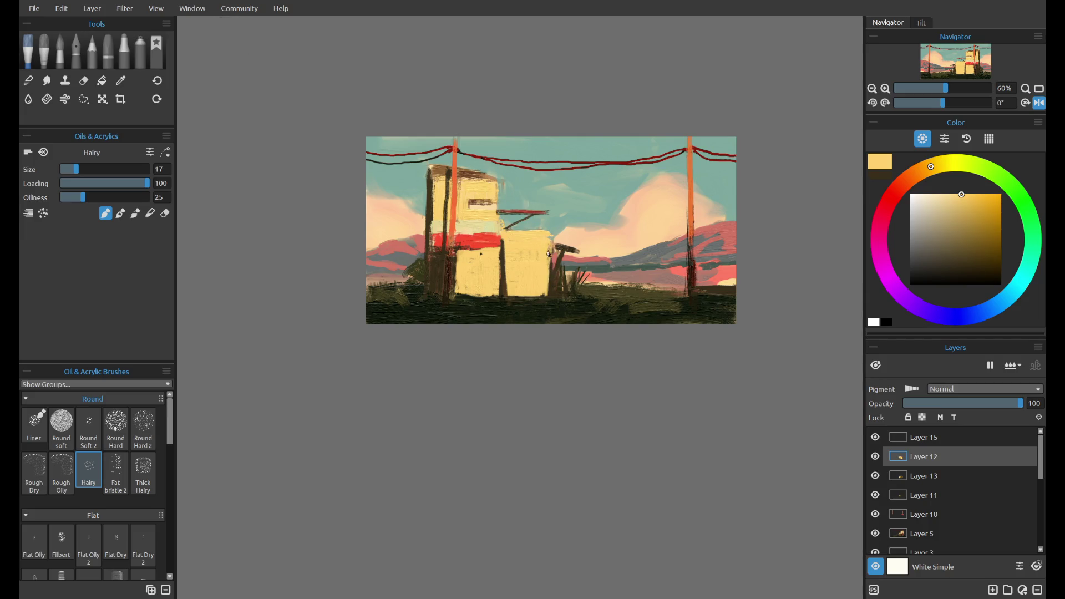
{"action": "left_click", "coordinate": [440, 281], "text": "alt"}
{"action": "left_click", "coordinate": [474, 269], "text": "alt"}
{"action": "mouse_move", "coordinate": [437, 251]}
{"action": "left_mouse_down"}
{"action": "mouse_move", "coordinate": [438, 267]}
{"action": "mouse_move", "coordinate": [433, 244]}
{"action": "left_mouse_up"}
- Mix a new red, test a door stroke, and return the view to normal orientation
{"action": "left_click", "coordinate": [430, 266], "text": "alt"}
{"action": "left_click", "coordinate": [439, 247], "text": "alt"}
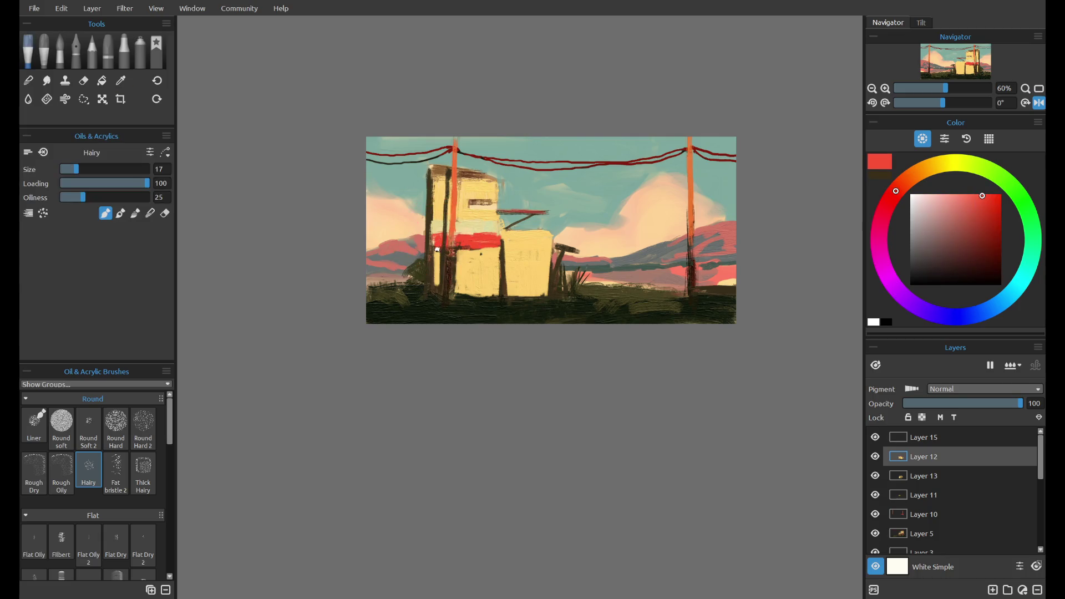
{"action": "left_click", "coordinate": [487, 242], "text": "alt"}
{"action": "left_click_drag", "start_coordinate": [522, 274], "coordinate": [527, 293]}
{"action": "key", "text": "ctrl+z"}
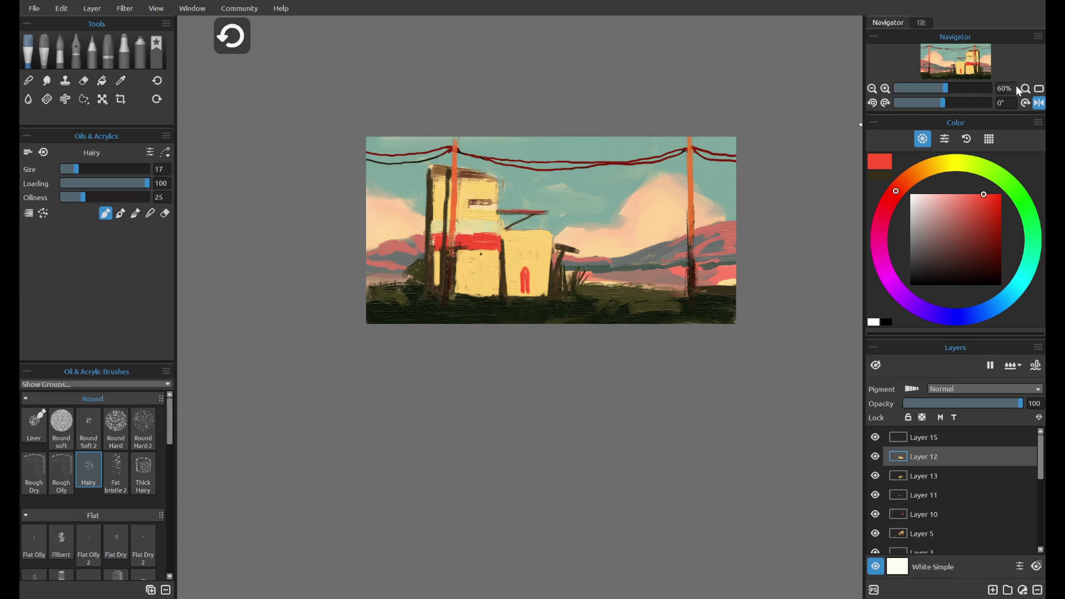
{"action": "left_click", "coordinate": [1039, 104]}
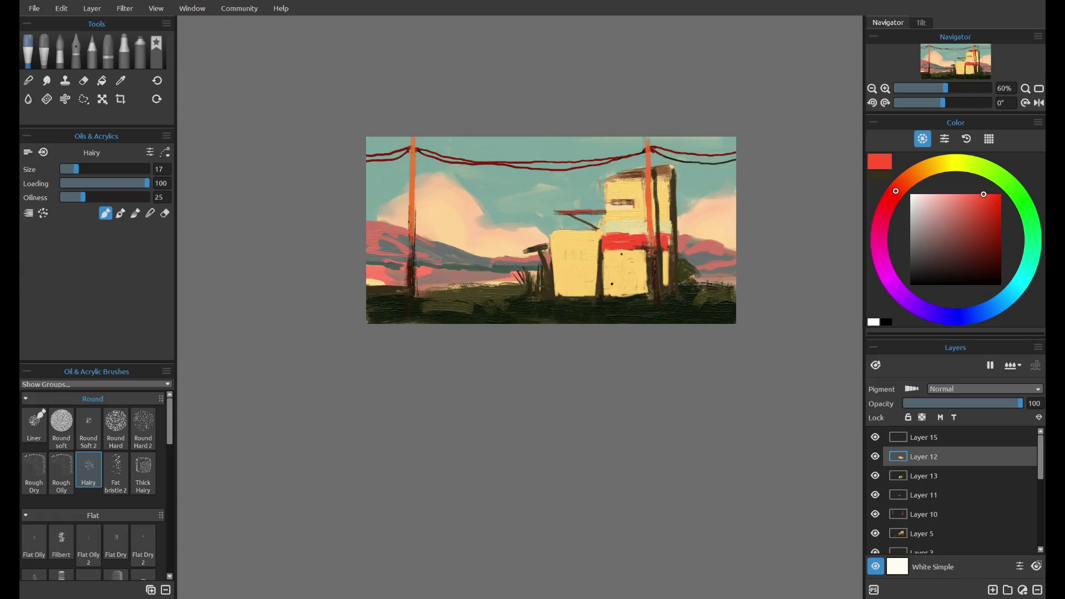
- Paint a red door on the yellow building and pick darker reds for its shading
{"action": "left_click_drag", "start_coordinate": [575, 296], "coordinate": [577, 279]}
{"action": "left_click", "coordinate": [603, 302], "text": "alt"}
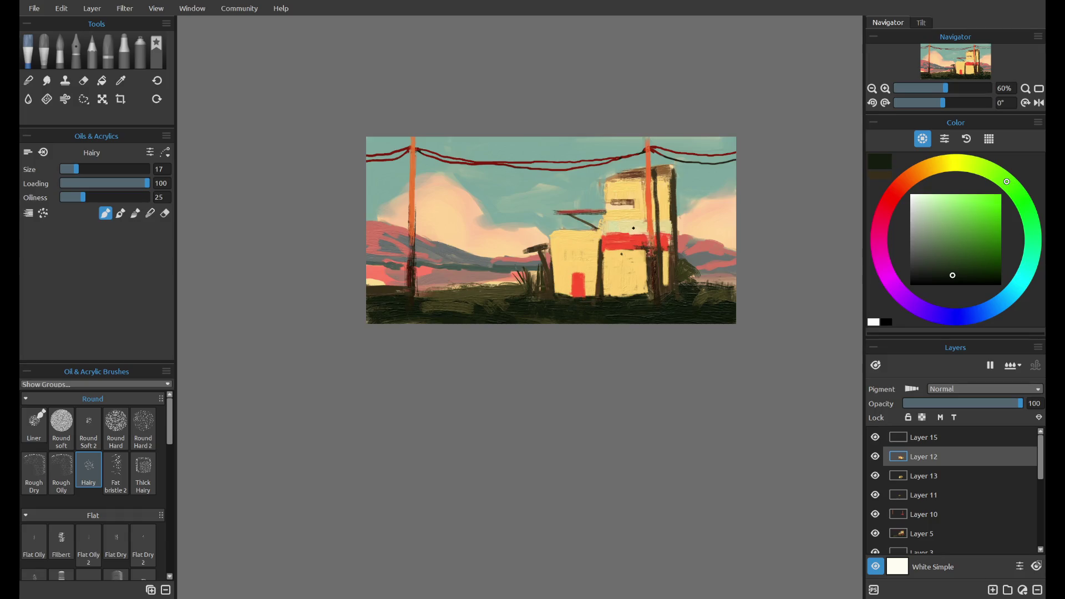
{"action": "left_click", "coordinate": [649, 223], "text": "alt"}
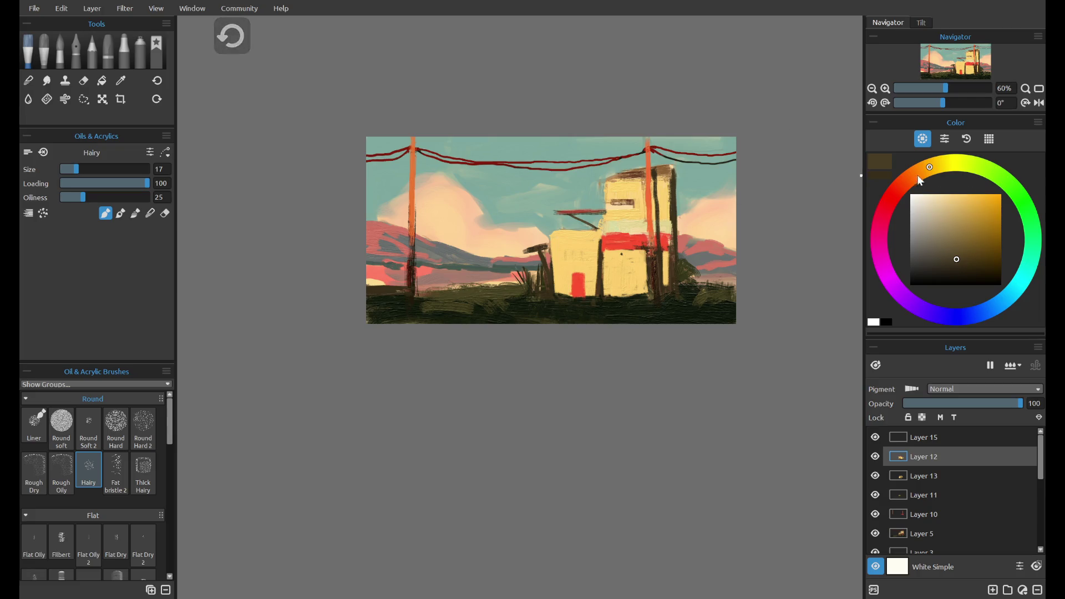
{"action": "left_click", "coordinate": [889, 201]}
{"action": "left_click", "coordinate": [975, 262]}
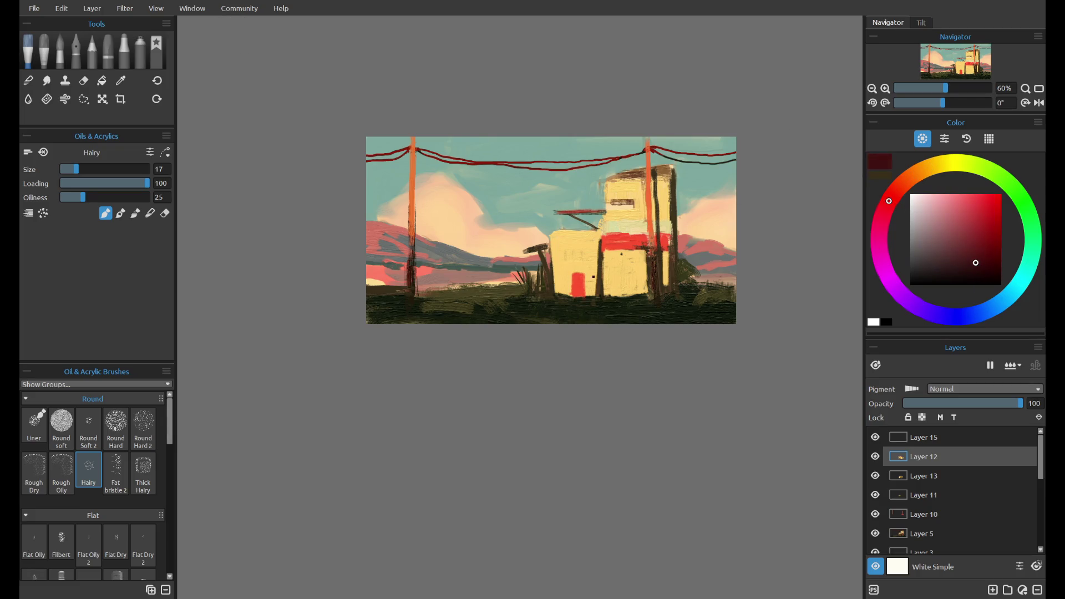
{"action": "key", "text": "ctrl+z"}
{"action": "left_click", "coordinate": [975, 249]}
{"action": "key", "text": "ctrl+z"}
- Outline the door's top and left edge in darker red
{"action": "left_click_drag", "start_coordinate": [573, 276], "coordinate": [574, 299]}
{"action": "key", "text": "ctrl+z"}
{"action": "key", "text": "ctrl+y"}
{"action": "left_click", "coordinate": [574, 287], "text": "alt"}
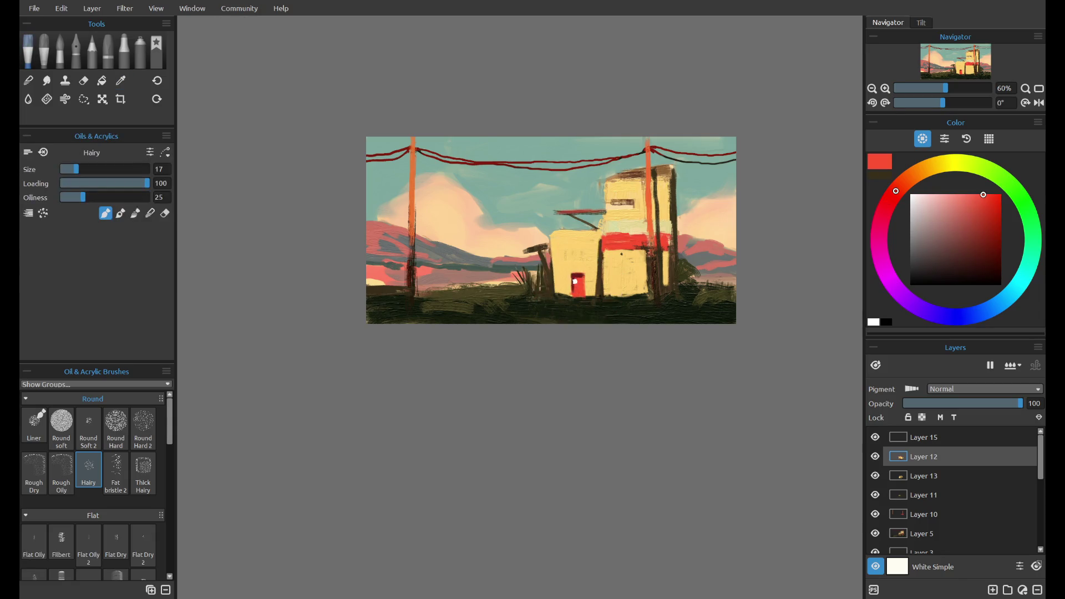
{"action": "left_click", "coordinate": [573, 287], "text": "alt"}
{"action": "left_click_drag", "start_coordinate": [574, 286], "coordinate": [573, 293]}
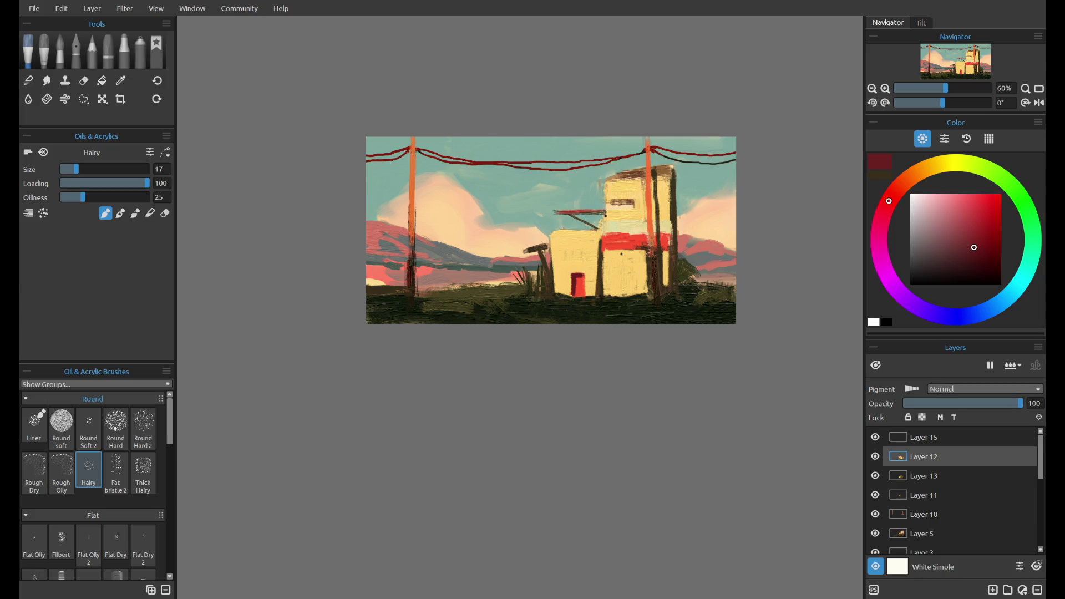
- Touch up the red band in a deeper red, then add a new layer above Layer 15
{"action": "left_click_drag", "start_coordinate": [615, 246], "coordinate": [604, 248]}
{"action": "left_click", "coordinate": [641, 246]}
{"action": "left_click", "coordinate": [648, 248], "text": "alt"}
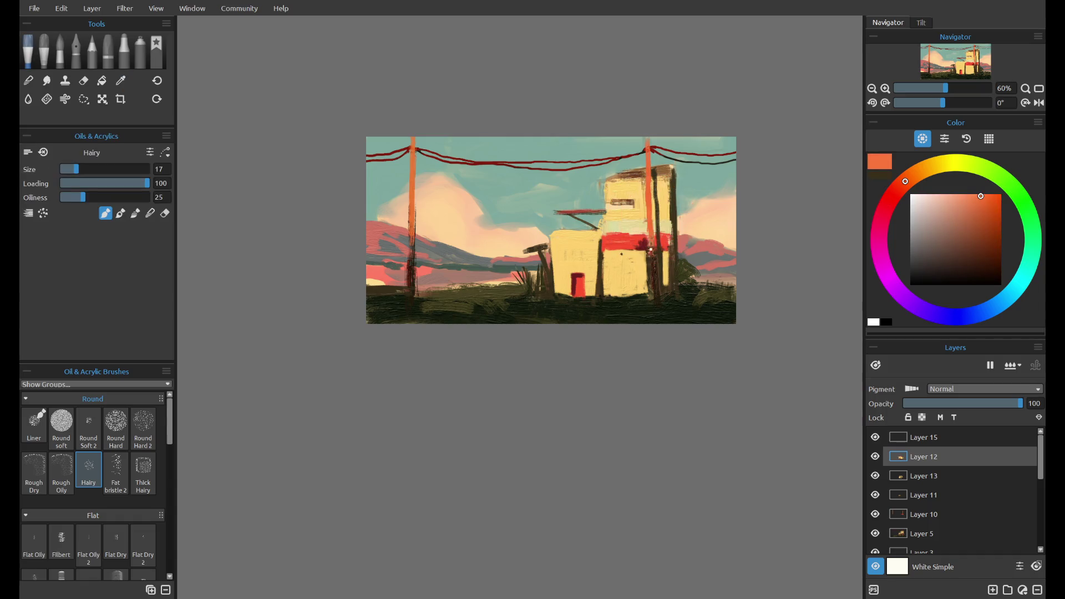
{"action": "left_click", "coordinate": [990, 213]}
{"action": "left_click_drag", "start_coordinate": [924, 177], "coordinate": [893, 193]}
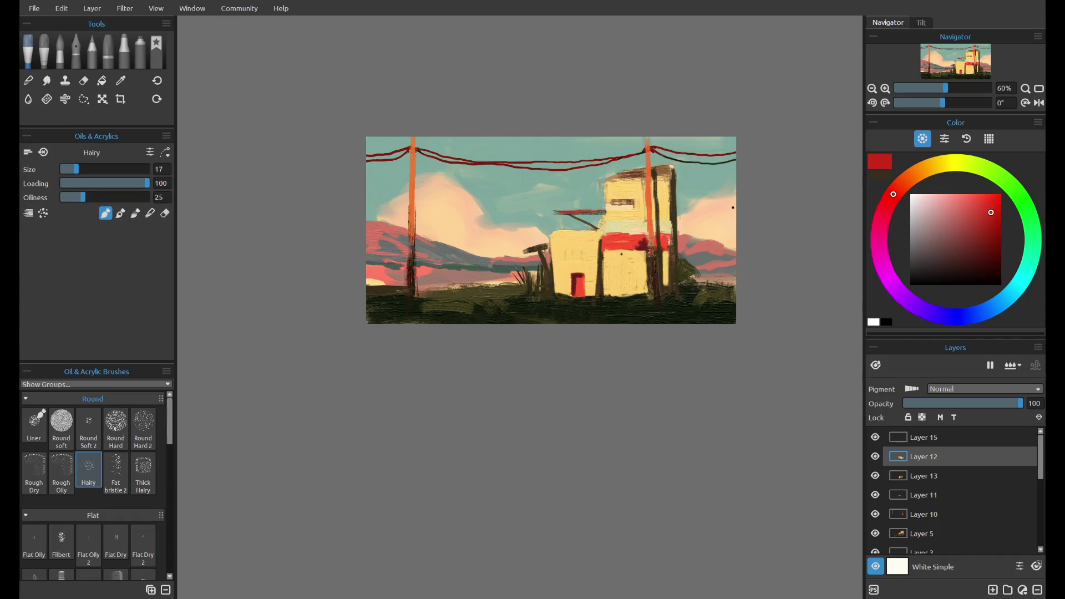
{"action": "key", "text": "ctrl+z"}
{"action": "left_click_drag", "start_coordinate": [414, 246], "coordinate": [414, 211]}
{"action": "key", "text": "ctrl+z"}
{"action": "left_click", "coordinate": [638, 241], "text": "alt"}
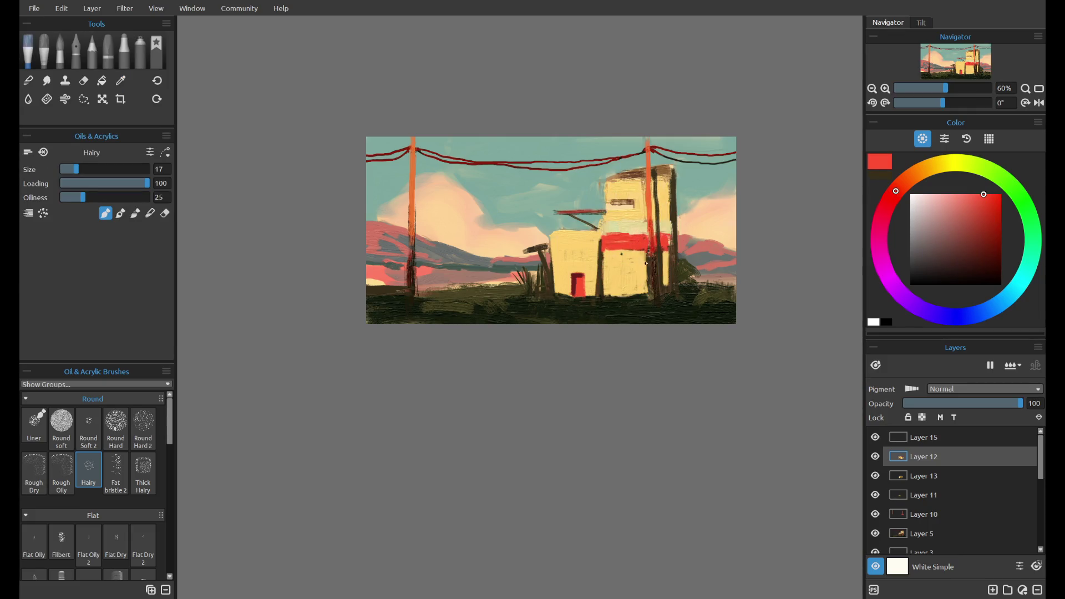
{"action": "left_click", "coordinate": [648, 261], "text": "alt"}
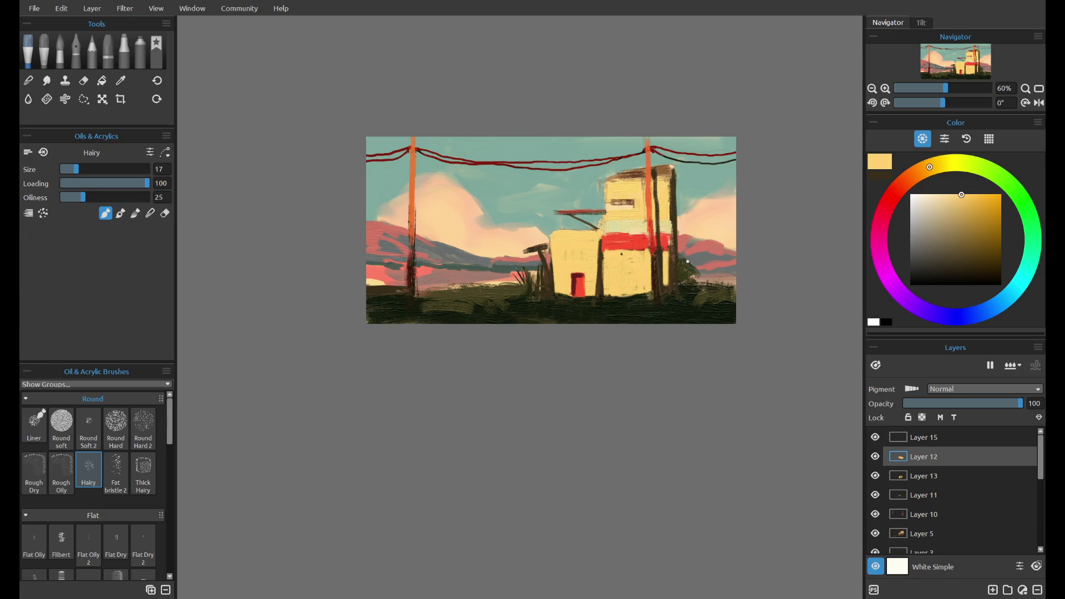
{"action": "left_click", "coordinate": [690, 274], "text": "alt"}
{"action": "key", "text": "ctrl+z"}
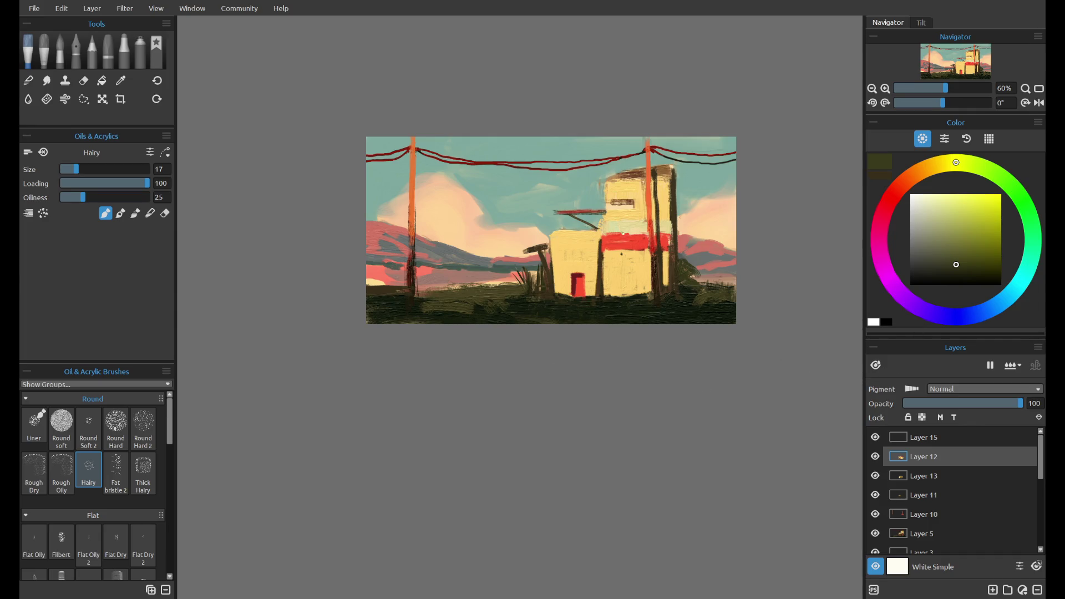
{"action": "left_click", "coordinate": [974, 439]}
{"action": "left_click", "coordinate": [993, 589]}
- Try a salmon band along the bottom edge at brush size 44, undoing both strokes
{"action": "left_click_drag", "start_coordinate": [957, 163], "coordinate": [903, 183]}
{"action": "left_click_drag", "start_coordinate": [952, 227], "coordinate": [973, 194]}
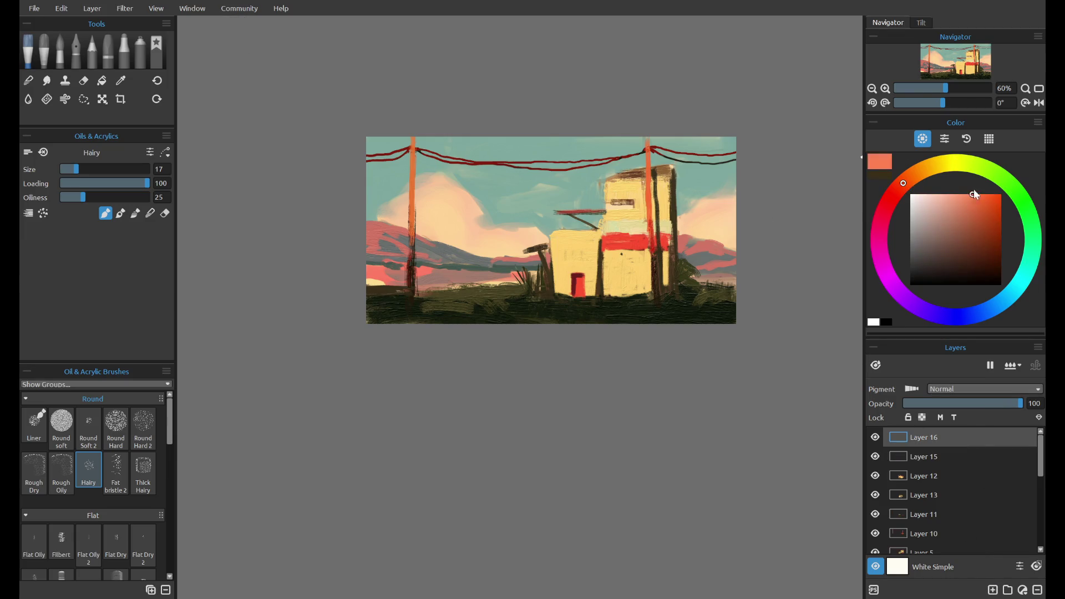
{"action": "left_click", "coordinate": [99, 169]}
{"action": "left_click_drag", "start_coordinate": [362, 320], "coordinate": [765, 323]}
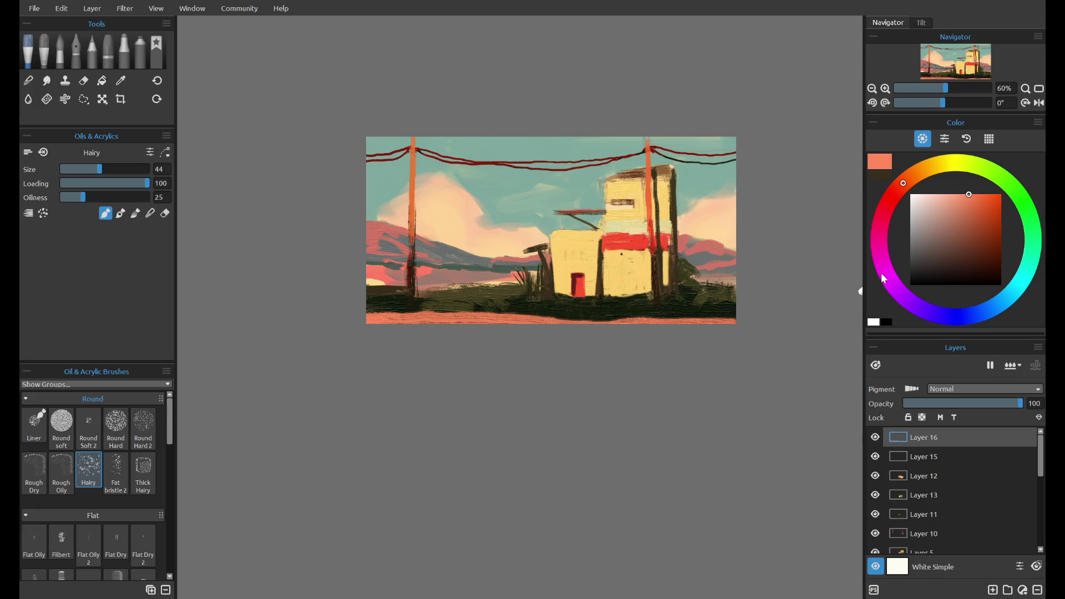
{"action": "key", "text": "ctrl+z"}
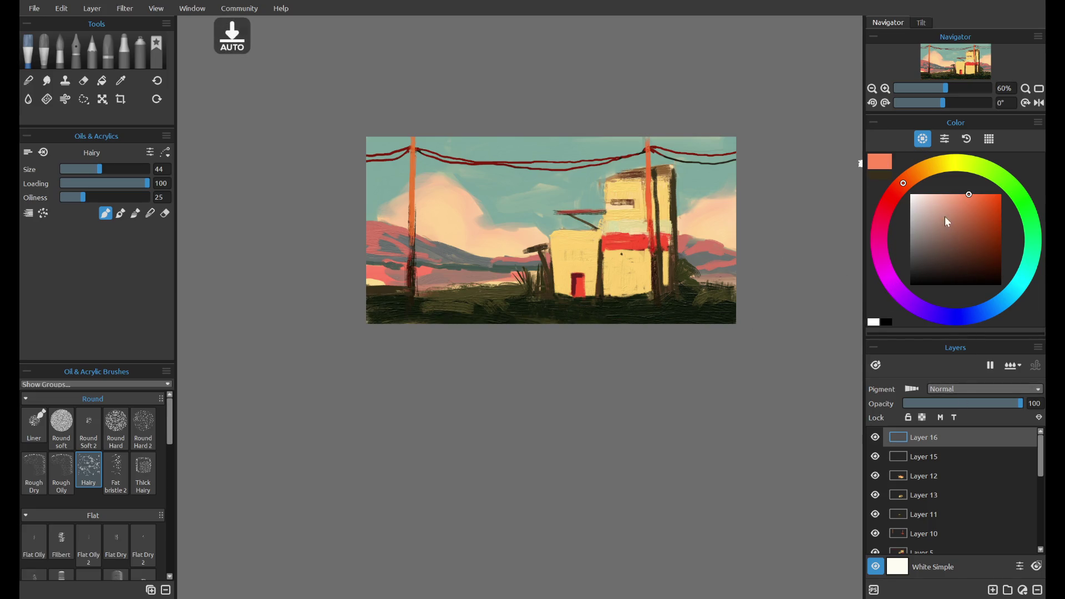
{"action": "left_click_drag", "start_coordinate": [362, 317], "coordinate": [733, 326]}
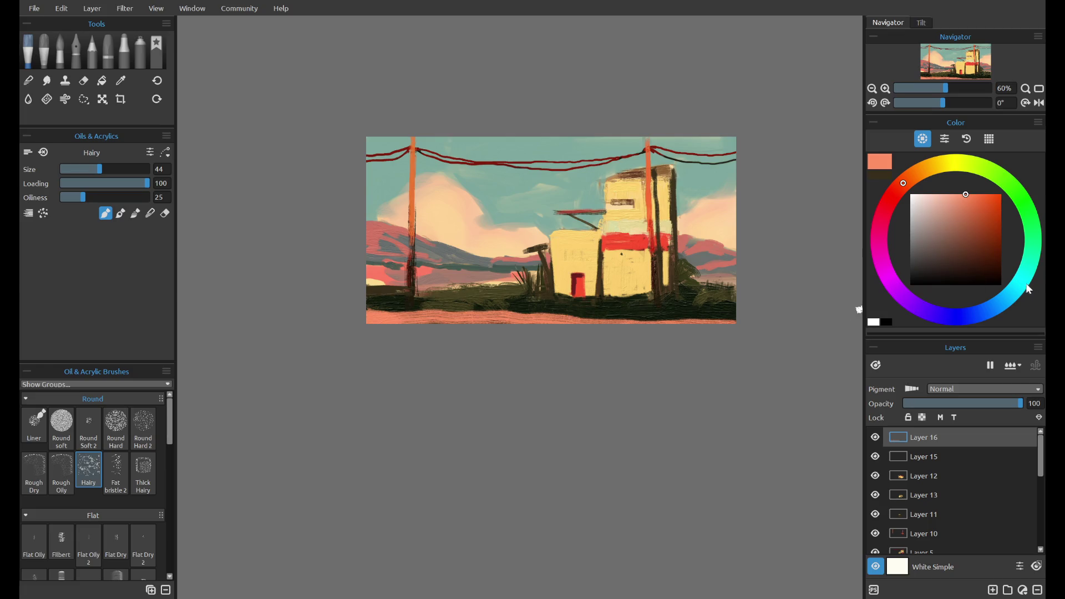
{"action": "key", "text": "ctrl+z"}
- After undoing muted and dark green tries, paint a dark teal band along the bottom edge
{"action": "left_click", "coordinate": [957, 228]}
{"action": "left_click", "coordinate": [943, 239]}
{"action": "left_click", "coordinate": [1033, 244]}
{"action": "left_click", "coordinate": [924, 237]}
{"action": "left_click_drag", "start_coordinate": [380, 314], "coordinate": [752, 324]}
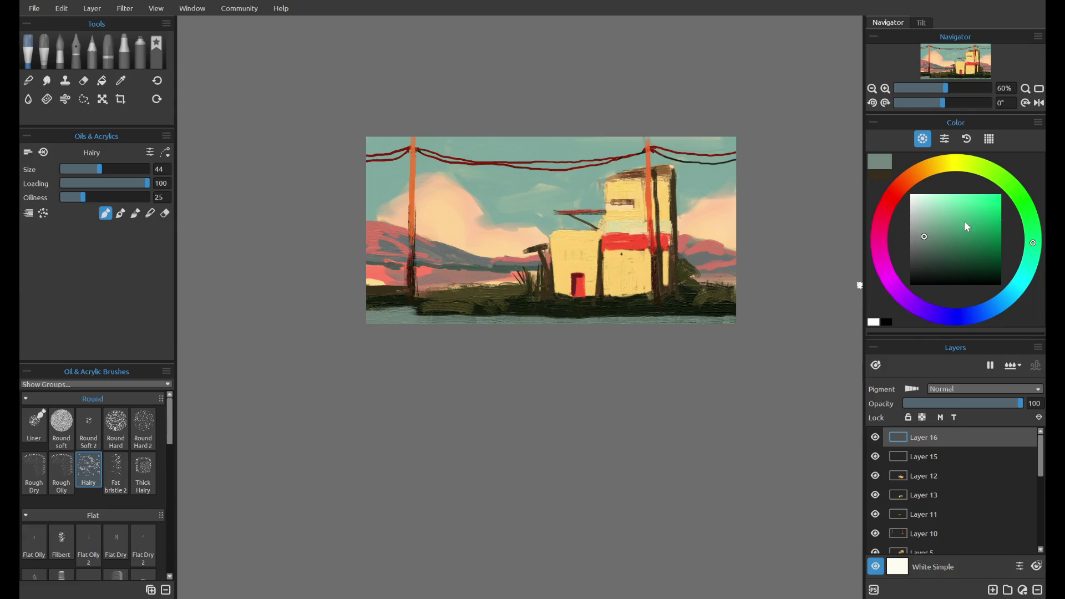
{"action": "key", "text": "ctrl+z"}
{"action": "left_click", "coordinate": [932, 260]}
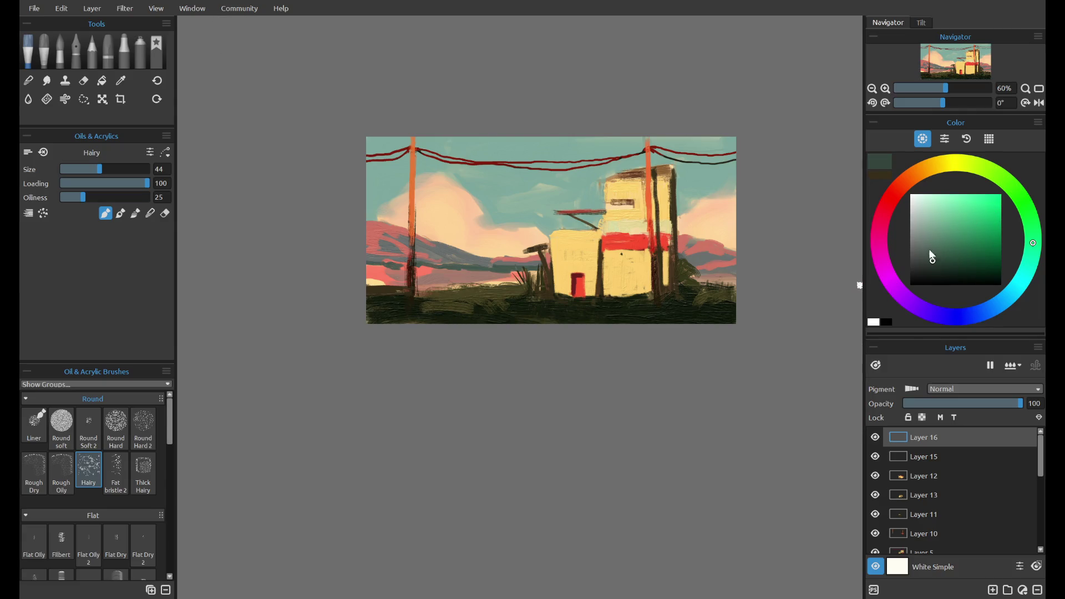
{"action": "left_click_drag", "start_coordinate": [356, 331], "coordinate": [679, 316]}
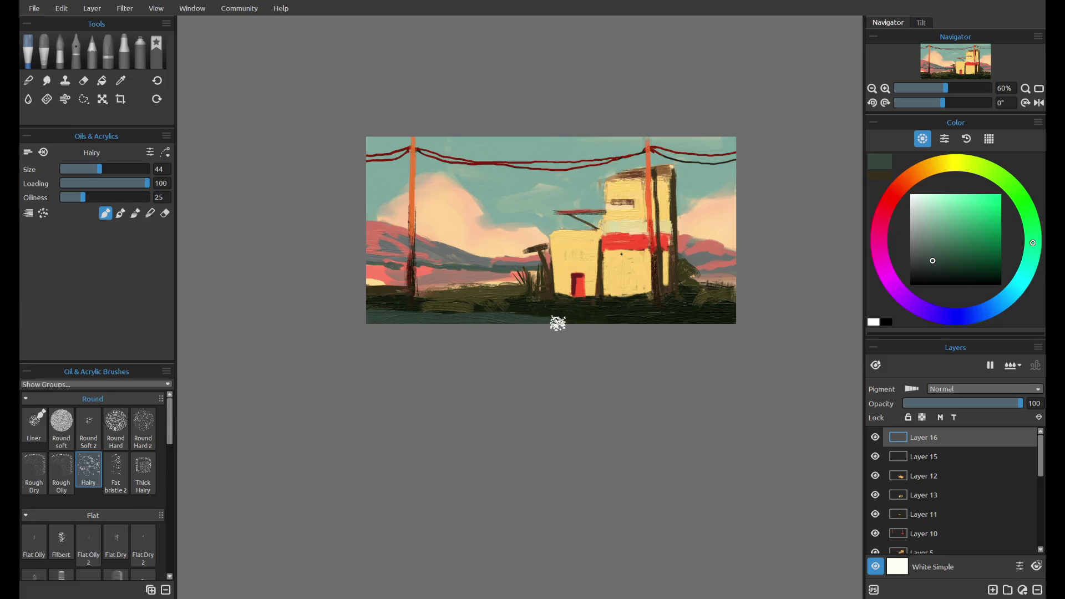
{"action": "key", "text": "ctrl+z"}
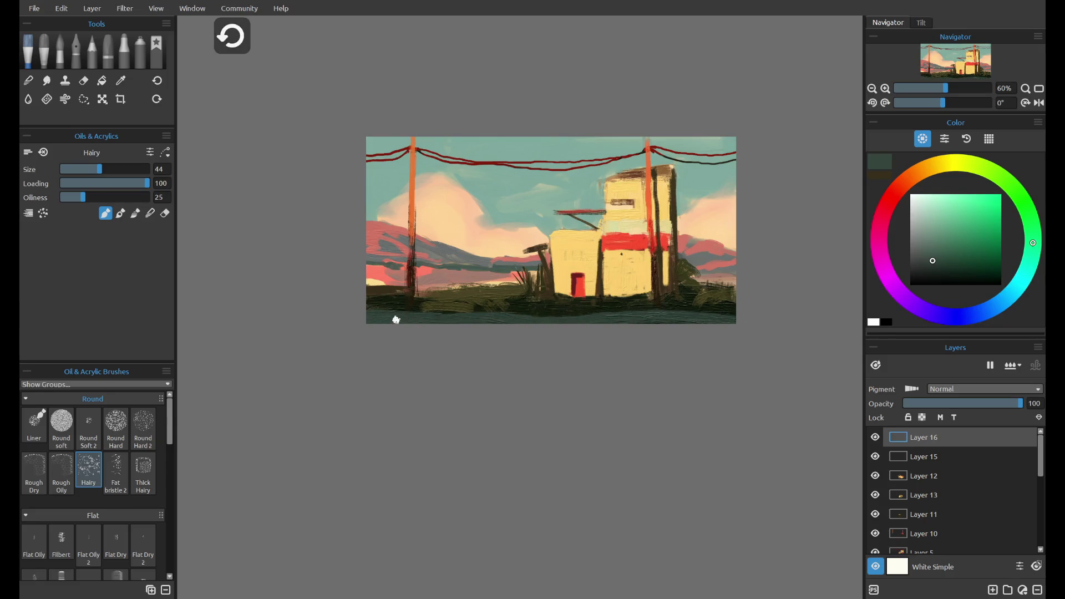
{"action": "left_click_drag", "start_coordinate": [359, 318], "coordinate": [732, 320]}
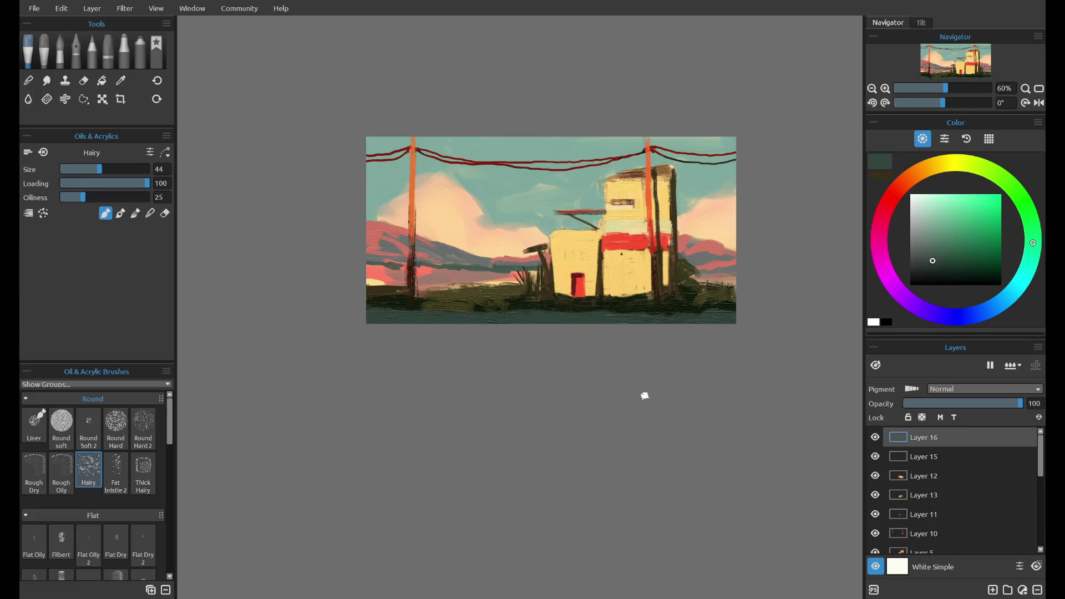
- Toggle visibility of Layers 10, 7 and 3 to check the poles and layer content
{"action": "scroll", "coordinate": [646, 98], "scroll_direction": "up", "scroll_amount": 3}
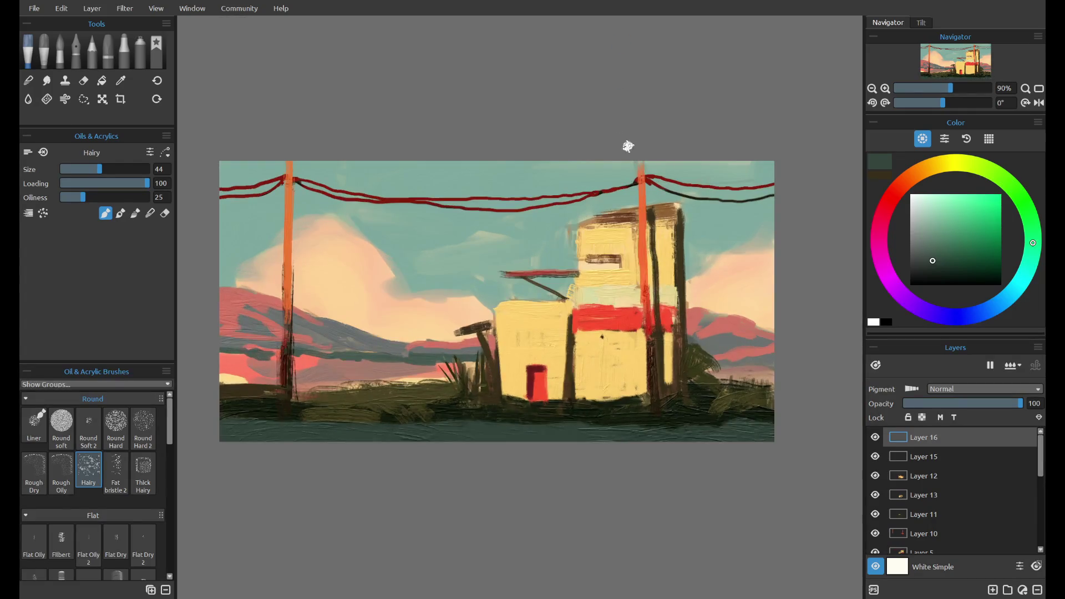
{"action": "scroll", "coordinate": [722, 185], "scroll_direction": "down", "scroll_amount": 1}
{"action": "scroll", "coordinate": [560, 246], "scroll_direction": "up", "scroll_amount": 1}
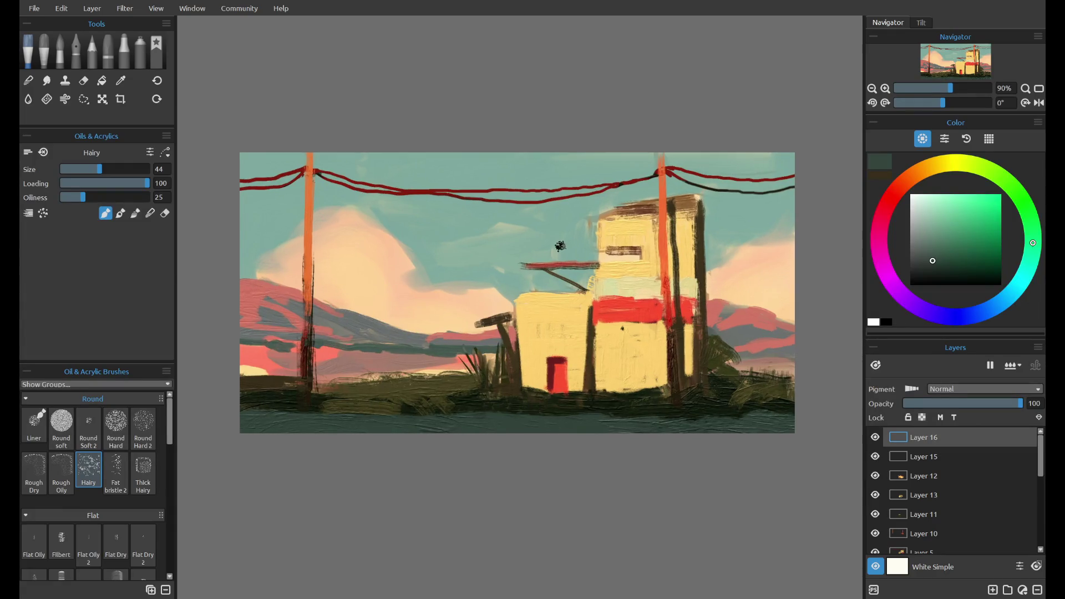
{"action": "scroll", "coordinate": [560, 246], "scroll_direction": "down", "scroll_amount": 4}
{"action": "scroll", "coordinate": [427, 289], "scroll_direction": "up", "scroll_amount": 1}
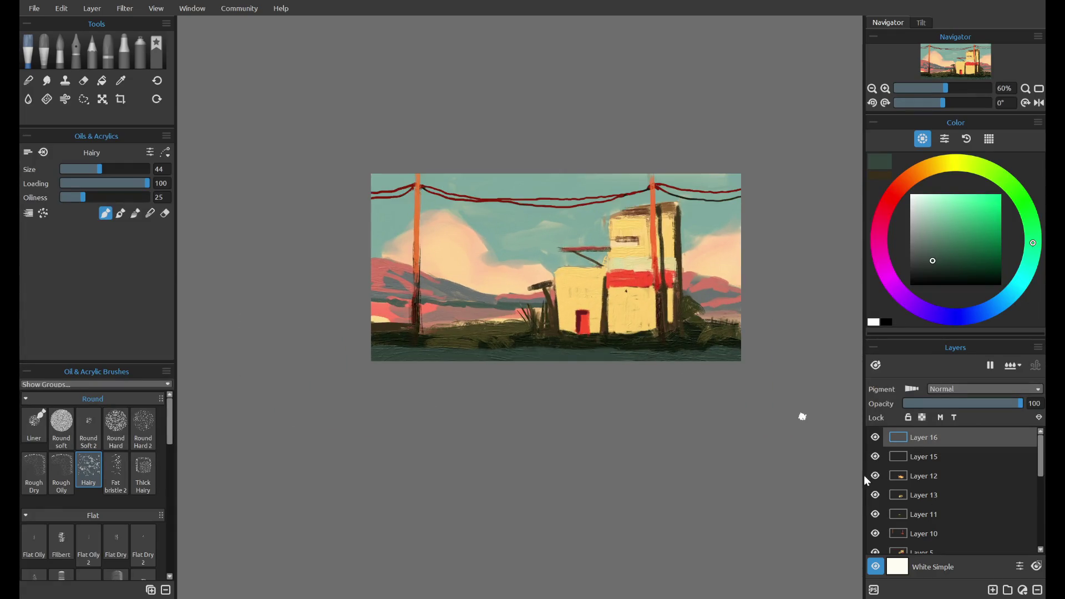
{"action": "left_click", "coordinate": [876, 534]}
{"action": "left_click", "coordinate": [877, 534]}
{"action": "scroll", "coordinate": [899, 501], "scroll_direction": "down", "scroll_amount": 3}
{"action": "left_click", "coordinate": [876, 515]}
{"action": "scroll", "coordinate": [900, 500], "scroll_direction": "down", "scroll_amount": 2}
{"action": "scroll", "coordinate": [904, 477], "scroll_direction": "up", "scroll_amount": 3}
{"action": "left_click", "coordinate": [879, 494]}
{"action": "left_click", "coordinate": [879, 493]}
{"action": "left_click", "coordinate": [879, 493]}
{"action": "left_click", "coordinate": [879, 494]}
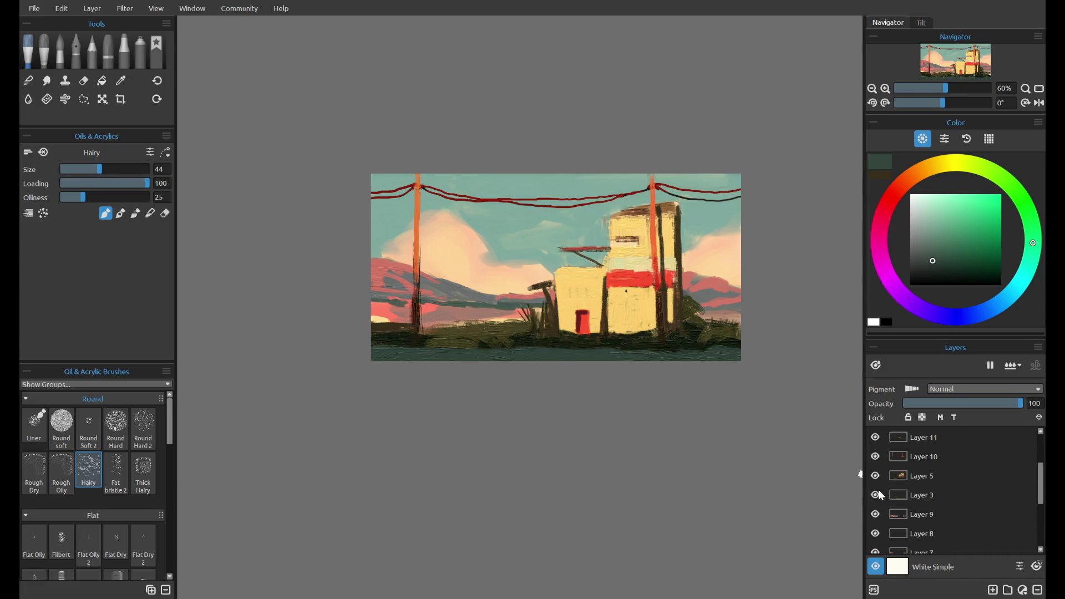
{"action": "left_click", "coordinate": [878, 494]}
{"action": "left_click", "coordinate": [877, 494]}
- Toggle Layers 11, 13 and 12 on and off to compare the red door and stripe
{"action": "scroll", "coordinate": [910, 488], "scroll_direction": "up", "scroll_amount": 2}
{"action": "left_click", "coordinate": [880, 494]}
{"action": "left_click", "coordinate": [879, 493]}
{"action": "left_click", "coordinate": [880, 476]}
{"action": "left_click", "coordinate": [880, 476]}
{"action": "left_click", "coordinate": [875, 456]}
{"action": "left_click", "coordinate": [876, 456]}
{"action": "left_click", "coordinate": [875, 456]}
{"action": "left_click", "coordinate": [876, 456]}
- Add a new layer and toggle Layers 3 and 4 to compare the teal sky
{"action": "key", "text": "ctrl+shift+n"}
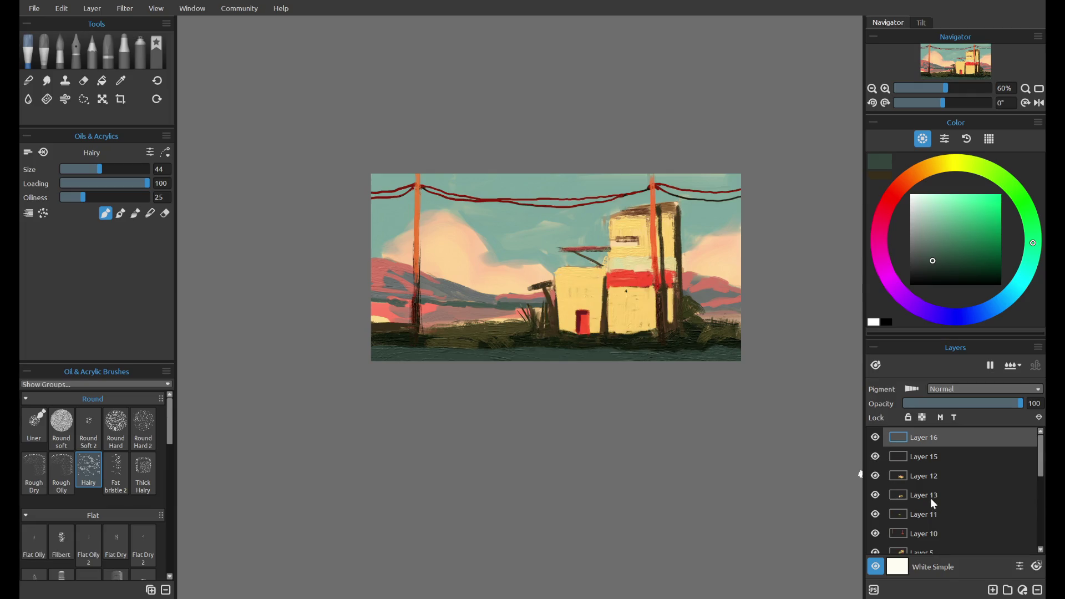
{"action": "scroll", "coordinate": [912, 497], "scroll_direction": "down", "scroll_amount": 2}
{"action": "left_click", "coordinate": [877, 515]}
{"action": "left_click", "coordinate": [877, 514]}
{"action": "scroll", "coordinate": [885, 513], "scroll_direction": "down", "scroll_amount": 4}
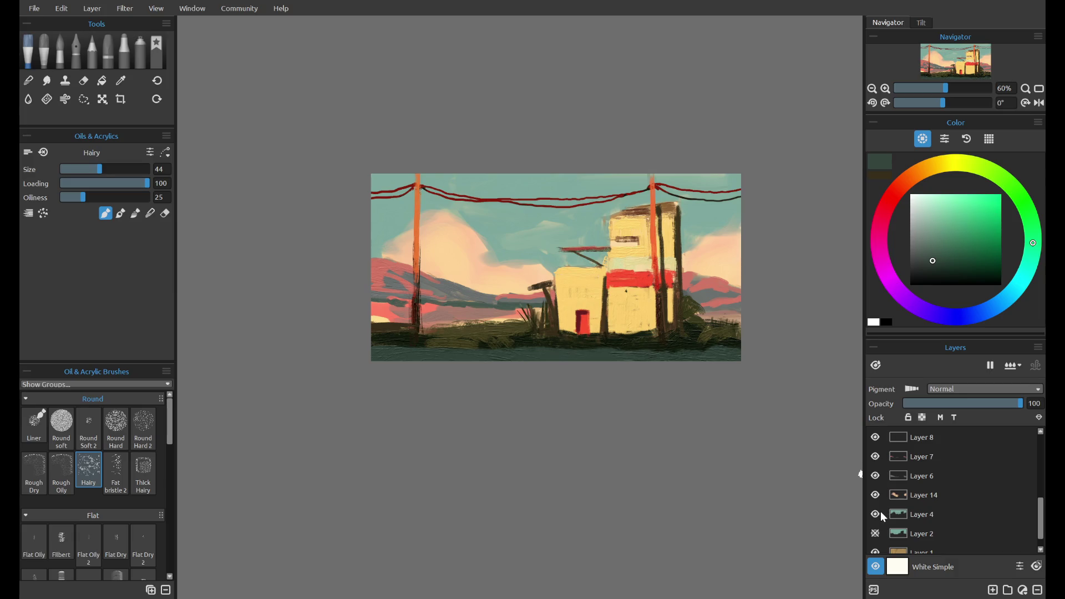
{"action": "left_click", "coordinate": [875, 514]}
{"action": "left_click", "coordinate": [876, 514]}
{"action": "left_click", "coordinate": [875, 514]}
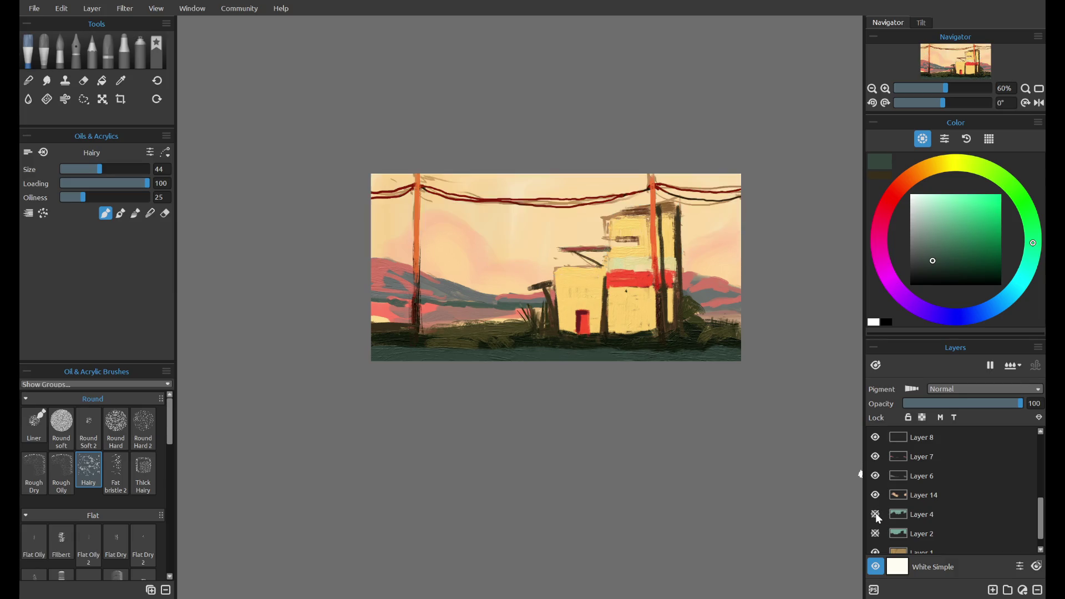
{"action": "left_click", "coordinate": [876, 514]}
{"action": "scroll", "coordinate": [876, 500], "scroll_direction": "up", "scroll_amount": 2}
{"action": "left_click", "coordinate": [875, 494]}
{"action": "left_click", "coordinate": [876, 477]}
{"action": "left_click", "coordinate": [877, 477]}
{"action": "left_click", "coordinate": [878, 465]}
{"action": "left_click", "coordinate": [878, 465]}
{"action": "scroll", "coordinate": [884, 466], "scroll_direction": "up", "scroll_amount": 2}
{"action": "scroll", "coordinate": [882, 476], "scroll_direction": "up", "scroll_amount": 2}
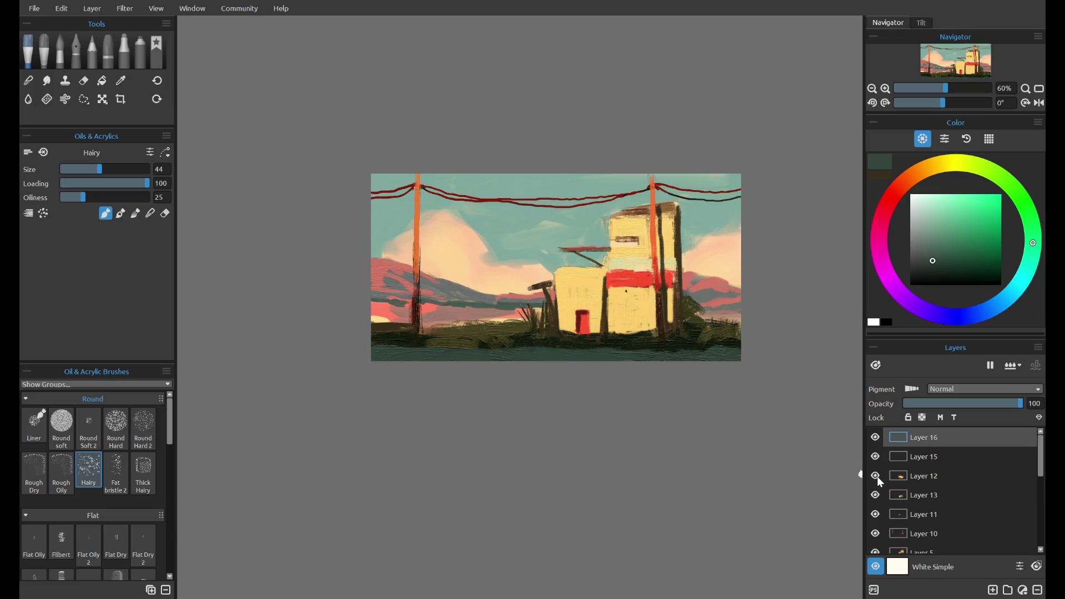
- Delete Layer 15, then check Layer 2's clouds and delete Layer 2
{"action": "left_click", "coordinate": [965, 457]}
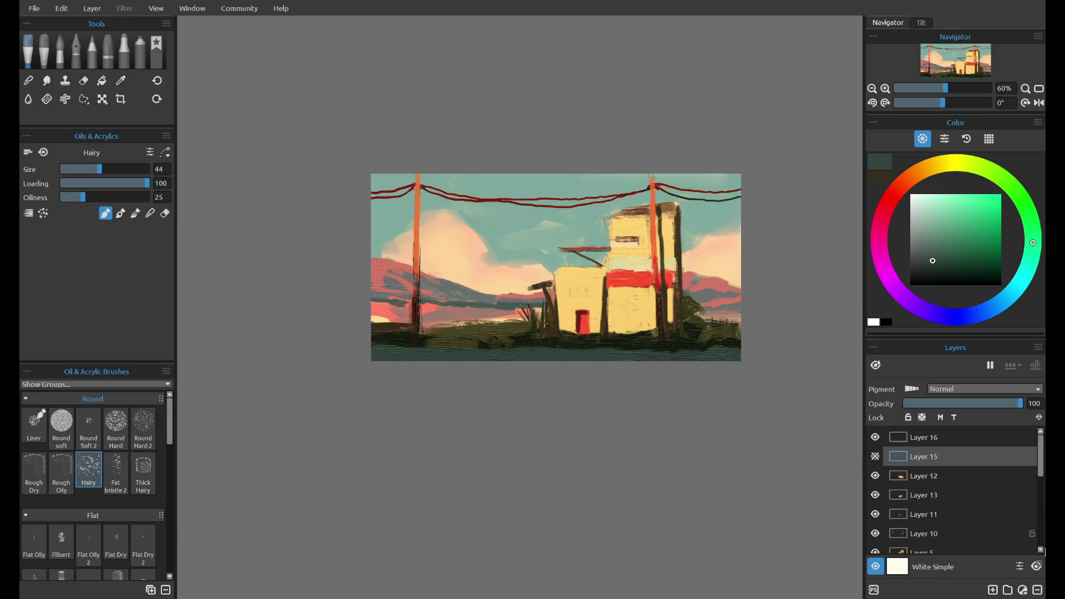
{"action": "left_click", "coordinate": [1038, 590]}
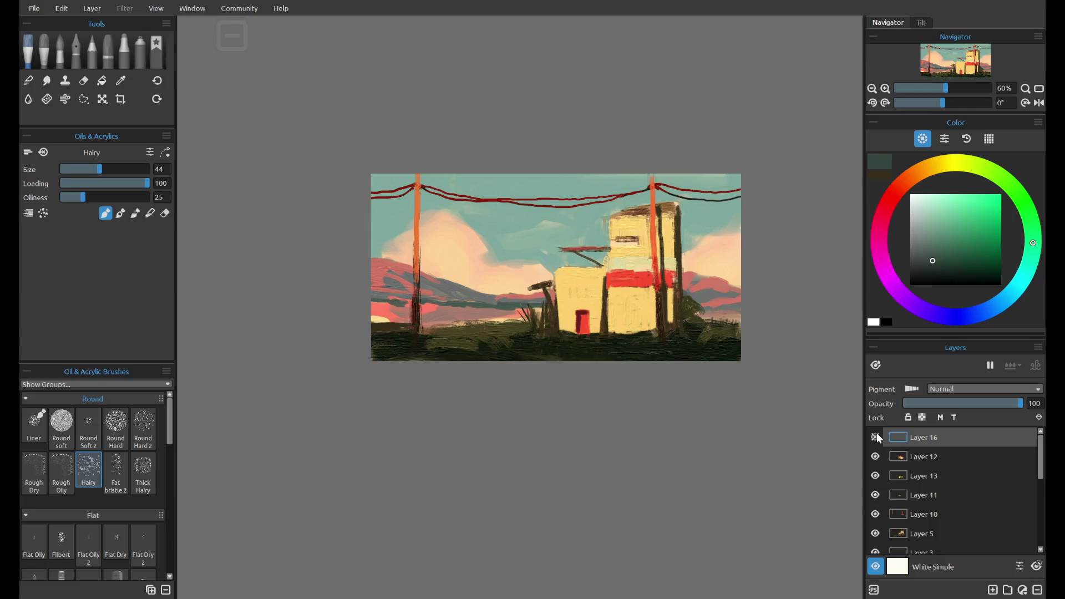
{"action": "scroll", "coordinate": [884, 489], "scroll_direction": "down", "scroll_amount": 3}
{"action": "left_click", "coordinate": [875, 514]}
{"action": "left_click", "coordinate": [875, 514]}
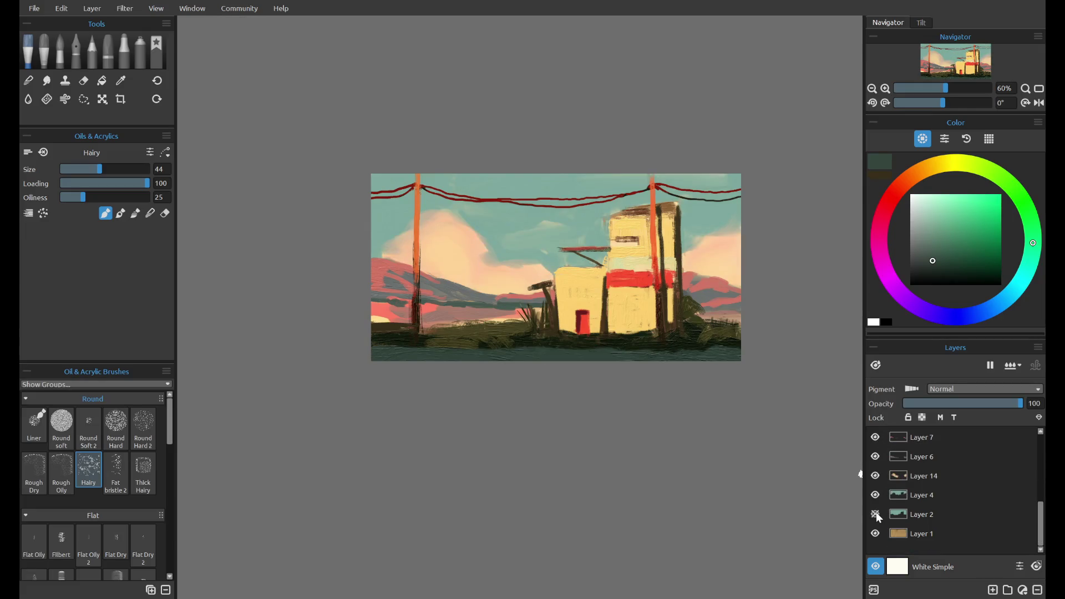
{"action": "left_click", "coordinate": [876, 514]}
{"action": "left_click", "coordinate": [875, 514]}
{"action": "left_click", "coordinate": [973, 517]}
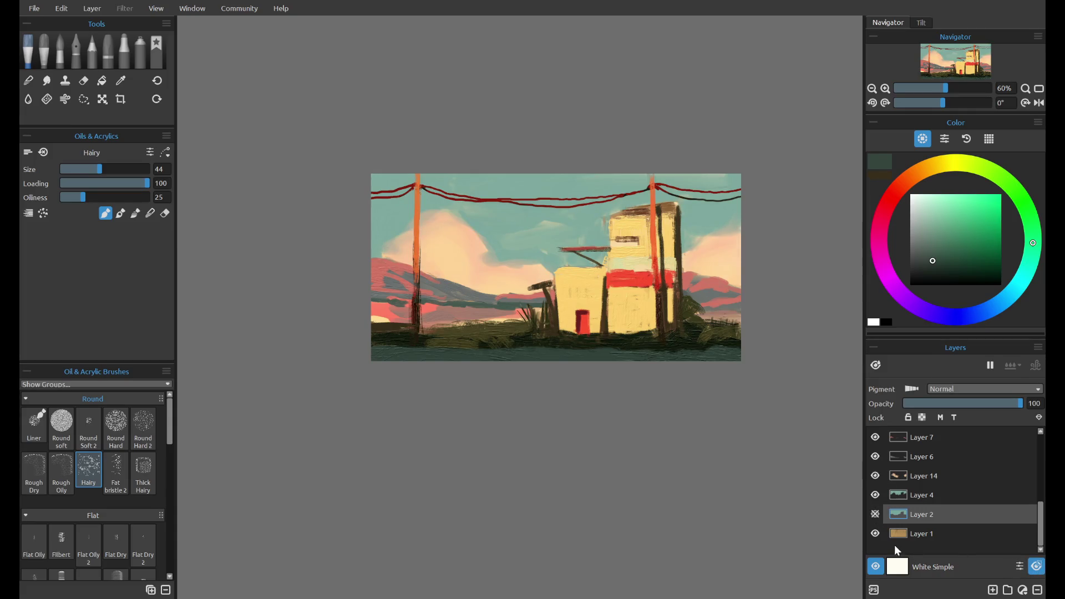
{"action": "left_click", "coordinate": [1037, 589]}
- Check Layers 14, 3 and 5 by toggling visibility, then select Layer 5
{"action": "left_click", "coordinate": [875, 495]}
{"action": "left_click", "coordinate": [875, 495]}
{"action": "scroll", "coordinate": [887, 500], "scroll_direction": "up", "scroll_amount": 2}
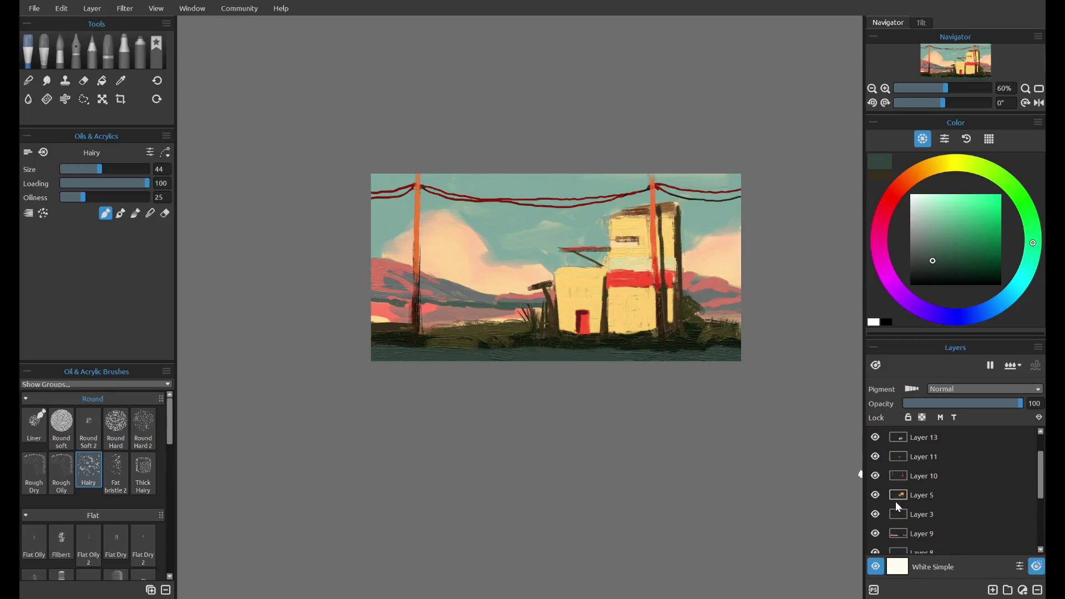
{"action": "double_click", "coordinate": [875, 514]}
{"action": "left_click", "coordinate": [877, 497]}
{"action": "left_click", "coordinate": [877, 497]}
{"action": "left_click", "coordinate": [916, 496]}
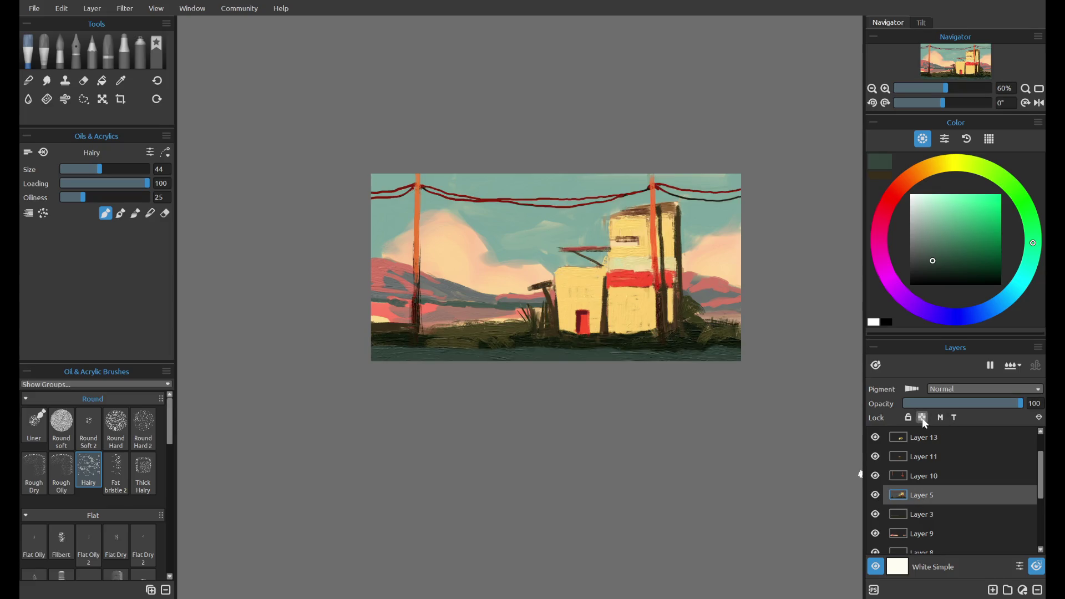
- Add a new layer clipped to Layer 5 in Color Dodge, with bright red and the spray airbrush
{"action": "left_click", "coordinate": [993, 589]}
{"action": "left_click", "coordinate": [951, 498], "text": "alt"}
{"action": "left_click", "coordinate": [967, 437]}
{"action": "left_click", "coordinate": [888, 199]}
{"action": "left_click", "coordinate": [989, 200]}
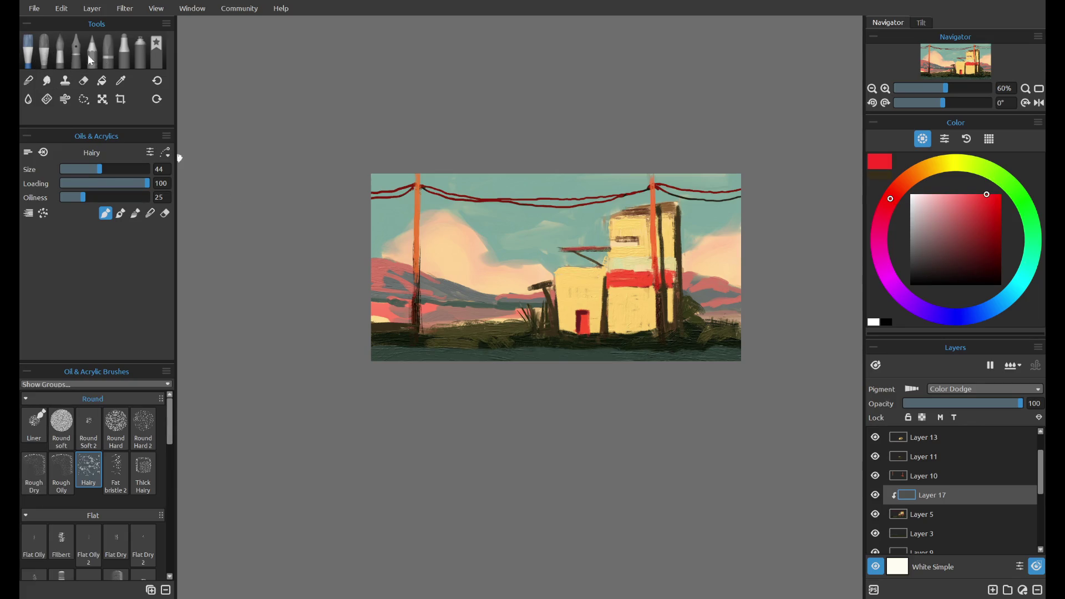
{"action": "left_click", "coordinate": [140, 52]}
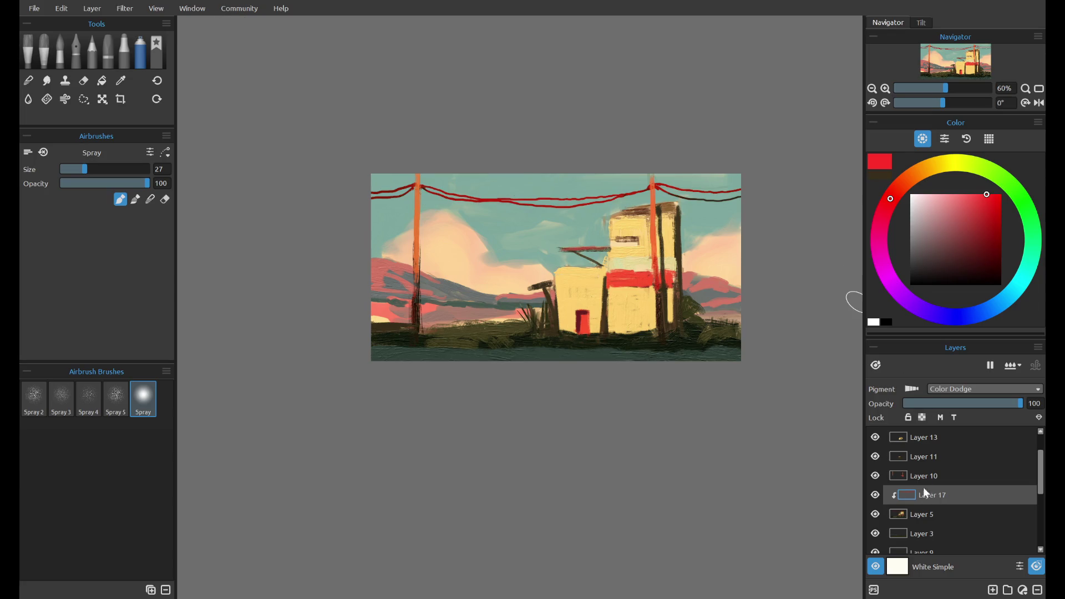
- Lock transparency on Layer 5 after testing and undoing a red spray stroke
{"action": "left_click", "coordinate": [931, 514]}
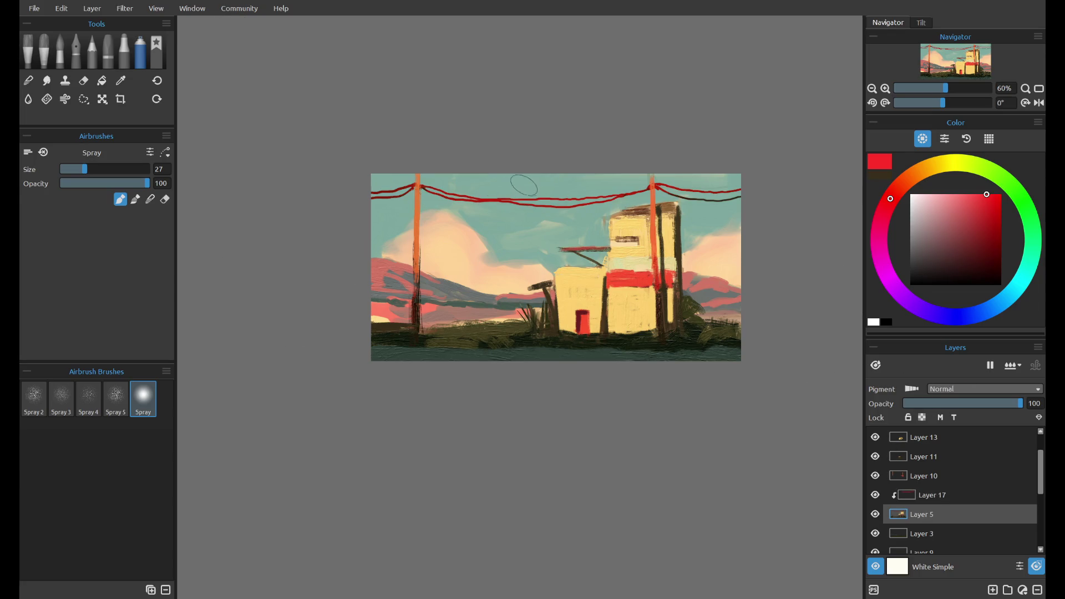
{"action": "left_click_drag", "start_coordinate": [519, 185], "coordinate": [571, 205]}
{"action": "key", "text": "ctrl+z"}
{"action": "left_click", "coordinate": [922, 417]}
{"action": "key", "text": "d"}
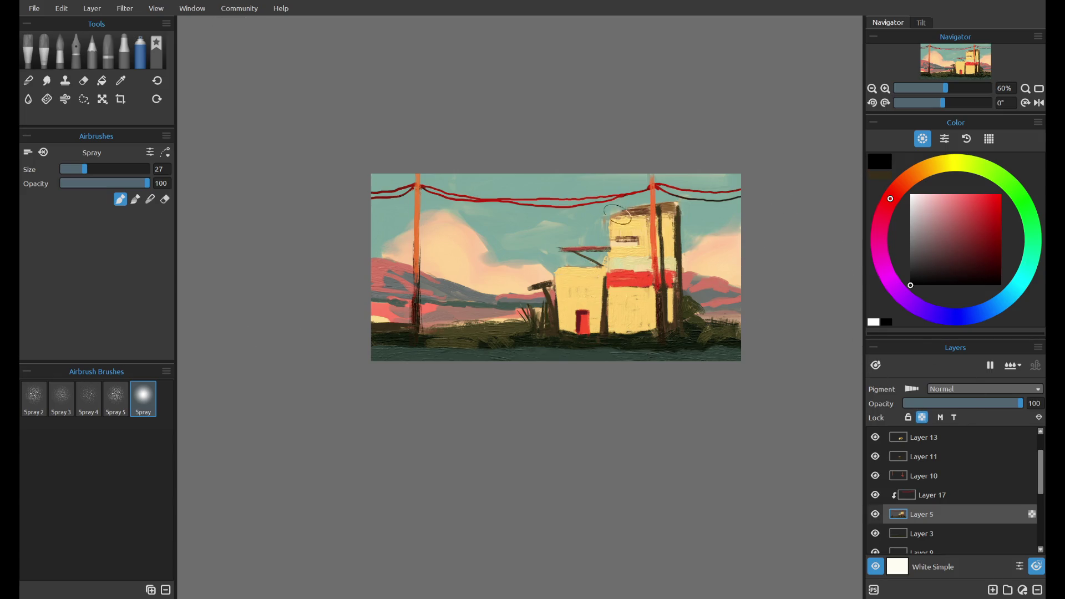
{"action": "key", "text": "ctrl+z"}
{"action": "key", "text": "ctrl+z"}
{"action": "key", "text": "ctrl+z"}
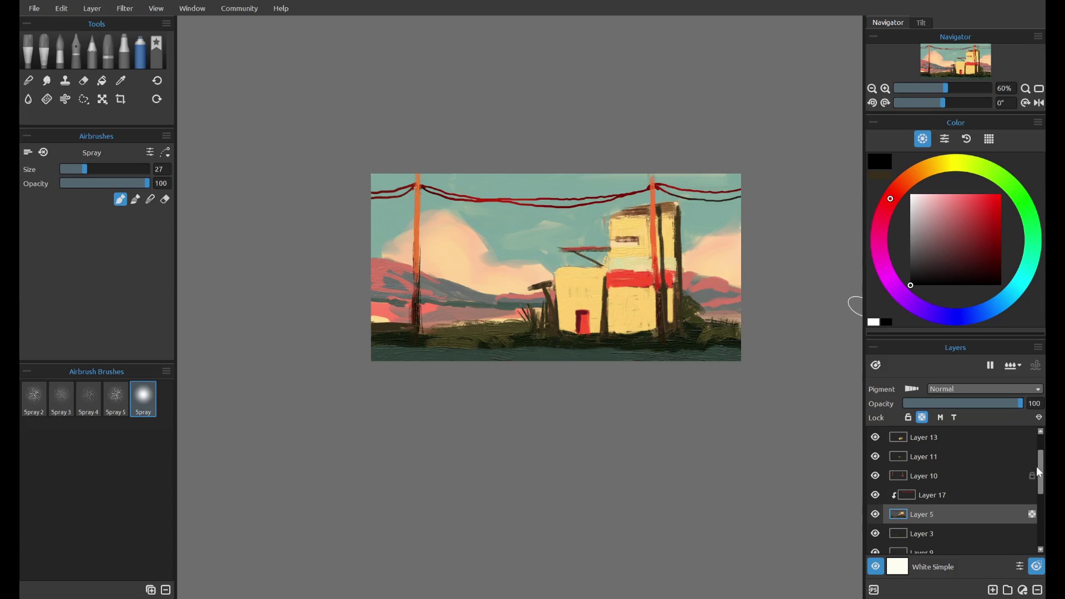
- Toggle Layers 13 and 12 to check their strokes, then select Layer 16
{"action": "left_click_drag", "start_coordinate": [1038, 470], "coordinate": [1042, 465]}
{"action": "left_click", "coordinate": [875, 456]}
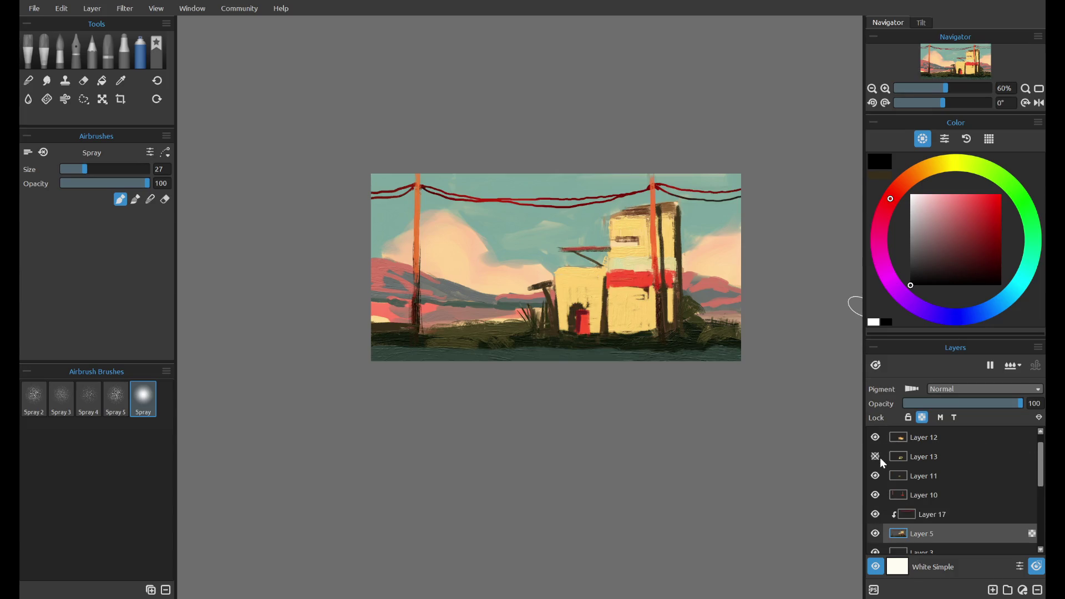
{"action": "left_click", "coordinate": [876, 456]}
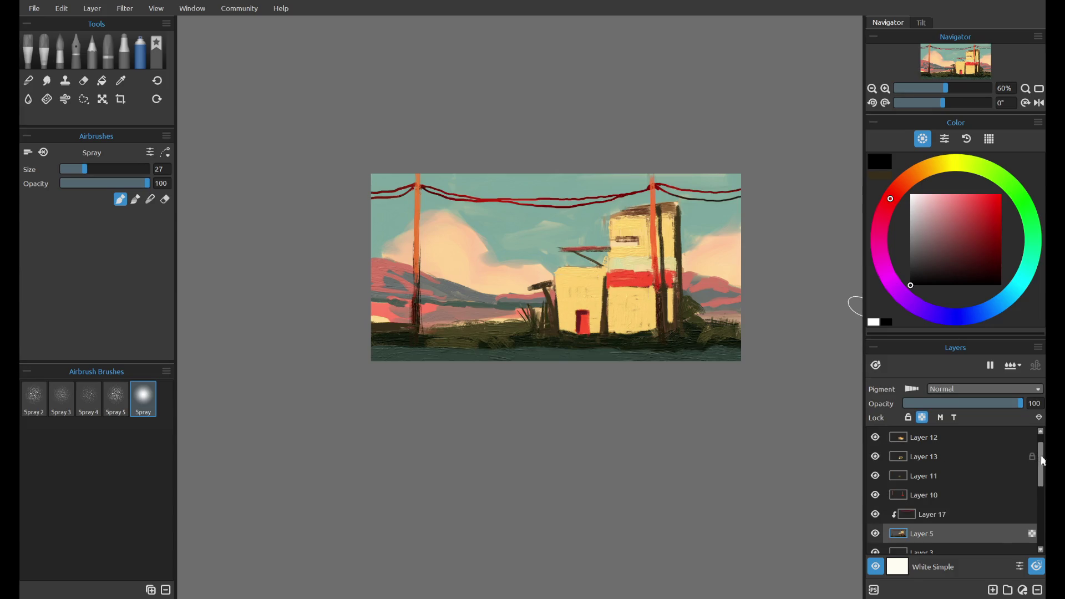
{"action": "left_click_drag", "start_coordinate": [1043, 460], "coordinate": [1042, 454]}
{"action": "left_click", "coordinate": [875, 456]}
{"action": "left_click", "coordinate": [876, 456]}
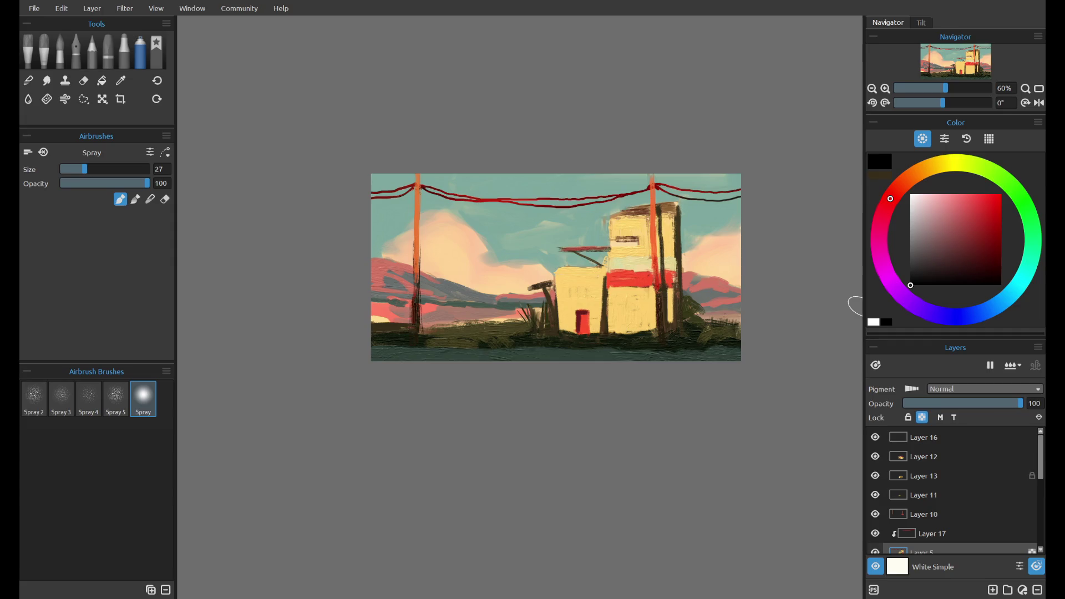
{"action": "left_click", "coordinate": [1014, 438]}
- Add Layer 18 and spray a warm orange Overlay glow at size 100 across the upper sky
{"action": "left_click", "coordinate": [993, 590]}
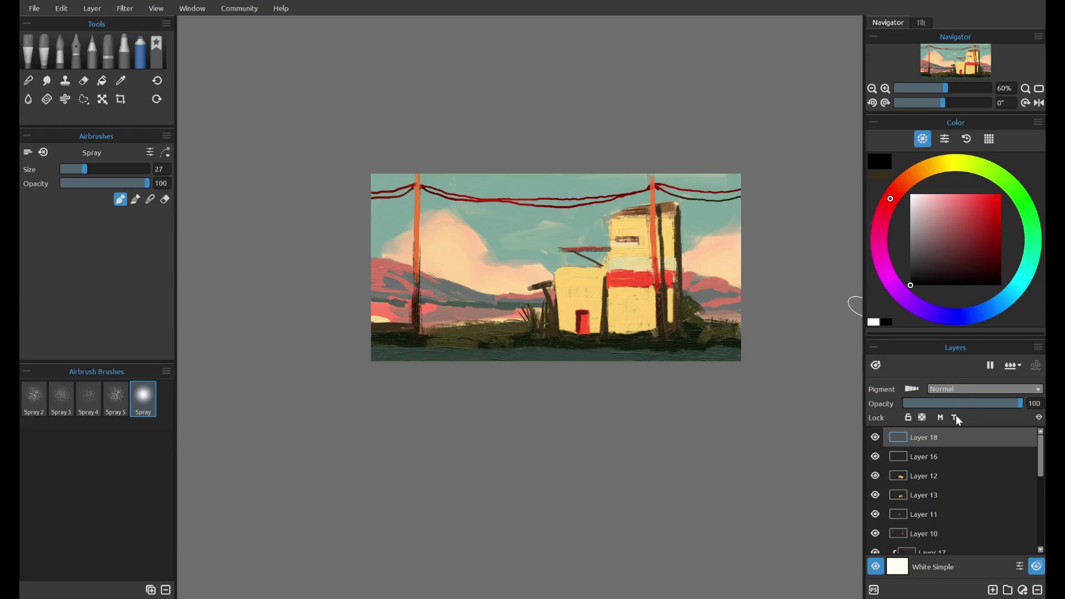
{"action": "scroll", "coordinate": [957, 388], "scroll_direction": "down", "scroll_amount": 7}
{"action": "left_click", "coordinate": [980, 194]}
{"action": "left_click", "coordinate": [908, 181]}
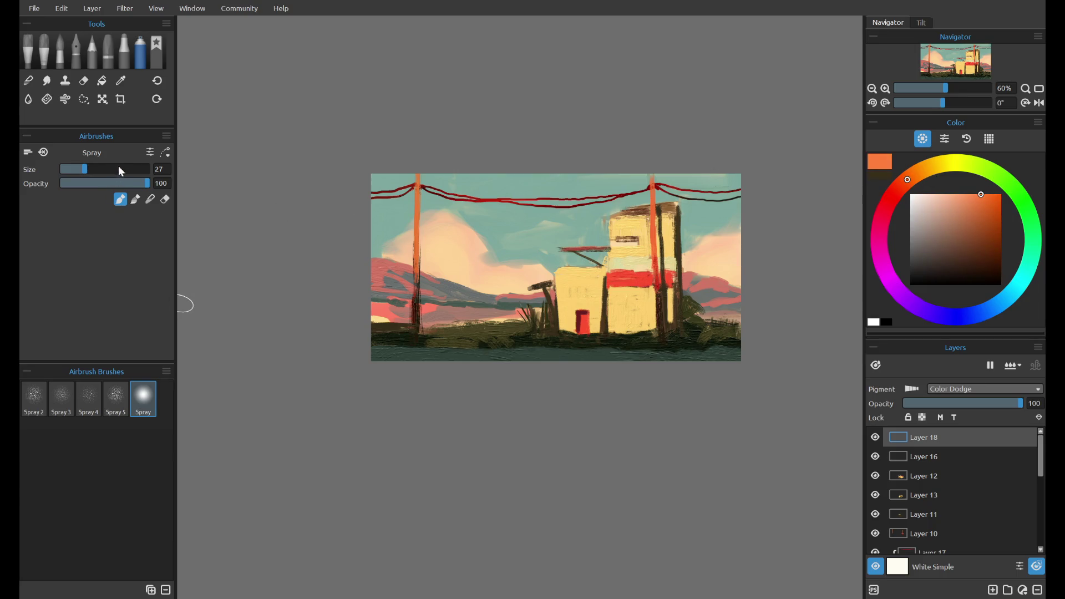
{"action": "left_click_drag", "start_coordinate": [118, 173], "coordinate": [148, 172]}
{"action": "left_click_drag", "start_coordinate": [383, 233], "coordinate": [541, 147]}
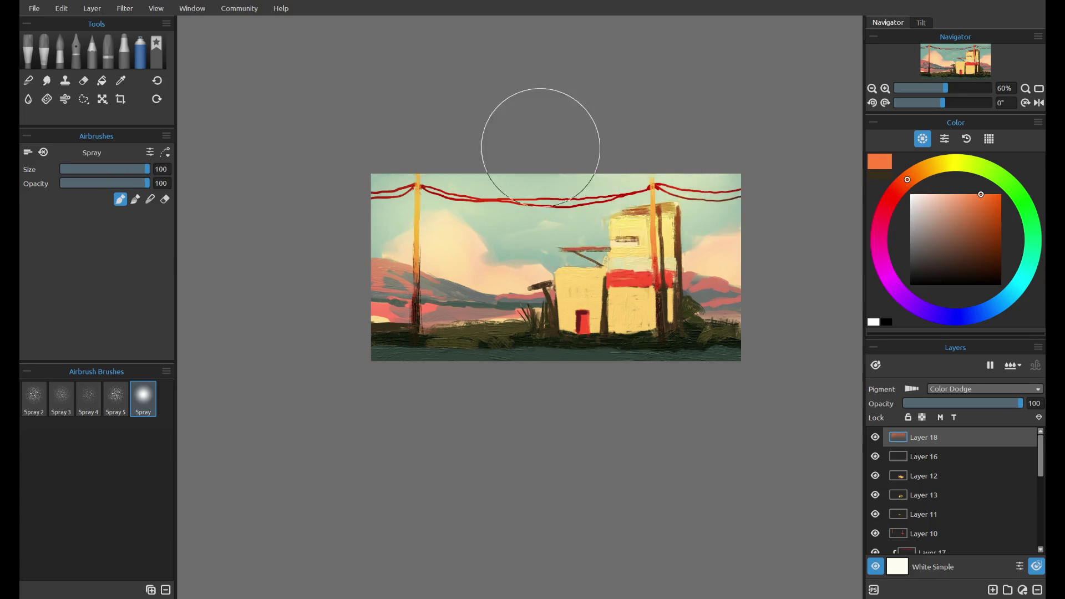
{"action": "key", "text": "ctrl+z"}
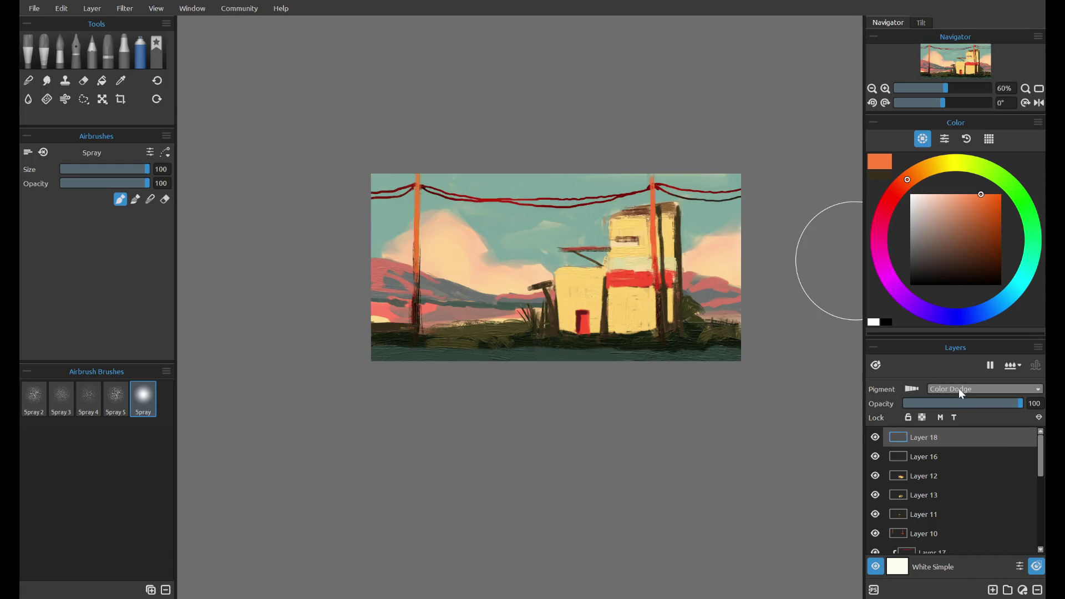
{"action": "mouse_move", "coordinate": [383, 211]}
{"action": "left_mouse_down"}
{"action": "mouse_move", "coordinate": [582, 170]}
{"action": "mouse_move", "coordinate": [455, 198]}
{"action": "left_mouse_up"}
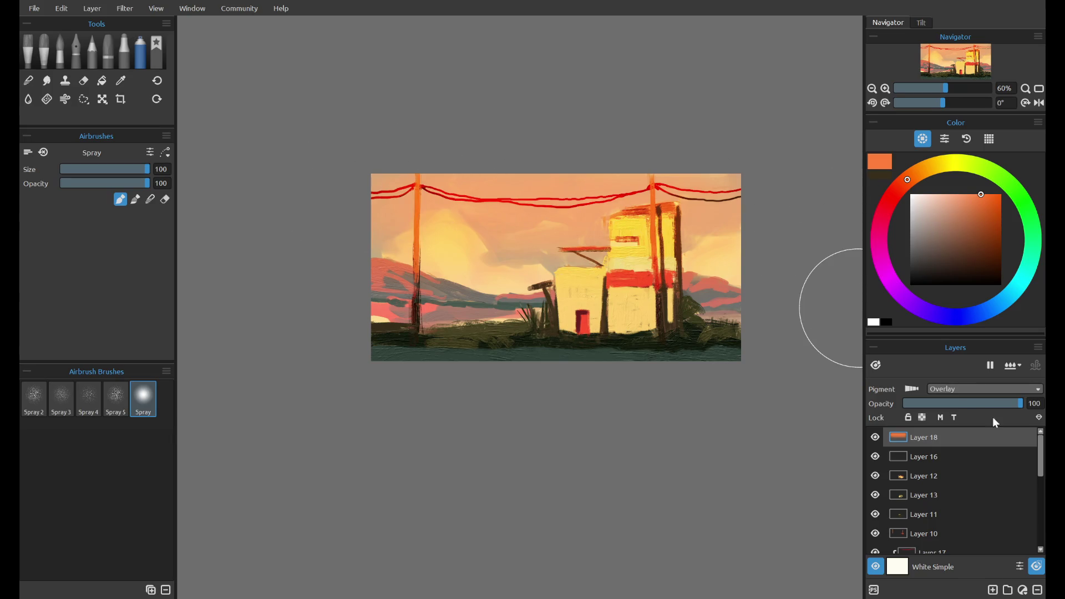
- Reorder Layer 18 relative to Layer 12, then merge Layers 12 and 13
{"action": "left_click_drag", "start_coordinate": [1019, 437], "coordinate": [1015, 483]}
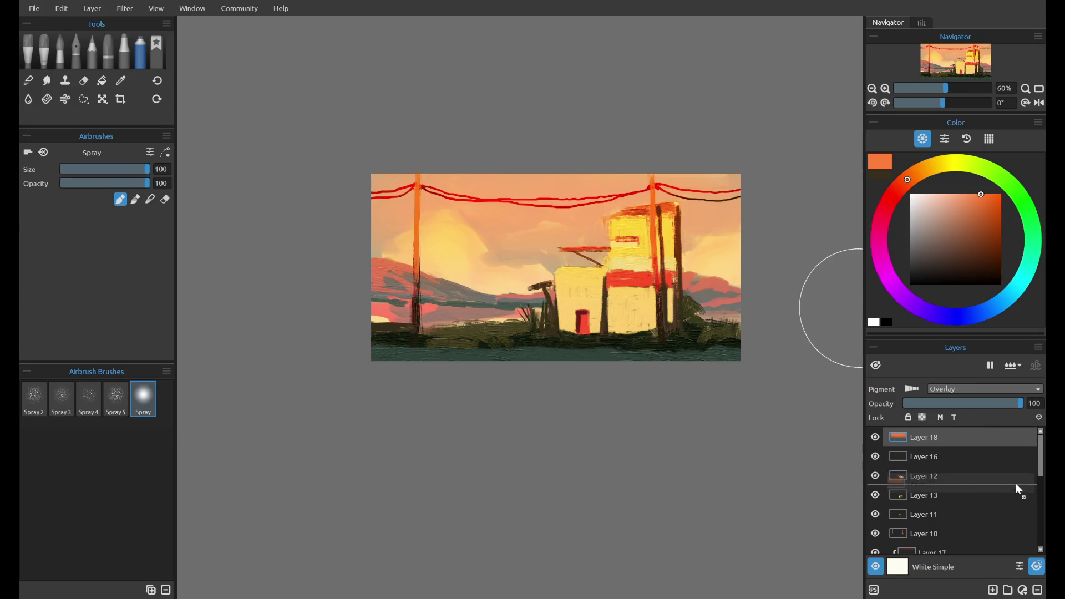
{"action": "left_click", "coordinate": [876, 457]}
{"action": "left_click", "coordinate": [876, 475]}
{"action": "left_click", "coordinate": [876, 456]}
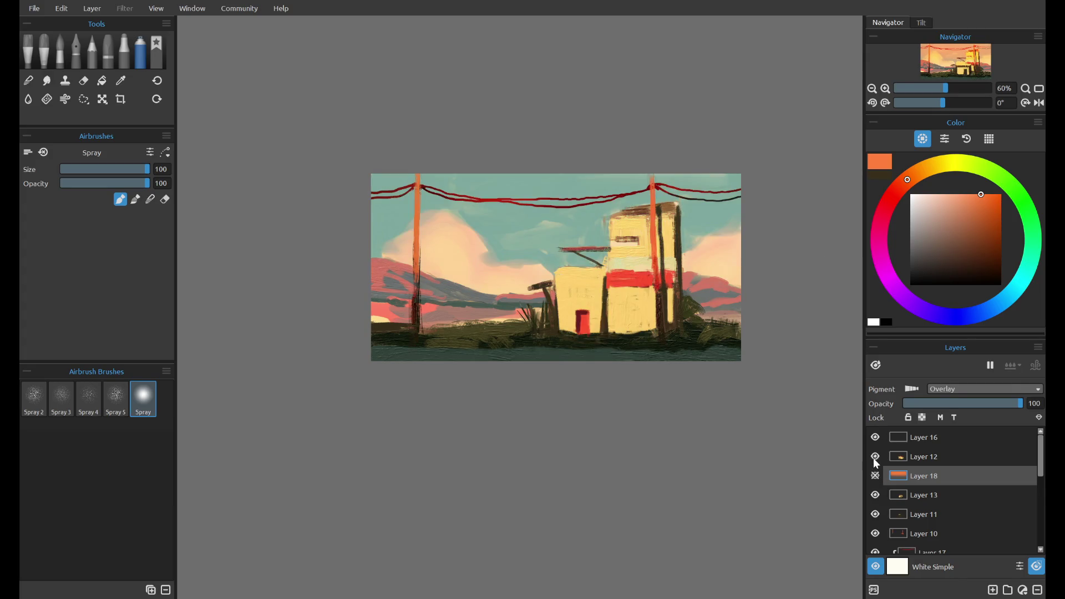
{"action": "left_click_drag", "start_coordinate": [918, 455], "coordinate": [943, 483]}
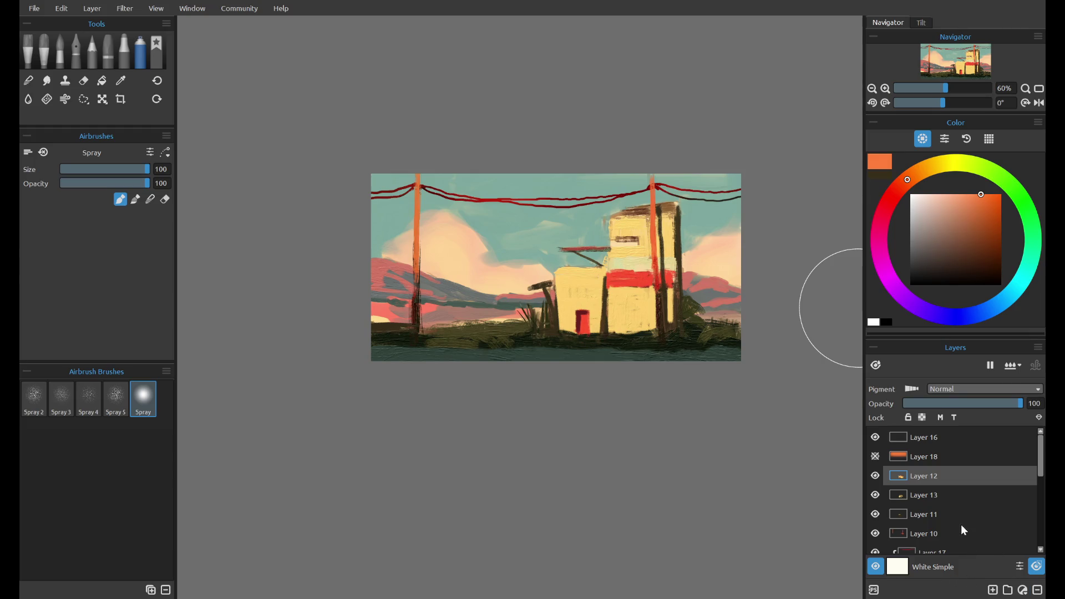
{"action": "left_click", "coordinate": [958, 499], "text": "shift"}
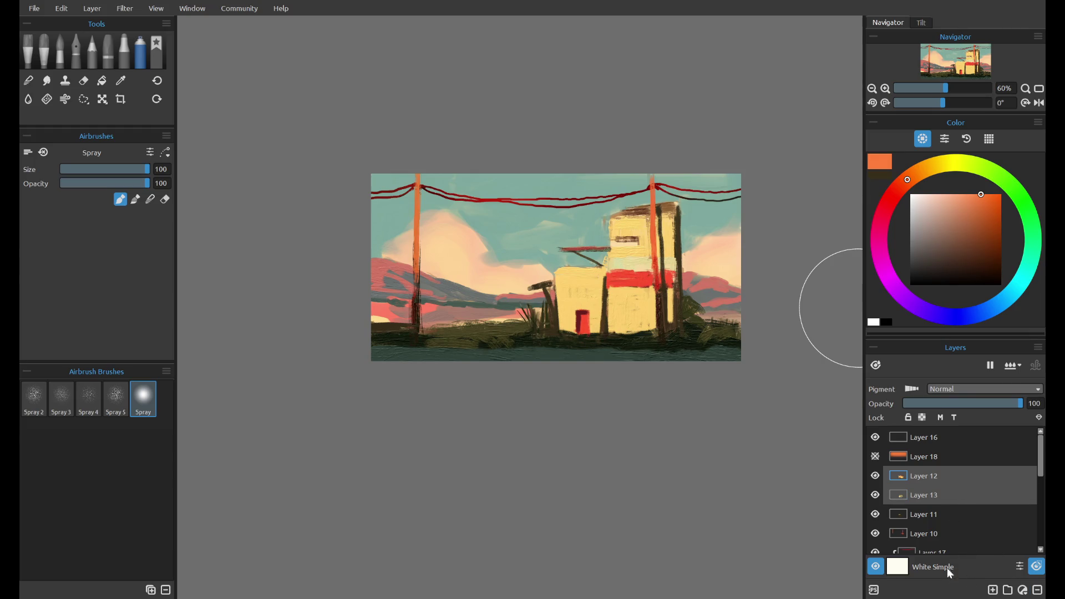
{"action": "key", "text": "ctrl+e"}
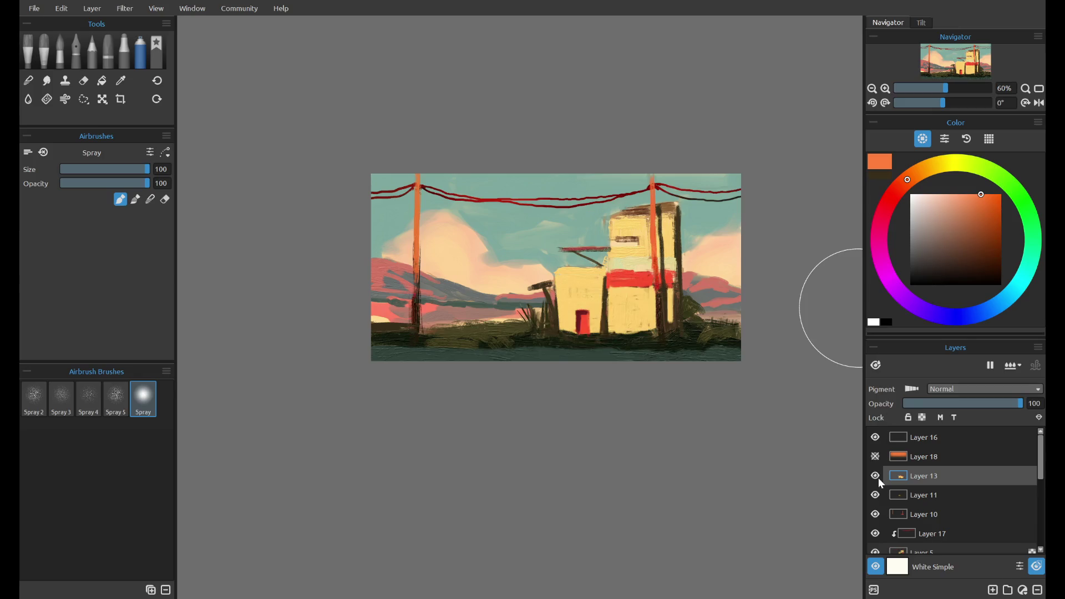
- Merge Layer 17 into Layer 5 and compare the result by toggling Layer 5
{"action": "scroll", "coordinate": [913, 484], "scroll_direction": "down", "scroll_amount": 3}
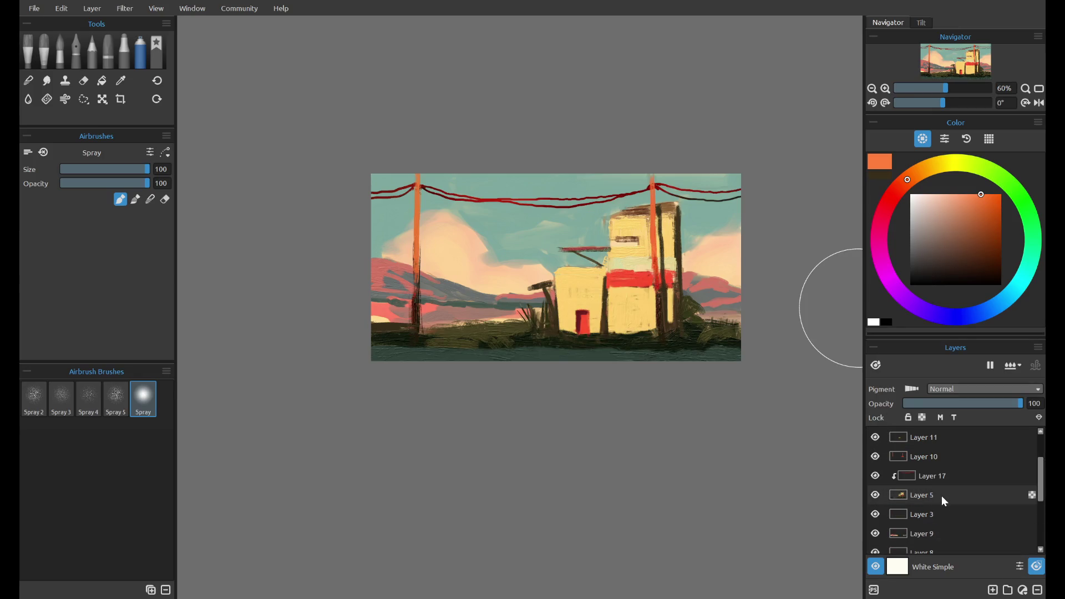
{"action": "left_click", "coordinate": [933, 478]}
{"action": "left_click", "coordinate": [877, 475]}
{"action": "left_click", "coordinate": [880, 476]}
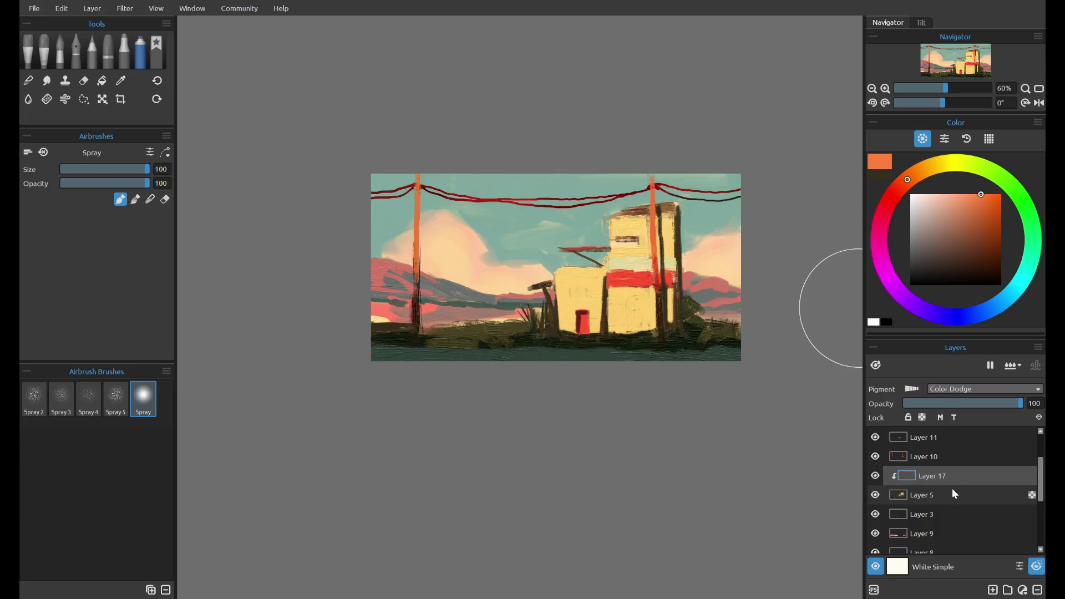
{"action": "left_click", "coordinate": [959, 496], "text": "ctrl"}
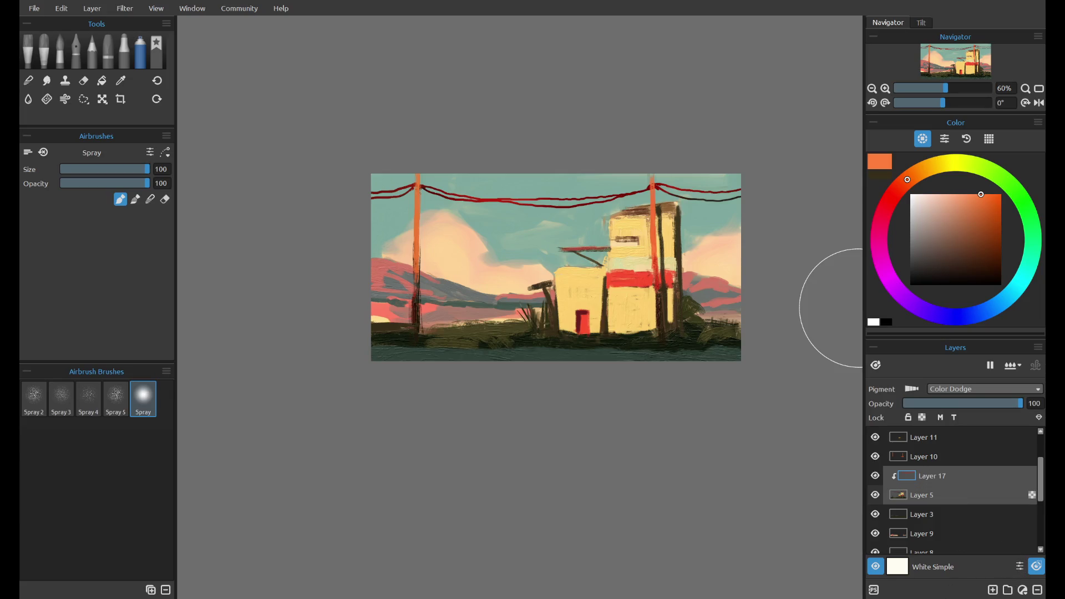
{"action": "key", "text": "ctrl+e"}
{"action": "left_click", "coordinate": [876, 533]}
{"action": "left_click", "coordinate": [876, 534]}
{"action": "left_click", "coordinate": [875, 533]}
{"action": "left_click", "coordinate": [875, 533]}
{"action": "left_click", "coordinate": [876, 533]}
- Merge Layers 13, 11 and 10 into Layer 5, then re-show the orange Layer 18 glow
{"action": "left_click_drag", "start_coordinate": [954, 533], "coordinate": [949, 488]}
{"action": "key", "text": "ctrl+z"}
{"action": "left_click", "coordinate": [876, 493]}
{"action": "left_click", "coordinate": [877, 494]}
{"action": "left_click", "coordinate": [938, 478]}
{"action": "left_click", "coordinate": [942, 529], "text": "shift"}
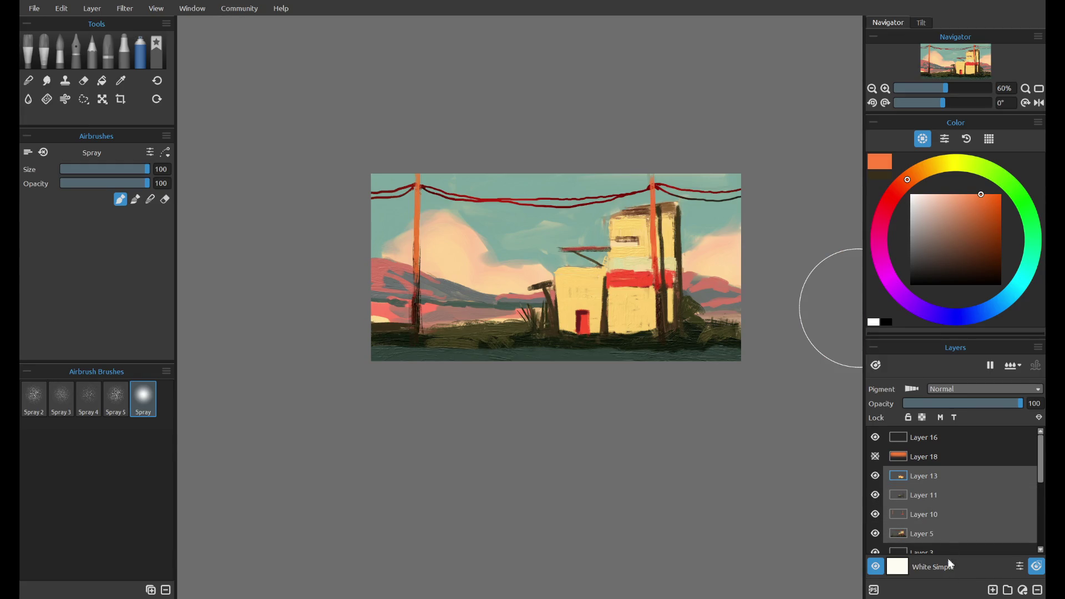
{"action": "key", "text": "ctrl+e"}
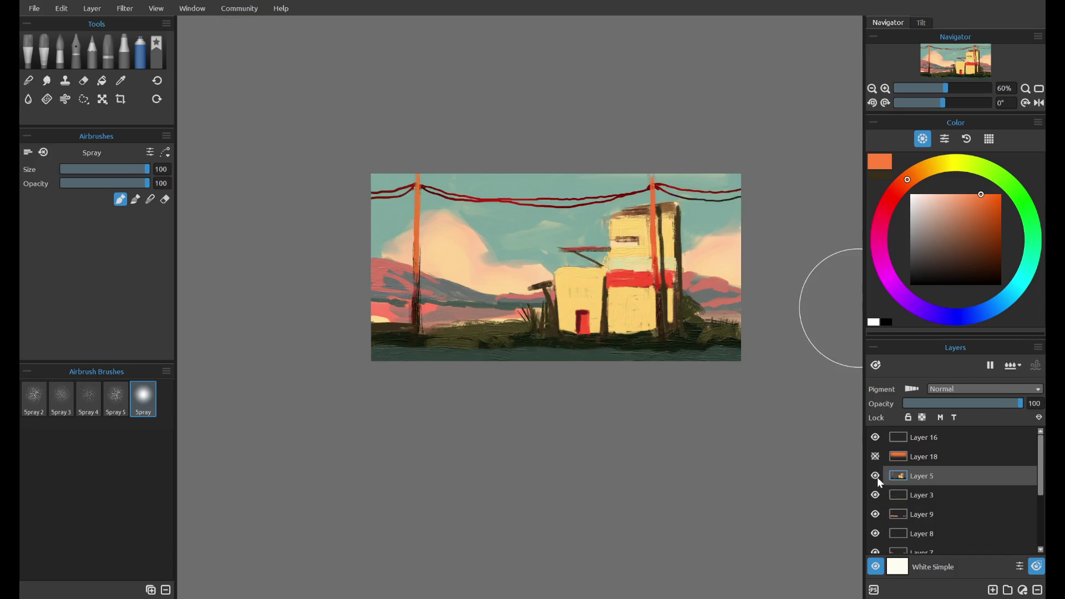
{"action": "left_click", "coordinate": [878, 459]}
{"action": "left_click", "coordinate": [876, 458]}
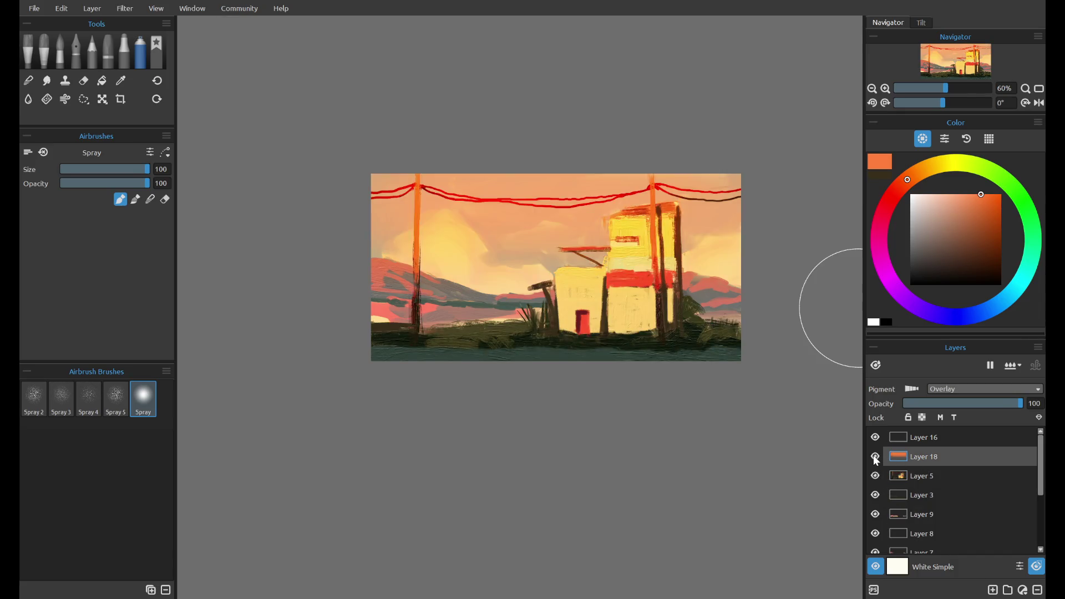
- Try clipping Layer 18 and spraying blue over the building, undoing each attempt
{"action": "left_click", "coordinate": [931, 466], "text": "alt"}
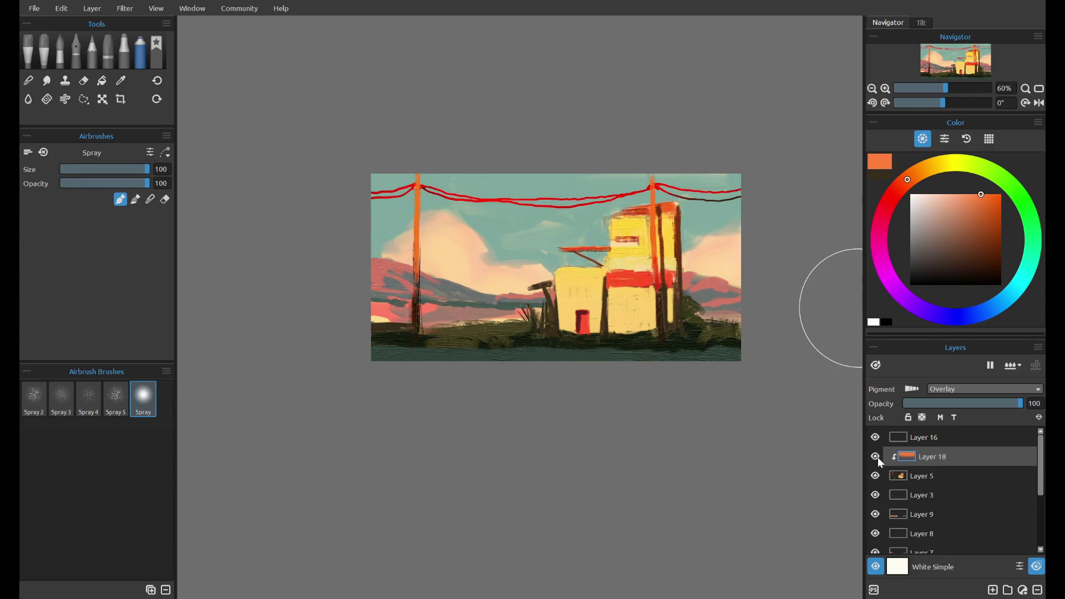
{"action": "key", "text": "ctrl+z"}
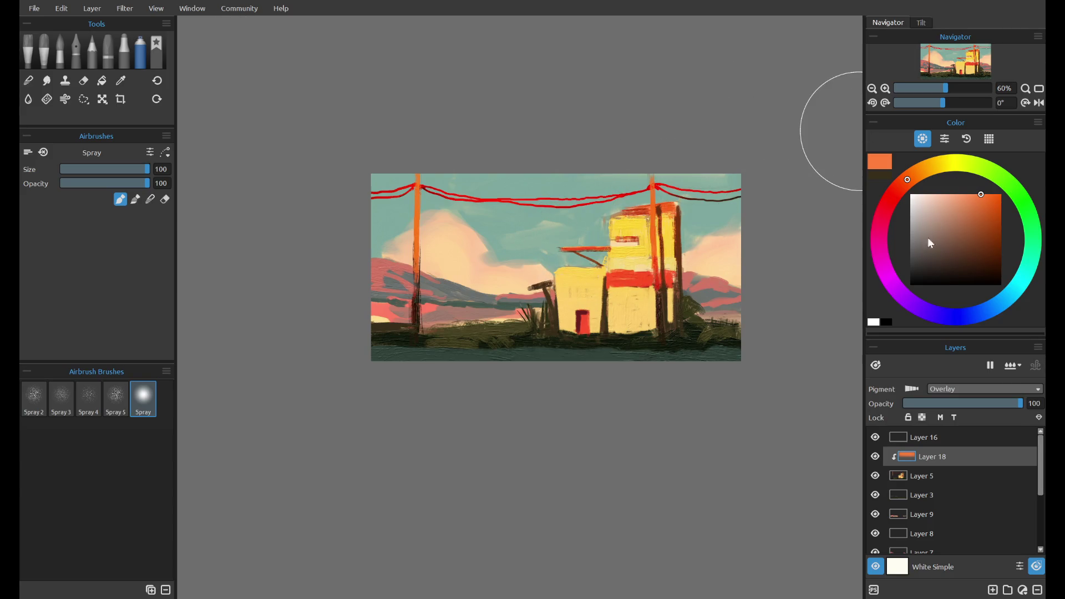
{"action": "left_click", "coordinate": [953, 316]}
{"action": "left_click_drag", "start_coordinate": [605, 351], "coordinate": [566, 345]}
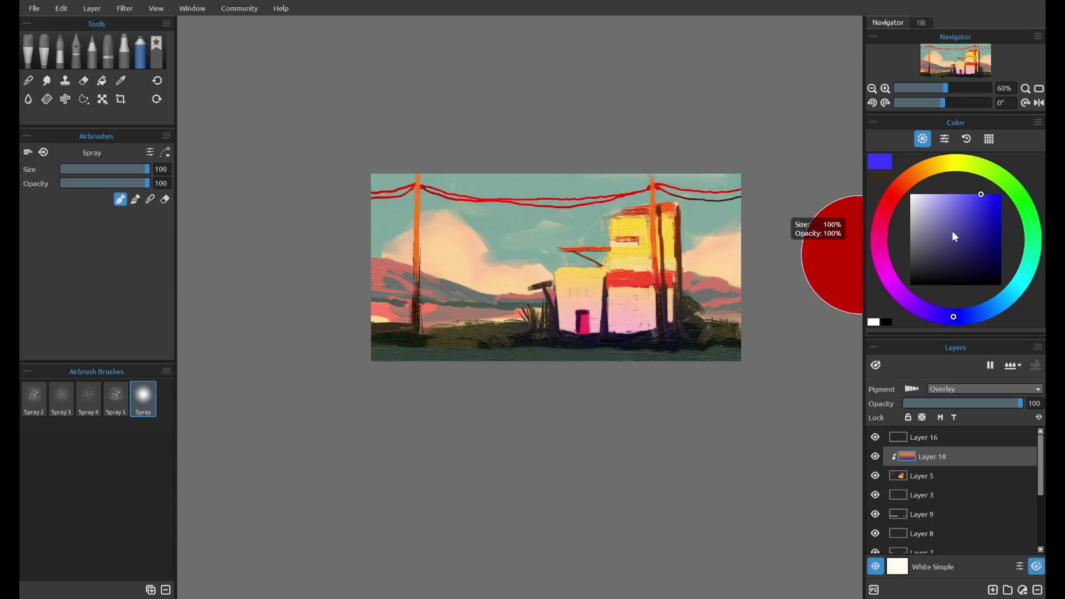
{"action": "key", "text": "ctrl+z"}
{"action": "left_click", "coordinate": [996, 303]}
{"action": "left_click", "coordinate": [947, 261]}
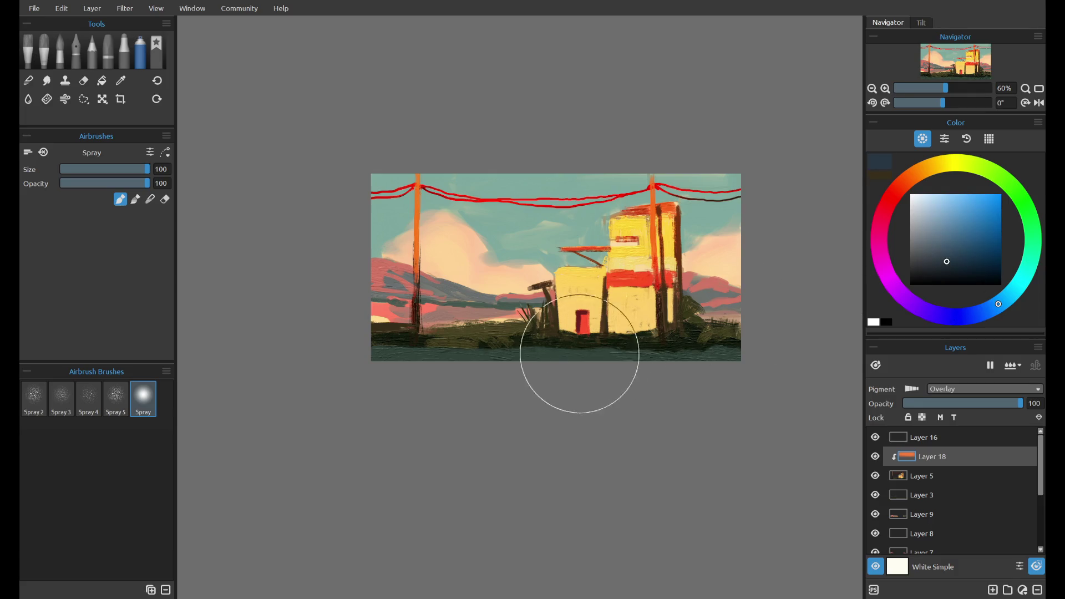
{"action": "left_click_drag", "start_coordinate": [569, 356], "coordinate": [725, 333]}
{"action": "key", "text": "ctrl+z"}
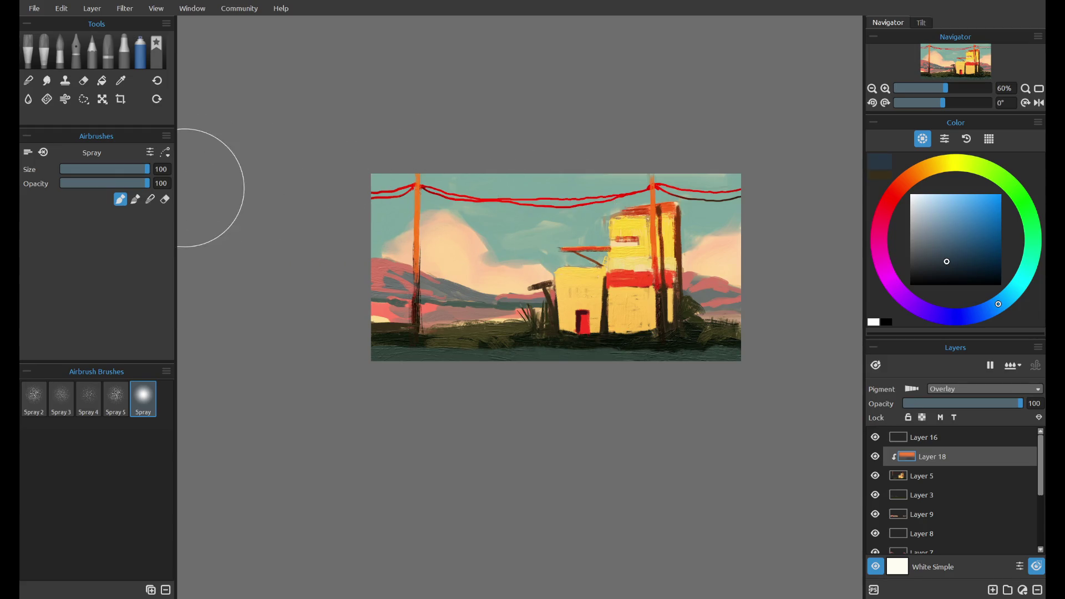
- Switch to erasing, select Layer 3 and add a new Layer 19 above it
{"action": "left_click", "coordinate": [165, 198]}
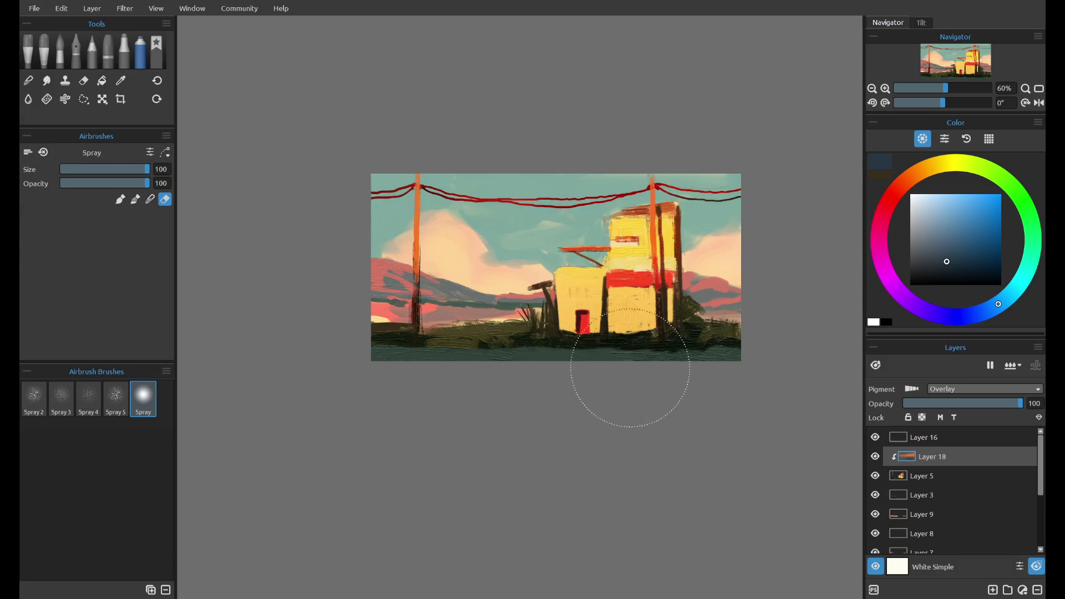
{"action": "left_click", "coordinate": [969, 494]}
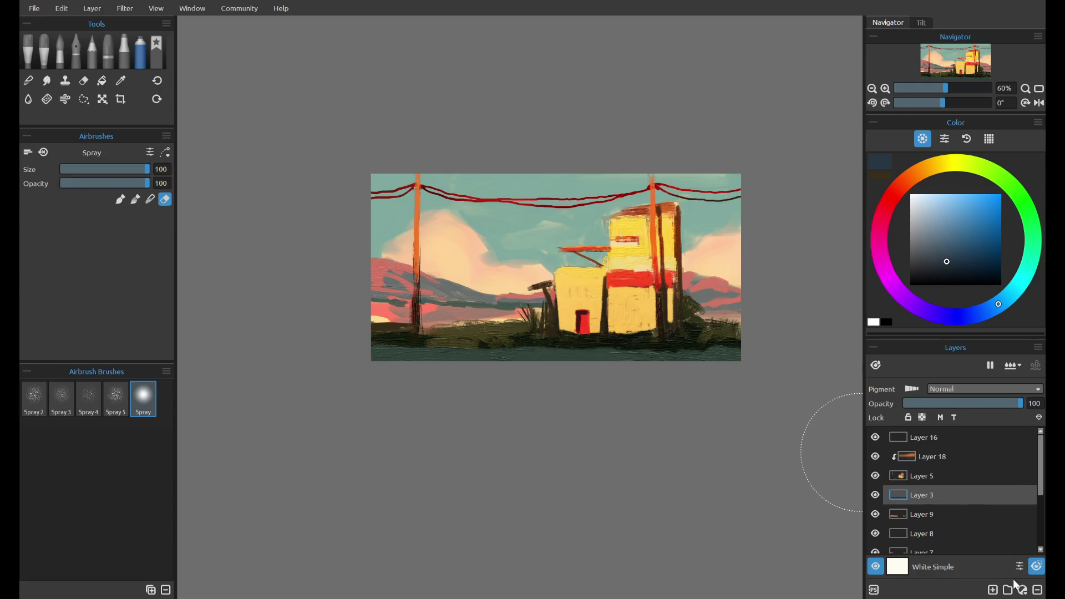
{"action": "key", "text": "ctrl+shift+n"}
- Switch the Layer 18 glow's blend mode to Linear Light, undoing a trial opacity change
{"action": "left_click", "coordinate": [877, 457]}
{"action": "left_click", "coordinate": [938, 453]}
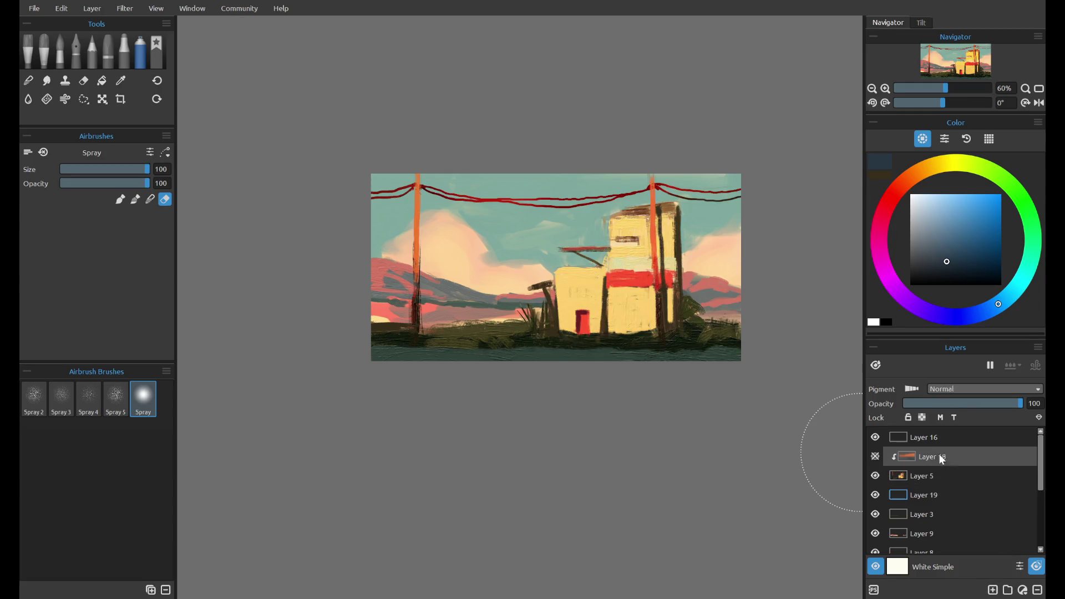
{"action": "left_click", "coordinate": [876, 457]}
{"action": "left_click", "coordinate": [966, 403]}
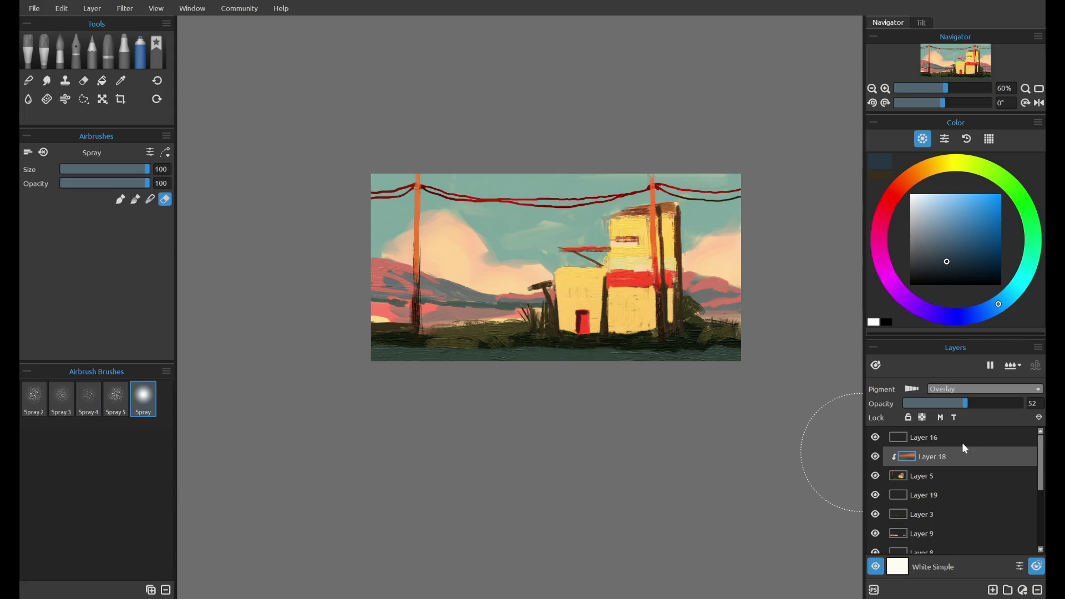
{"action": "key", "text": "ctrl+z"}
{"action": "left_click", "coordinate": [957, 448]}
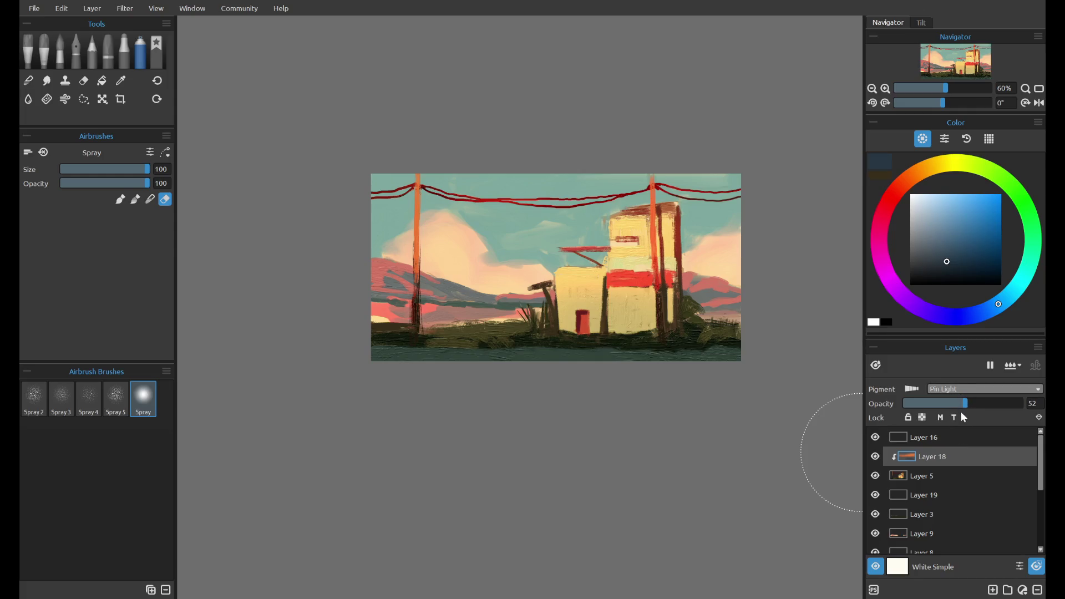
- Lower Layer 18's glow to 32% opacity and add an empty Layer 19 above Layer 3
{"action": "scroll", "coordinate": [961, 383], "scroll_direction": "up", "scroll_amount": 1}
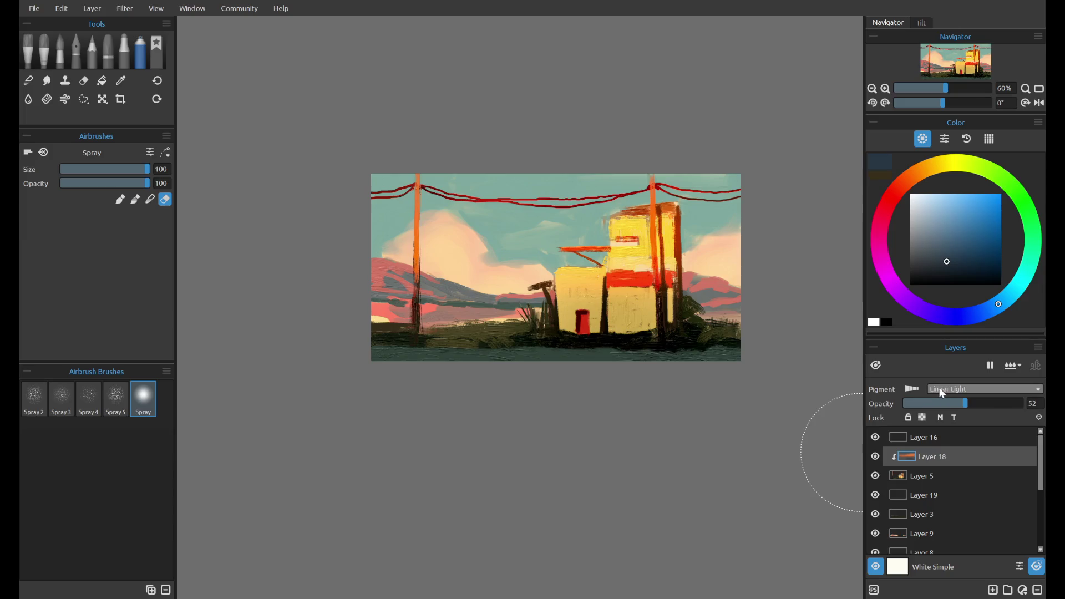
{"action": "left_click_drag", "start_coordinate": [933, 401], "coordinate": [925, 402]}
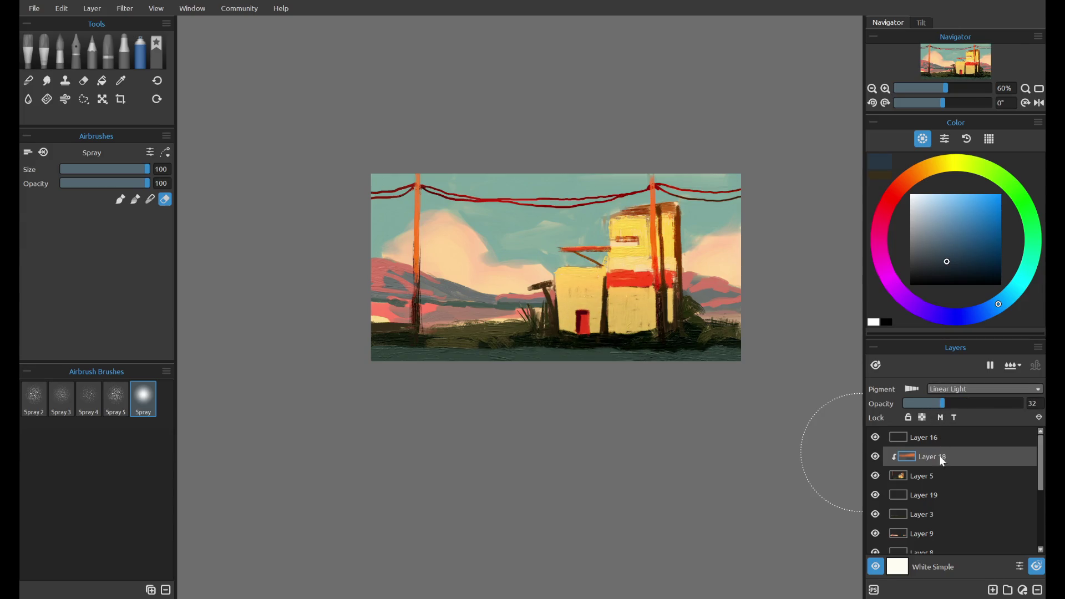
{"action": "left_click", "coordinate": [940, 475]}
{"action": "left_click", "coordinate": [940, 497]}
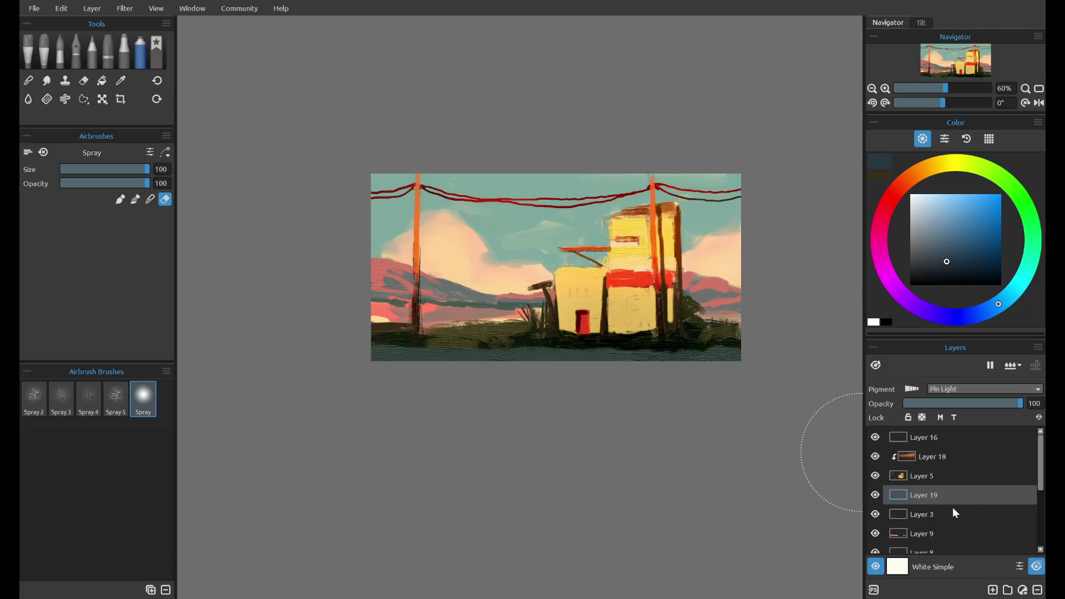
- Airbrush a warm yellow glow over the painting on Layer 19, faded to 9% opacity
{"action": "left_click", "coordinate": [938, 166]}
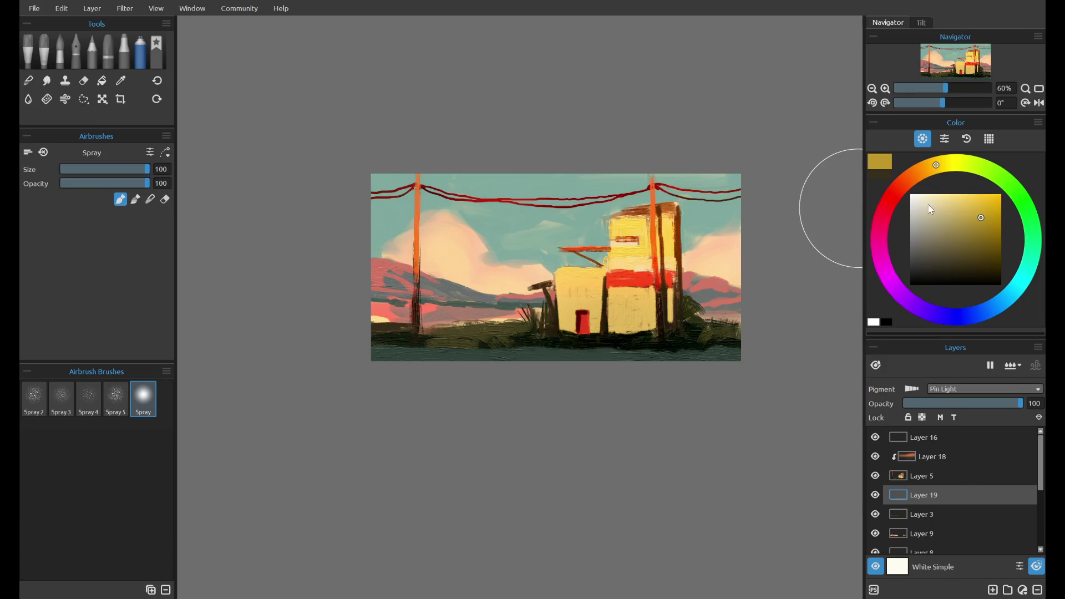
{"action": "mouse_move", "coordinate": [577, 233]}
{"action": "left_mouse_down"}
{"action": "mouse_move", "coordinate": [448, 227]}
{"action": "mouse_move", "coordinate": [517, 194]}
{"action": "left_mouse_up"}
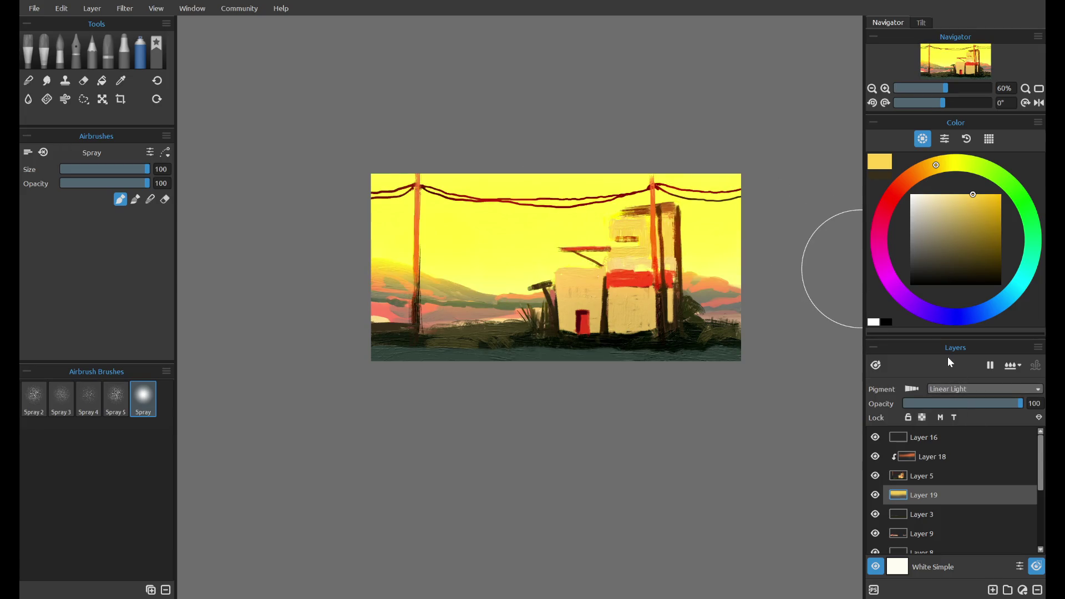
{"action": "left_click_drag", "start_coordinate": [943, 404], "coordinate": [916, 406]}
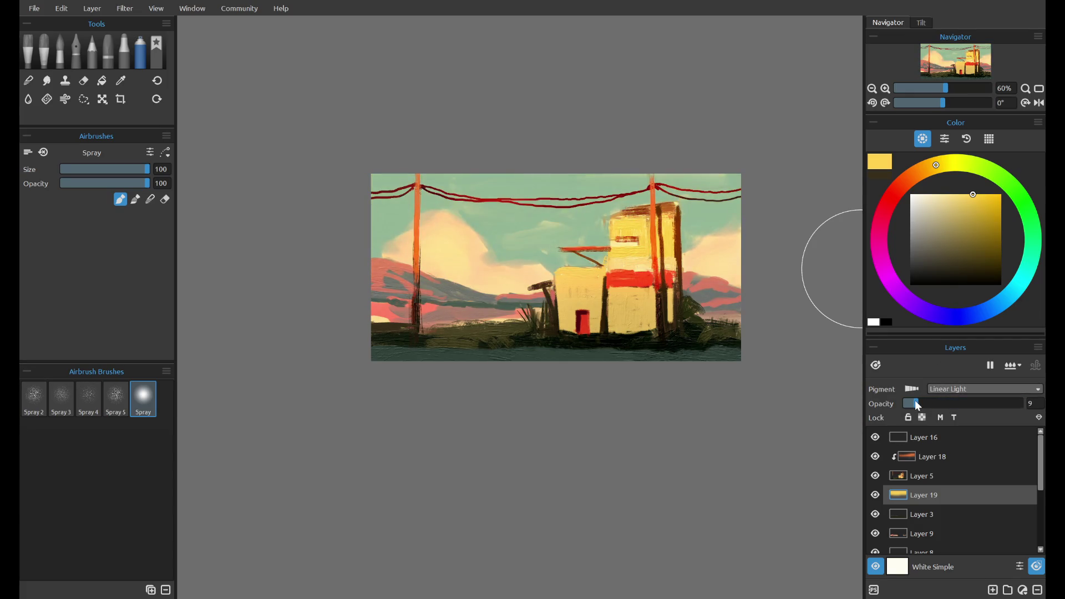
{"action": "left_click", "coordinate": [879, 495]}
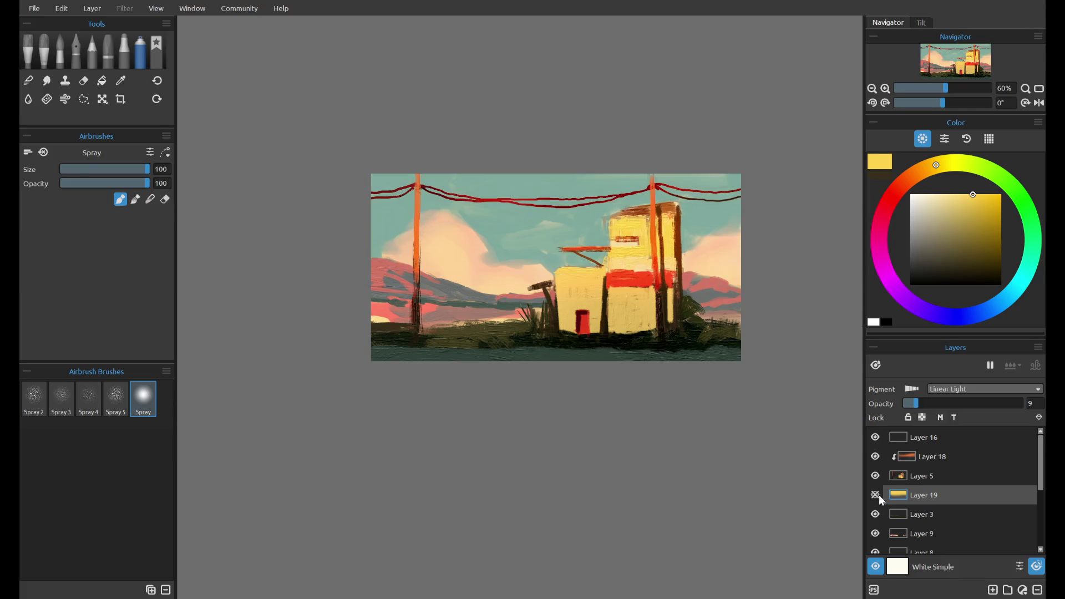
{"action": "left_click", "coordinate": [879, 494]}
{"action": "left_click", "coordinate": [879, 494]}
{"action": "left_click", "coordinate": [878, 495]}
- Switch to the Spray 2 preset, compare the glow on and off, and set Layer 18 to Vivid Light
{"action": "scroll", "coordinate": [937, 389], "scroll_direction": "up", "scroll_amount": 1}
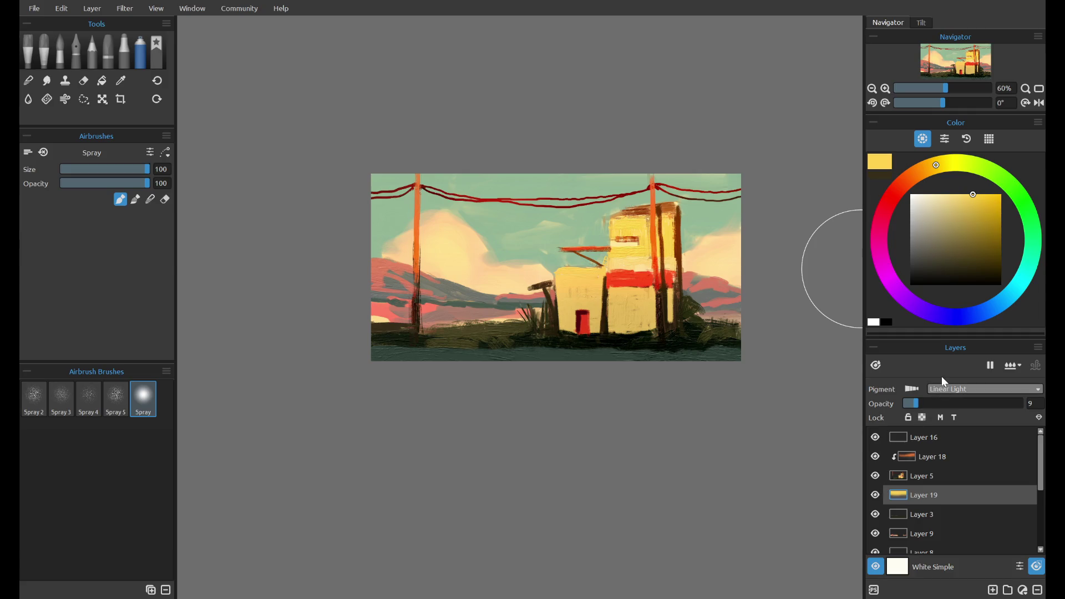
{"action": "scroll", "coordinate": [558, 242], "scroll_direction": "up", "scroll_amount": 3}
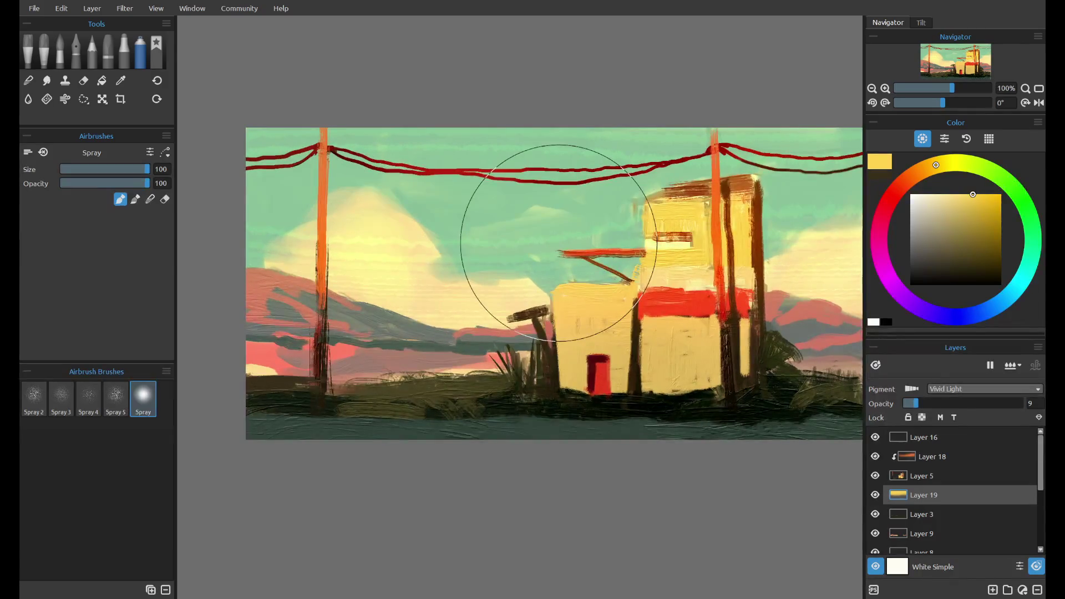
{"action": "scroll", "coordinate": [558, 243], "scroll_direction": "down", "scroll_amount": 1}
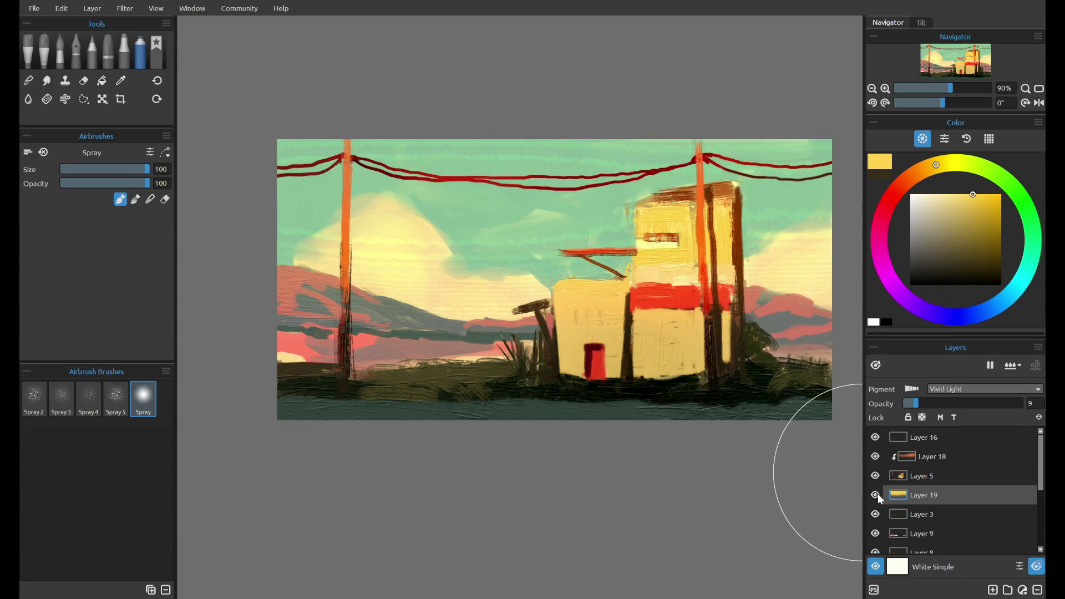
{"action": "left_click", "coordinate": [878, 494]}
{"action": "left_click", "coordinate": [877, 494]}
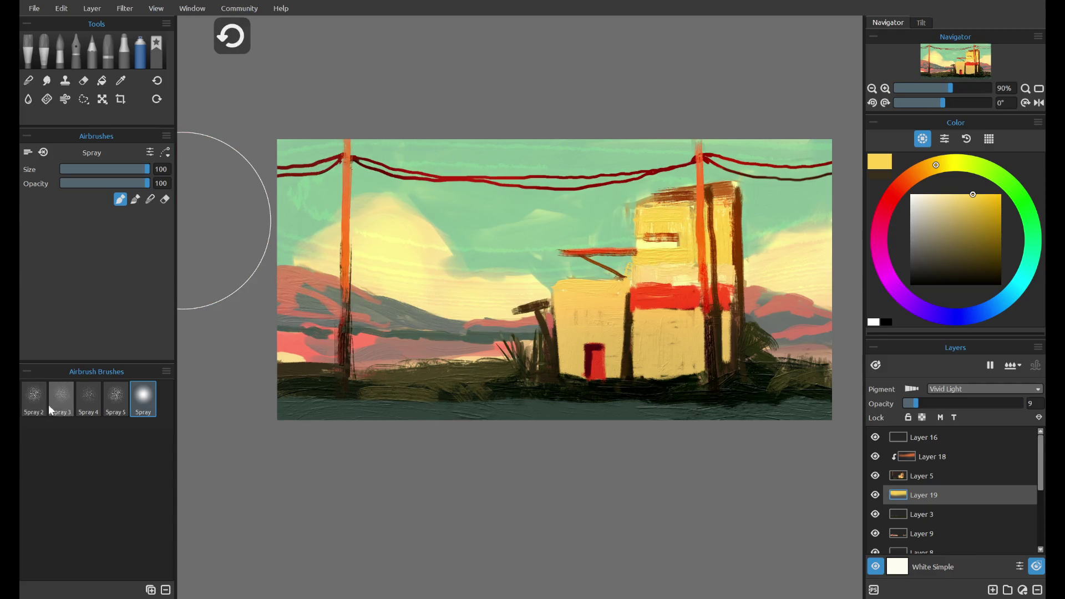
{"action": "left_click", "coordinate": [33, 396]}
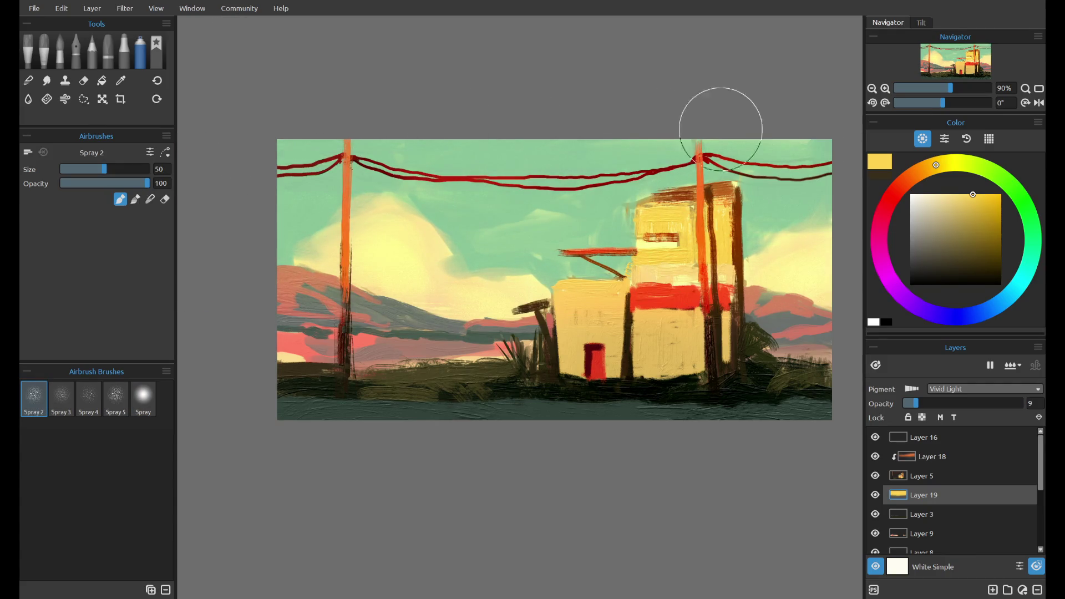
{"action": "scroll", "coordinate": [778, 210], "scroll_direction": "down", "scroll_amount": 4}
{"action": "left_click", "coordinate": [875, 494]}
{"action": "left_click", "coordinate": [874, 495]}
{"action": "left_click", "coordinate": [938, 457]}
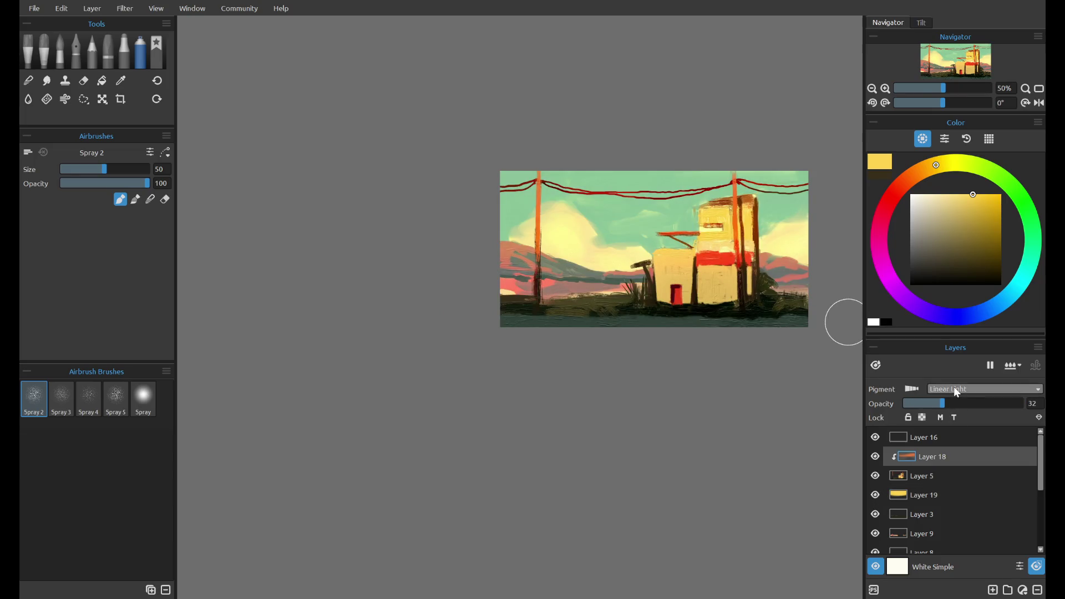
{"action": "scroll", "coordinate": [958, 389], "scroll_direction": "up", "scroll_amount": 1}
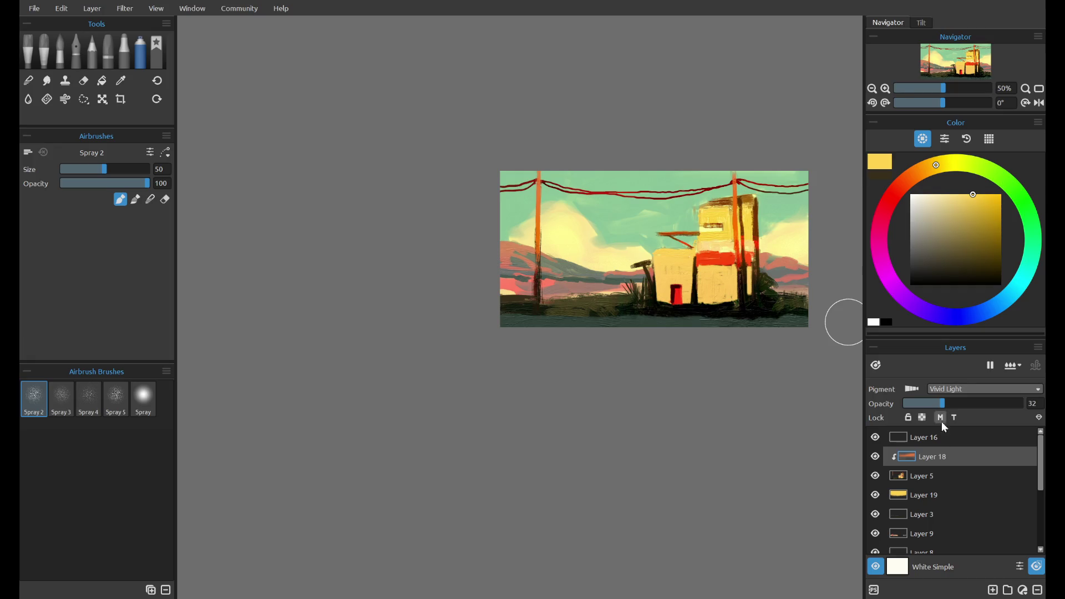
- Try a duplicated yellow glow layer clipped in faint Vivid Light, then delete it
{"action": "left_click_drag", "start_coordinate": [933, 489], "coordinate": [937, 472]}
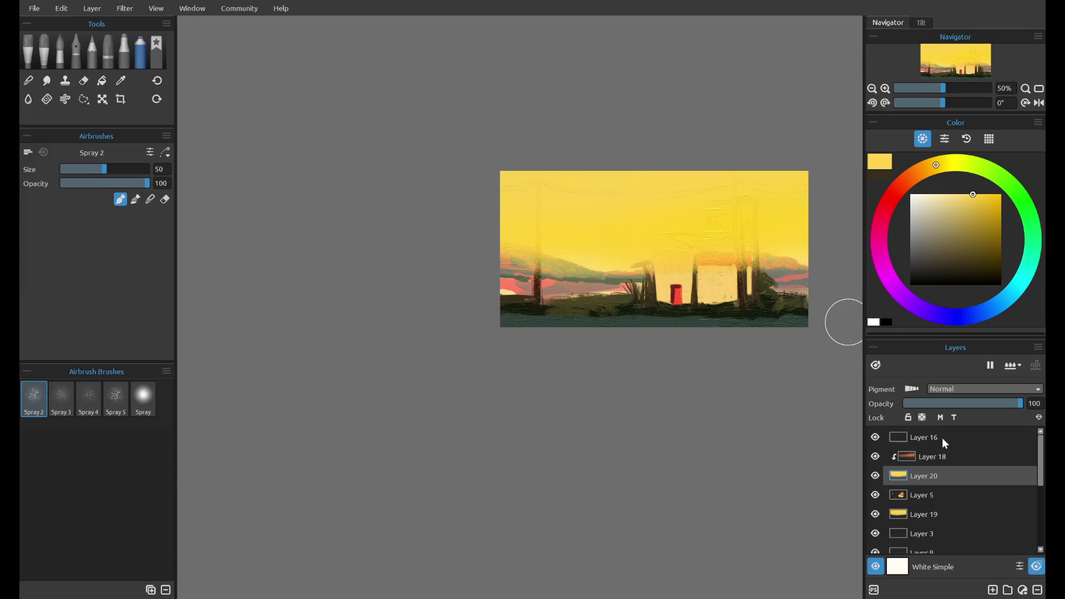
{"action": "left_click", "coordinate": [944, 481], "text": "alt"}
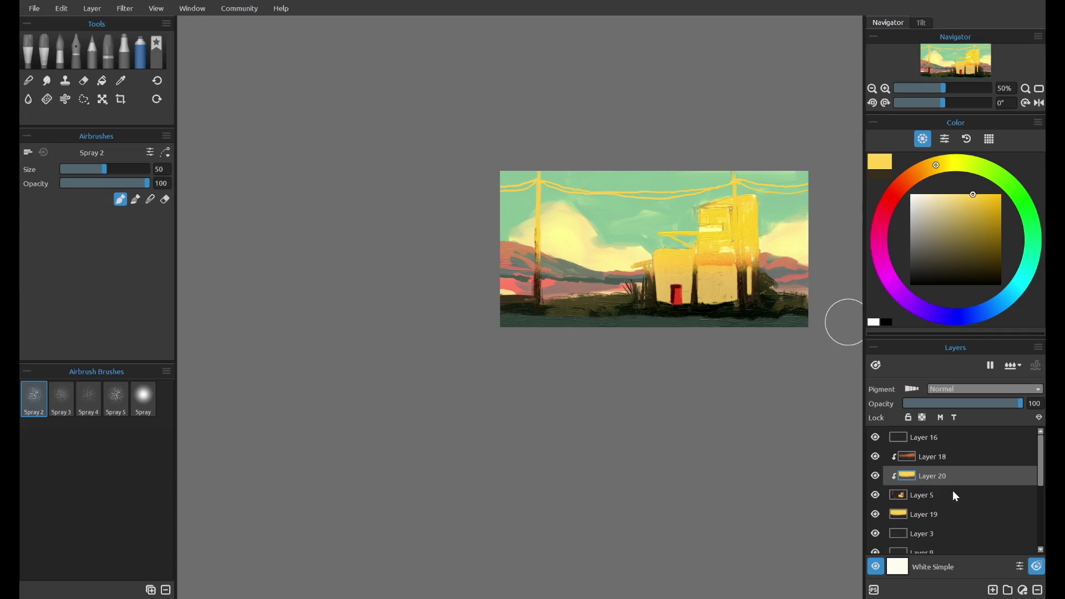
{"action": "left_click_drag", "start_coordinate": [947, 407], "coordinate": [920, 409]}
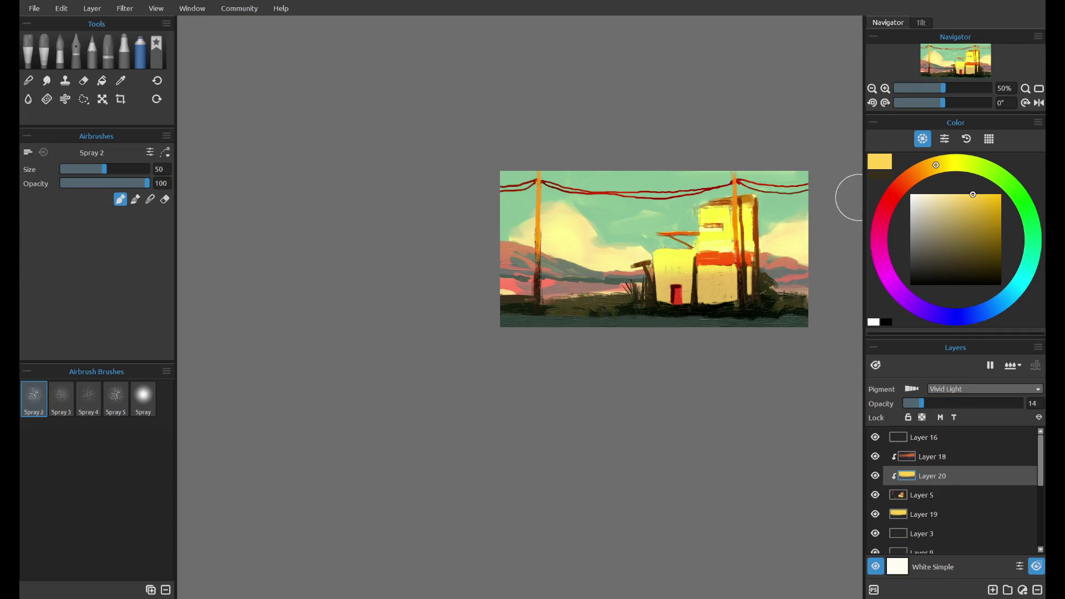
{"action": "left_click", "coordinate": [1036, 589]}
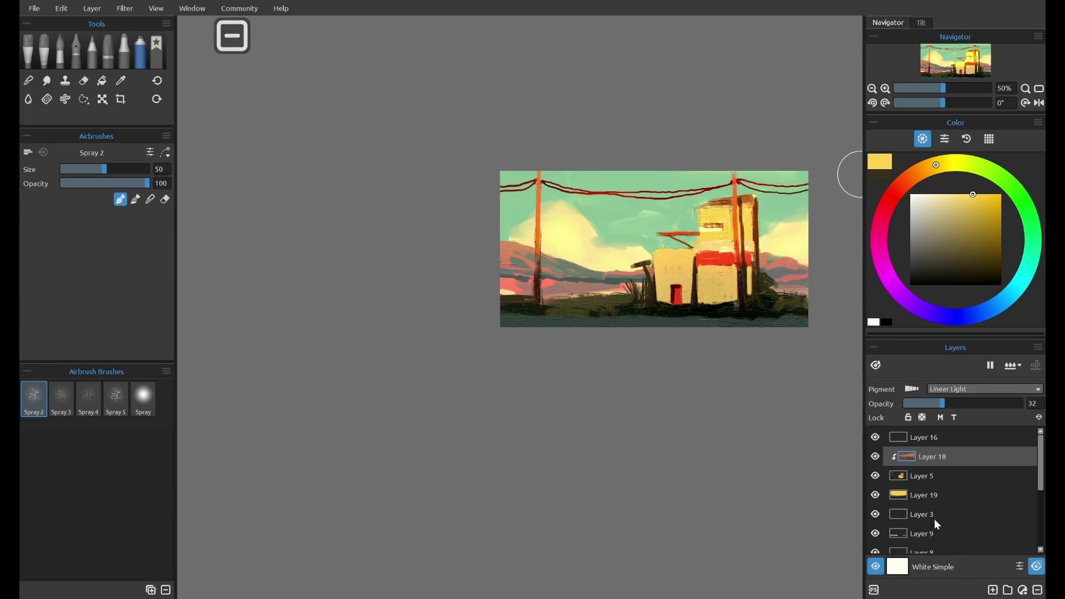
- Compare Layers 18 and 19 on and off, then raise Layer 19's yellow glow to about 28% opacity
{"action": "left_click", "coordinate": [875, 456]}
{"action": "left_click", "coordinate": [876, 456]}
{"action": "left_click", "coordinate": [876, 456]}
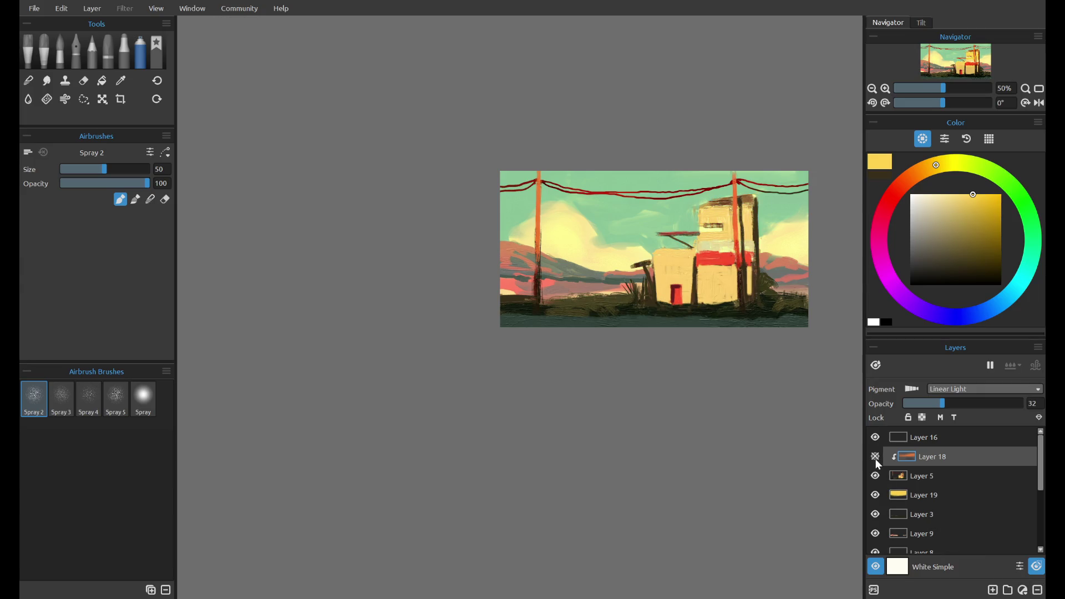
{"action": "left_click", "coordinate": [875, 457]}
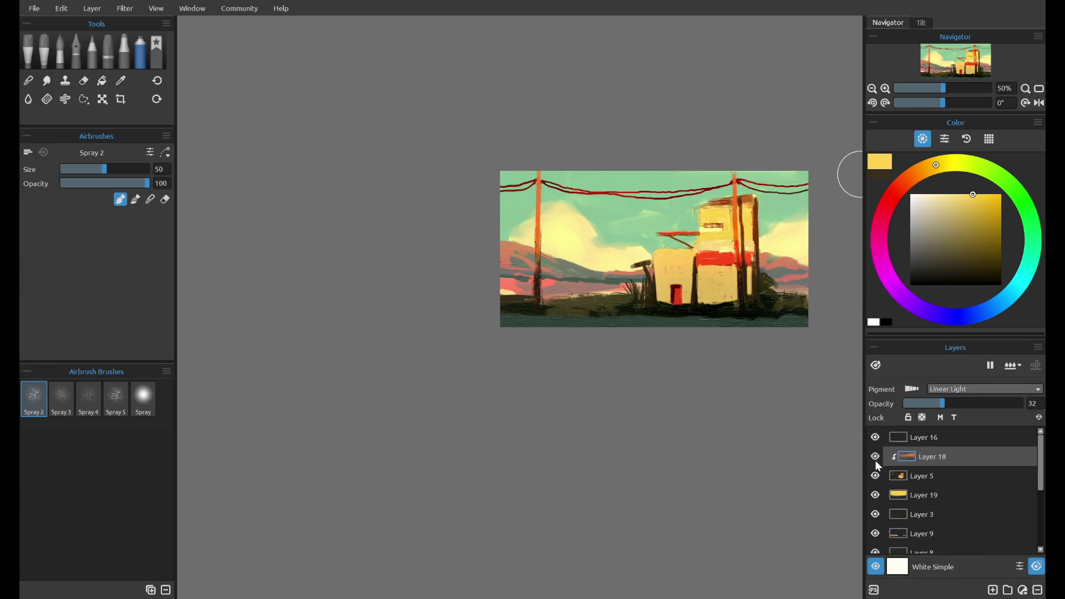
{"action": "left_click", "coordinate": [875, 457]}
{"action": "left_click", "coordinate": [876, 495]}
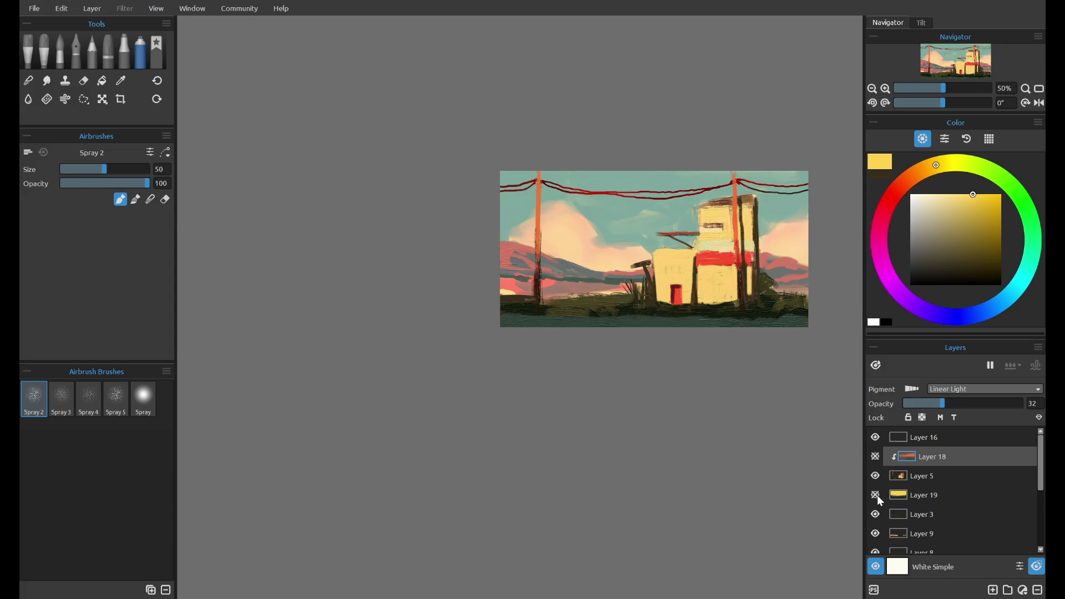
{"action": "left_click", "coordinate": [875, 456]}
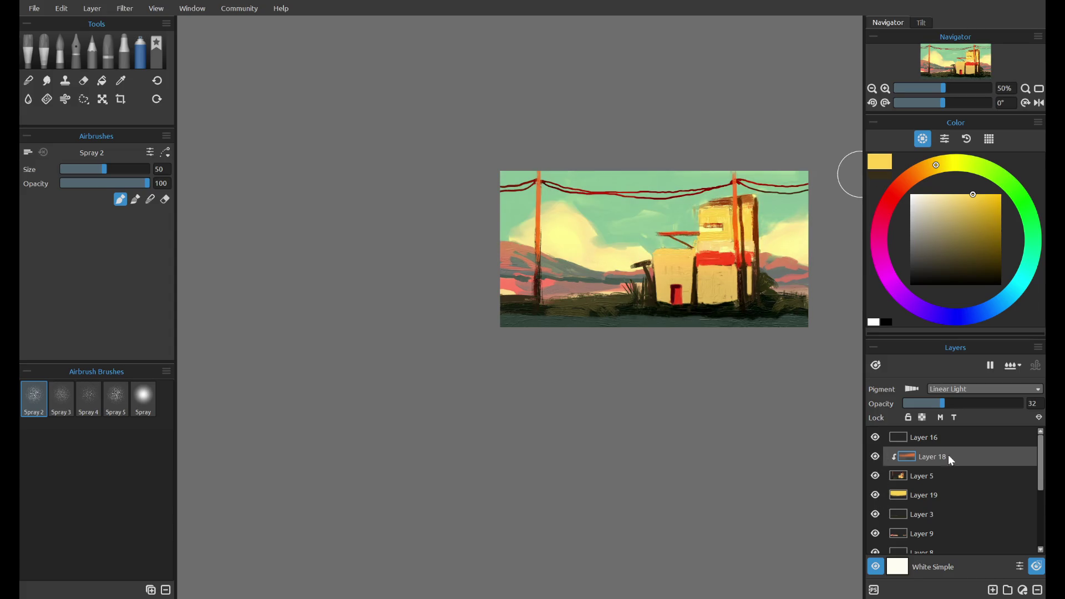
{"action": "left_click", "coordinate": [936, 496]}
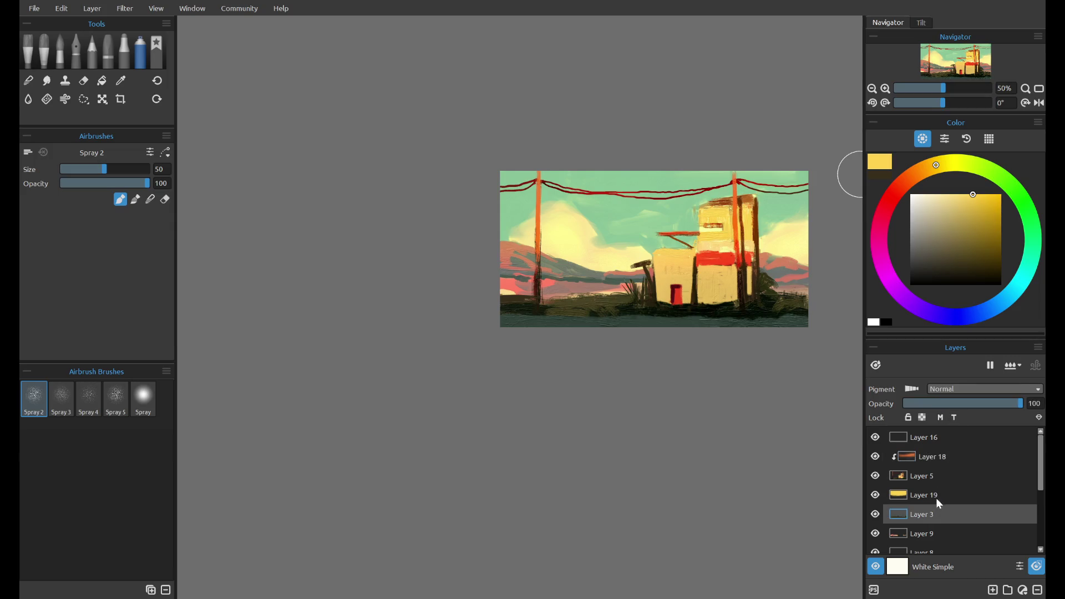
{"action": "left_click_drag", "start_coordinate": [915, 407], "coordinate": [937, 404]}
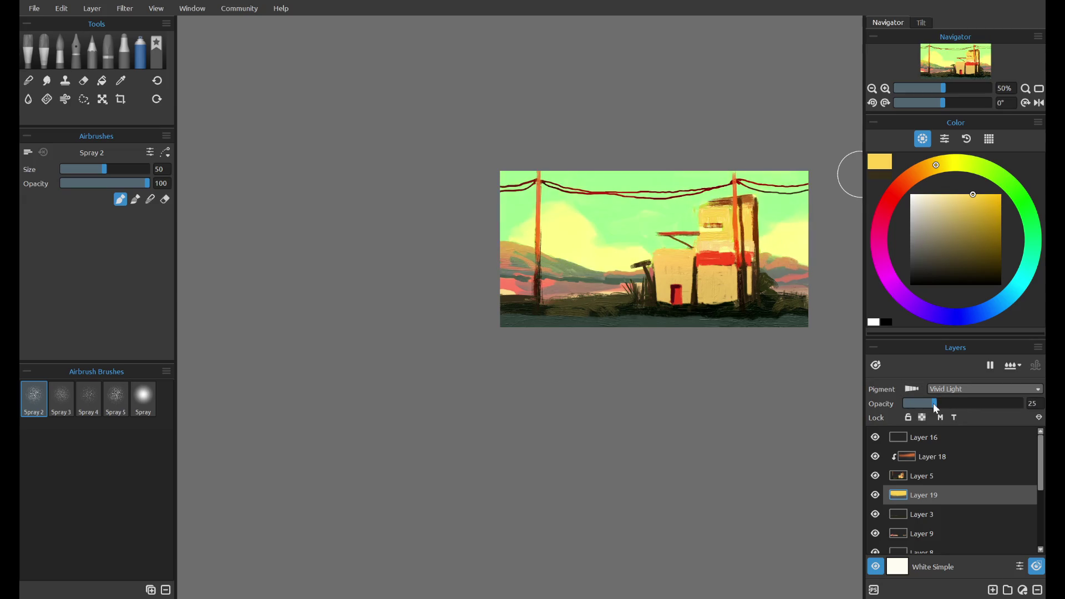
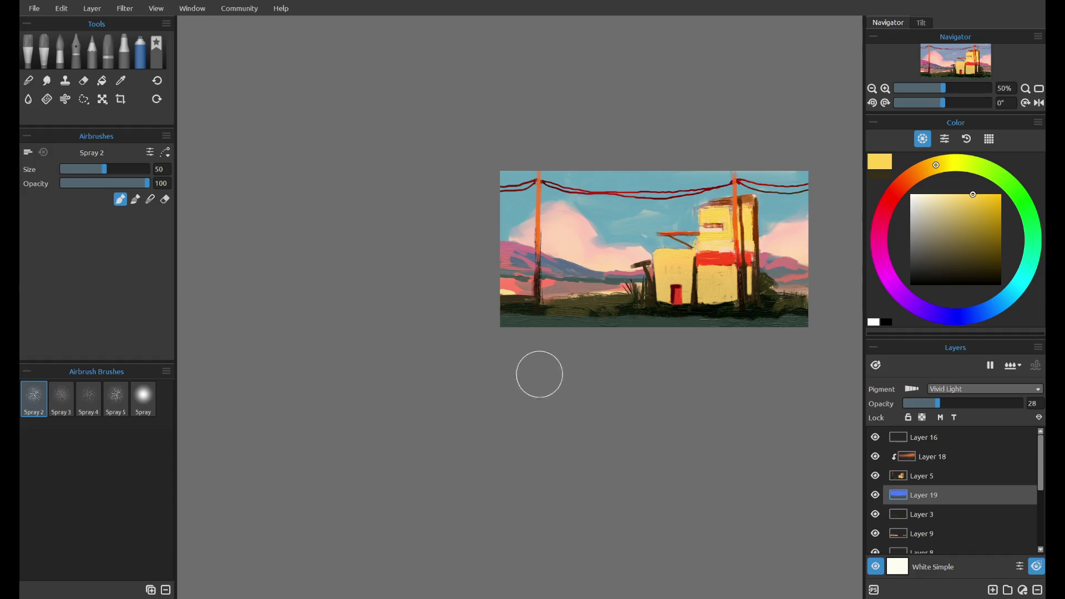
- Fade Layer 19 to 8% opacity and Layer 18 to 25% with Color Dodge blending
{"action": "left_click_drag", "start_coordinate": [919, 403], "coordinate": [916, 406]}
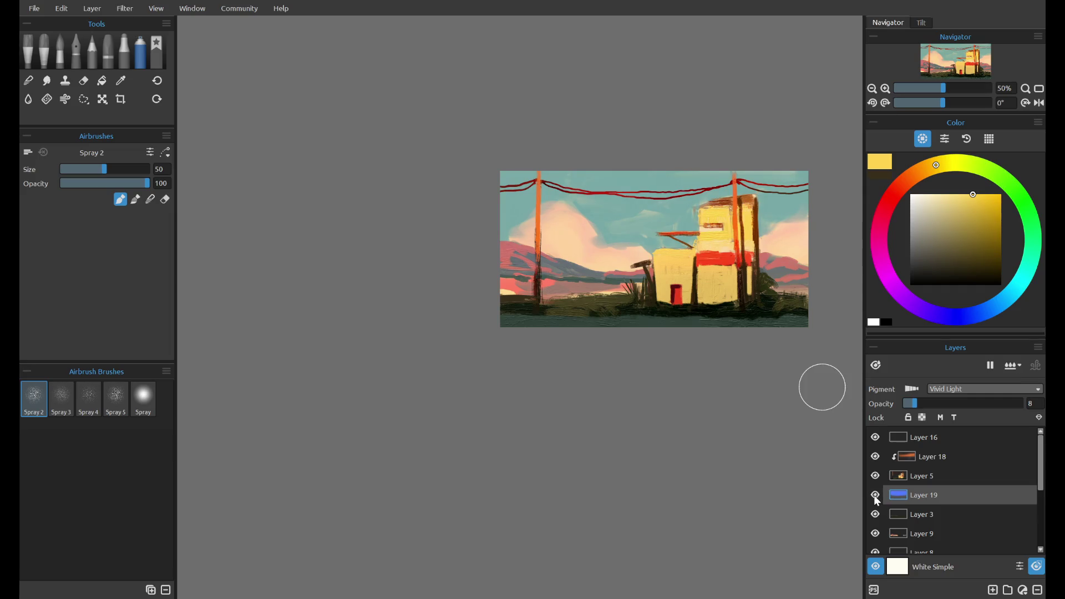
{"action": "left_click", "coordinate": [875, 456]}
{"action": "left_click", "coordinate": [920, 458]}
{"action": "left_click", "coordinate": [876, 456]}
{"action": "left_click_drag", "start_coordinate": [966, 405], "coordinate": [931, 407]}
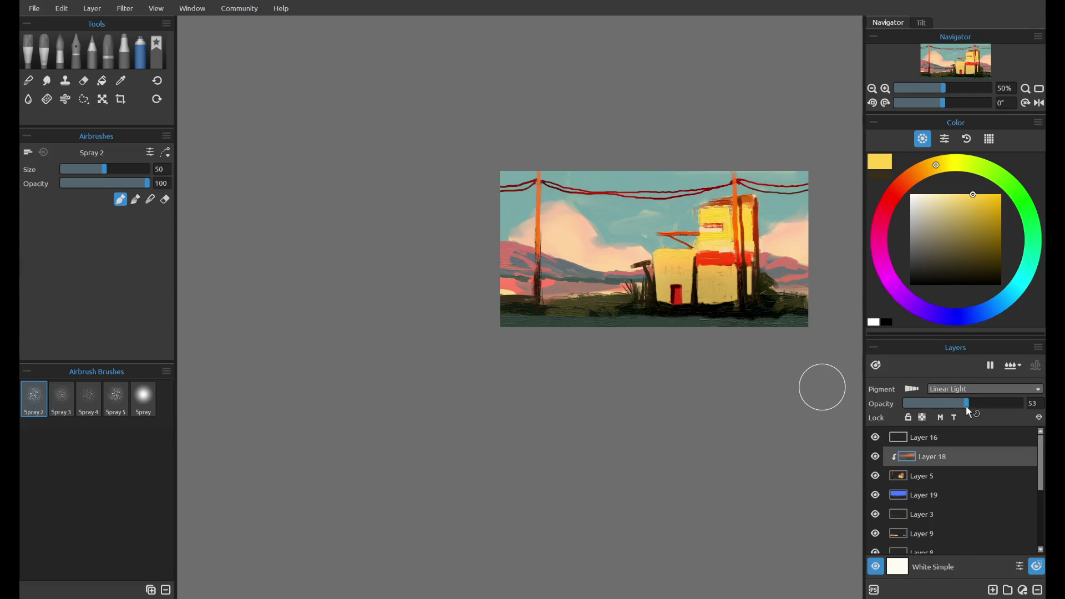
{"action": "scroll", "coordinate": [939, 386], "scroll_direction": "down", "scroll_amount": 1}
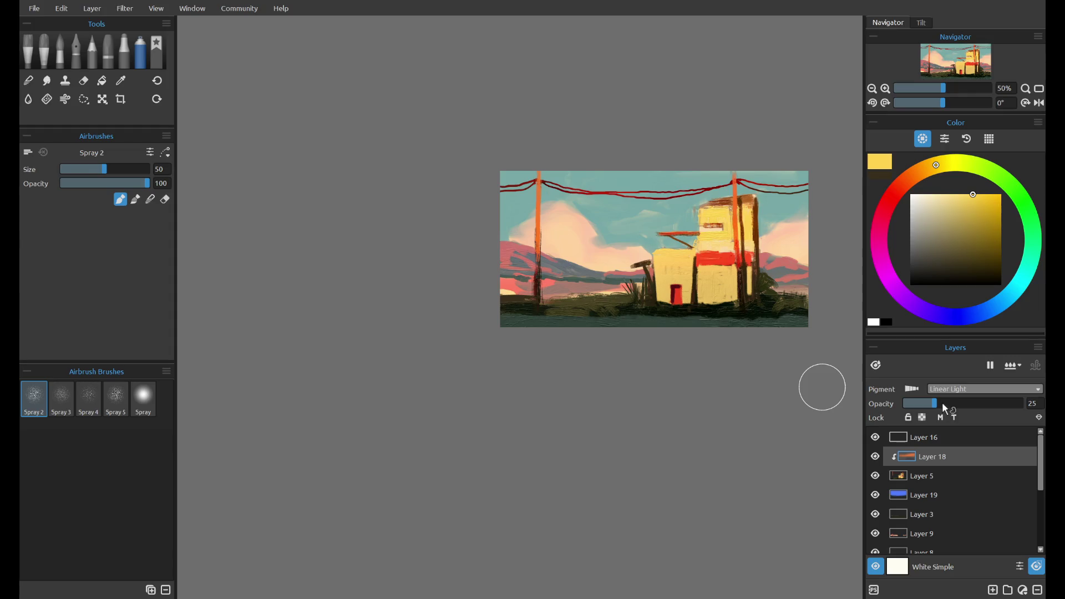
{"action": "scroll", "coordinate": [942, 401], "scroll_direction": "up", "scroll_amount": 2}
{"action": "key", "text": "ctrl+z"}
{"action": "key", "text": "ctrl+z"}
{"action": "key", "text": "ctrl+z"}
{"action": "key", "text": "ctrl+z"}
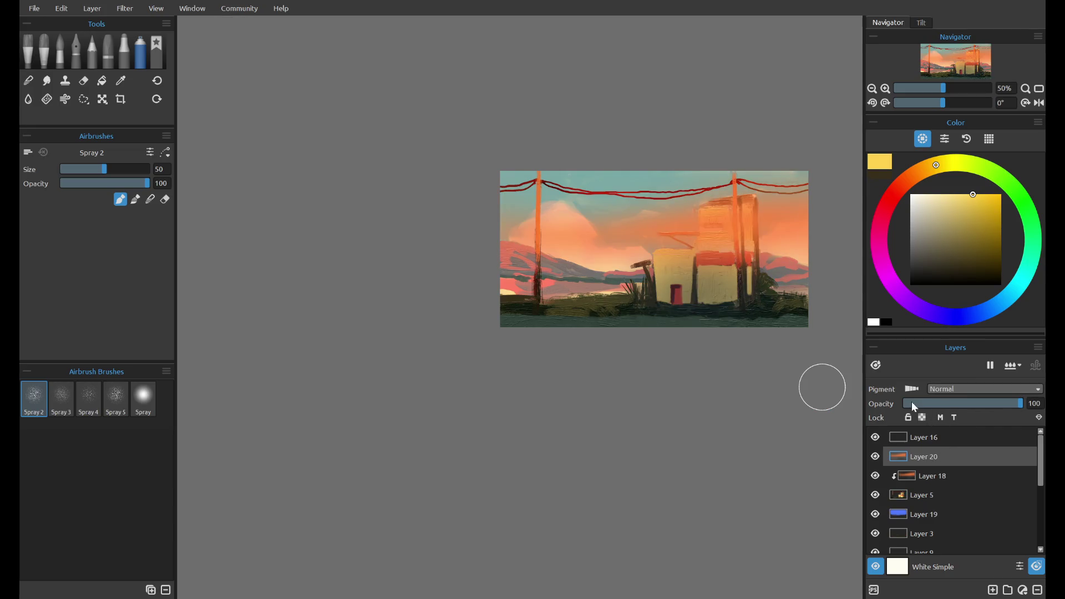
- Clip Layer 20 to Layer 18 as a 7% Linear Dodge glow placed beneath it
{"action": "key", "text": "ctrl+alt+g"}
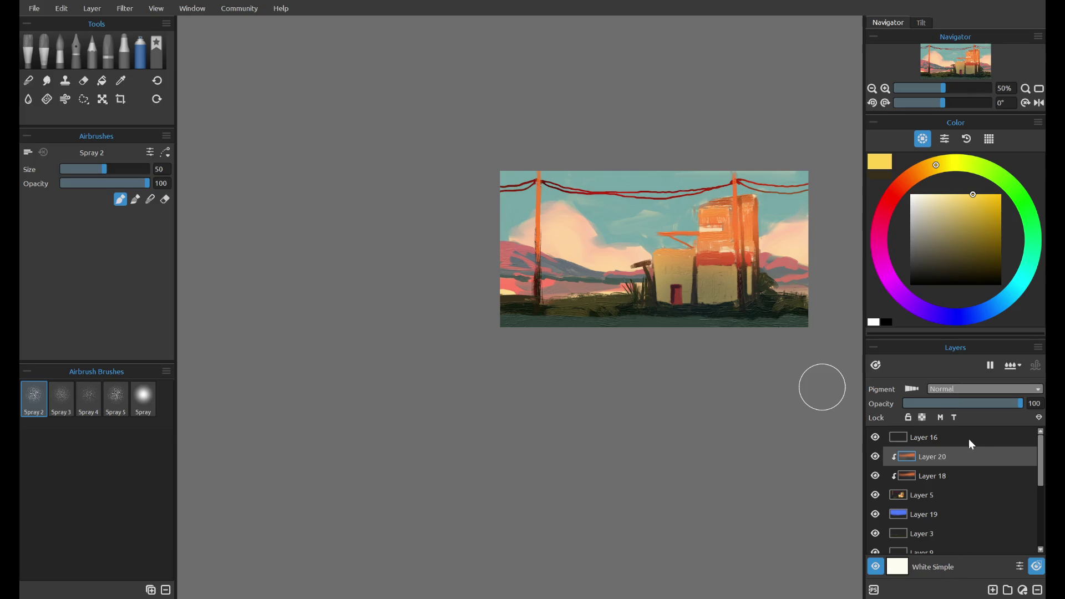
{"action": "key", "text": "shift+alt+a"}
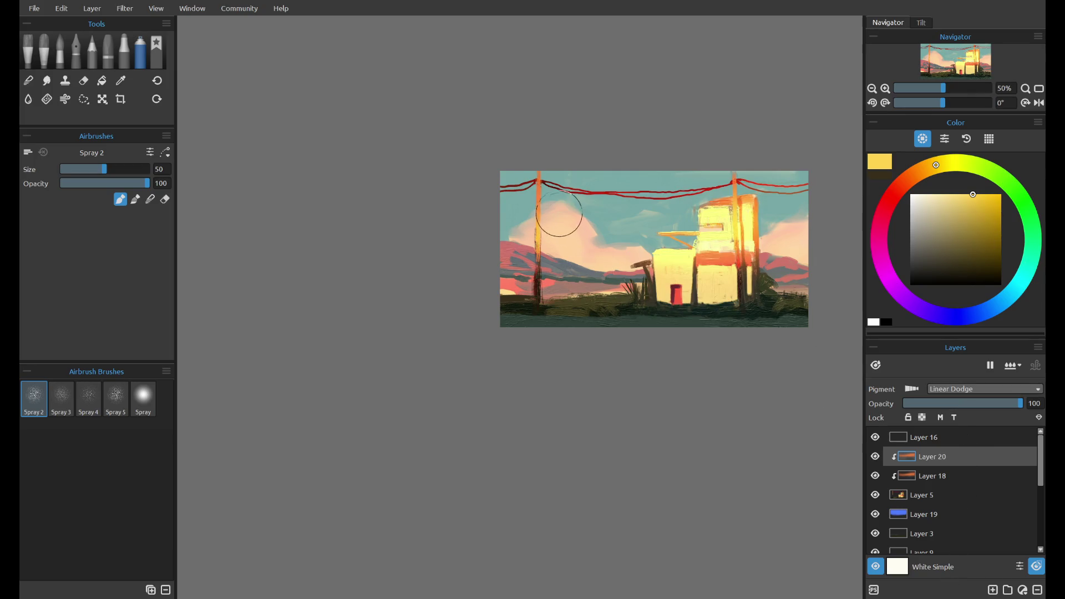
{"action": "left_click", "coordinate": [142, 399]}
{"action": "left_click", "coordinate": [165, 199]}
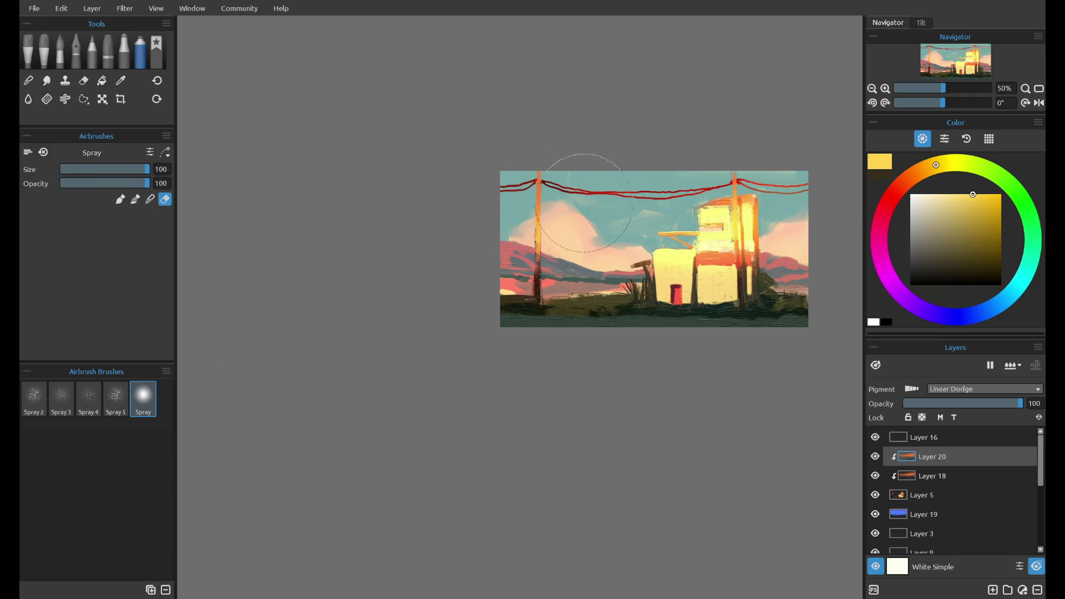
{"action": "left_click_drag", "start_coordinate": [944, 403], "coordinate": [916, 405]}
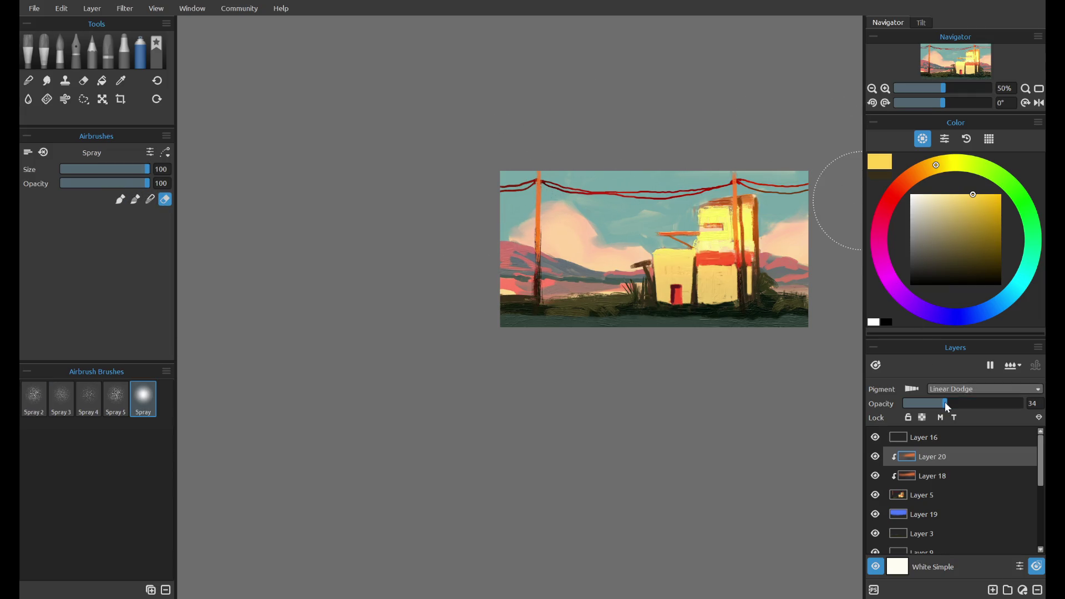
{"action": "left_click_drag", "start_coordinate": [930, 466], "coordinate": [930, 480]}
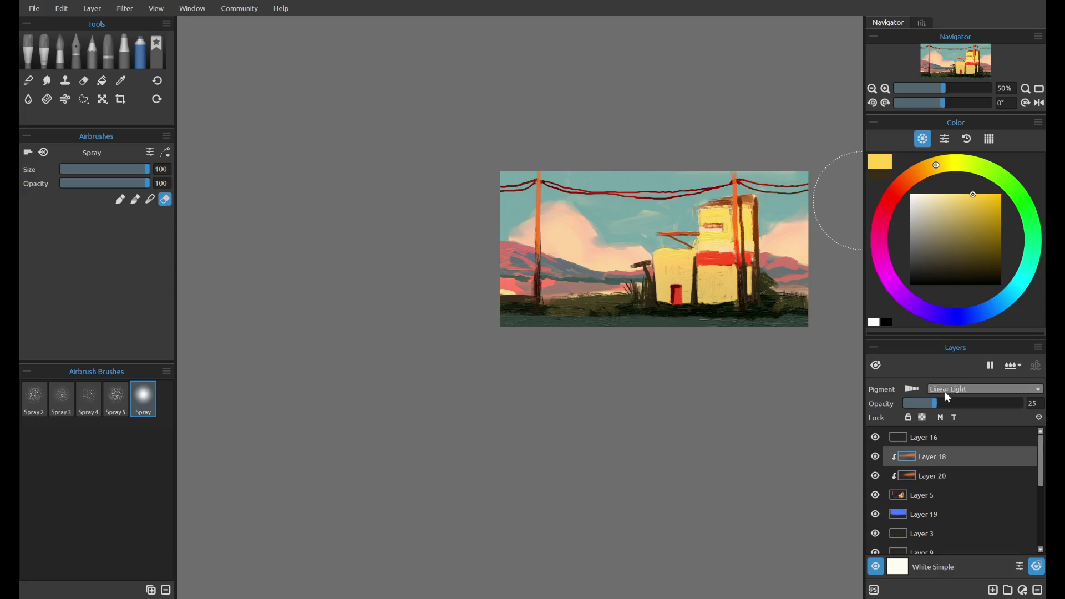
- Lower Layer 18's opacity to 8% and reselect Layer 20 to check it
{"action": "left_click", "coordinate": [924, 455]}
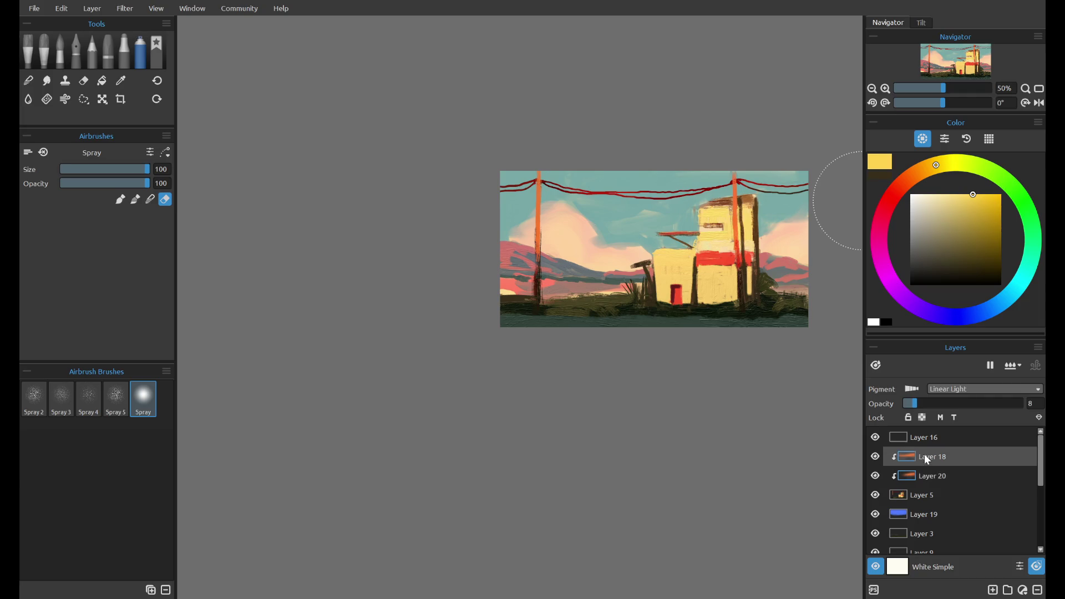
{"action": "left_click_drag", "start_coordinate": [937, 402], "coordinate": [924, 403]}
{"action": "key", "text": "ctrl+z"}
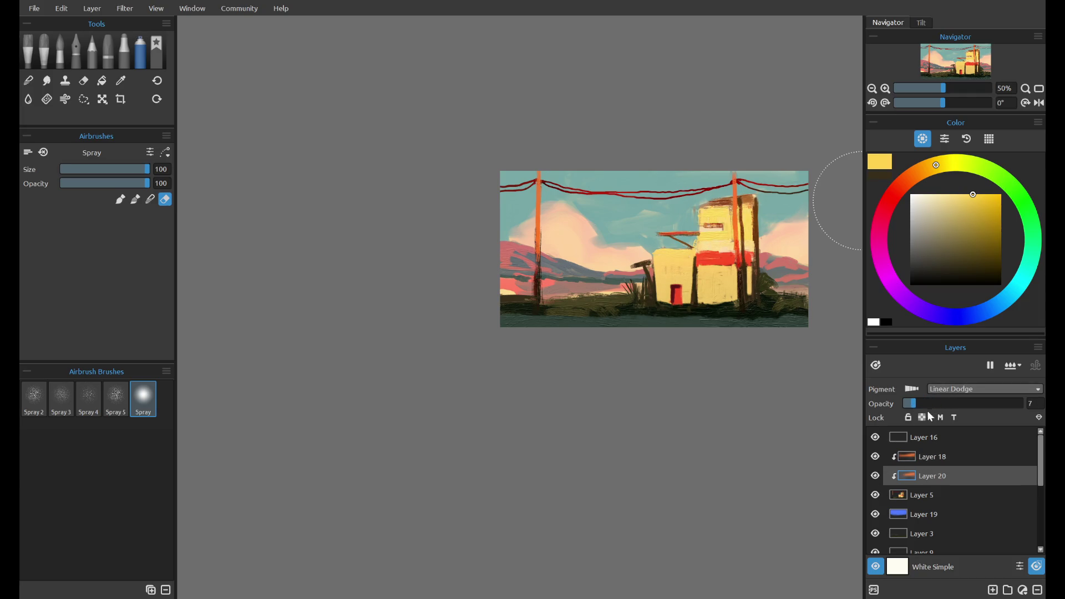
{"action": "left_click_drag", "start_coordinate": [974, 76], "coordinate": [1000, 65]}
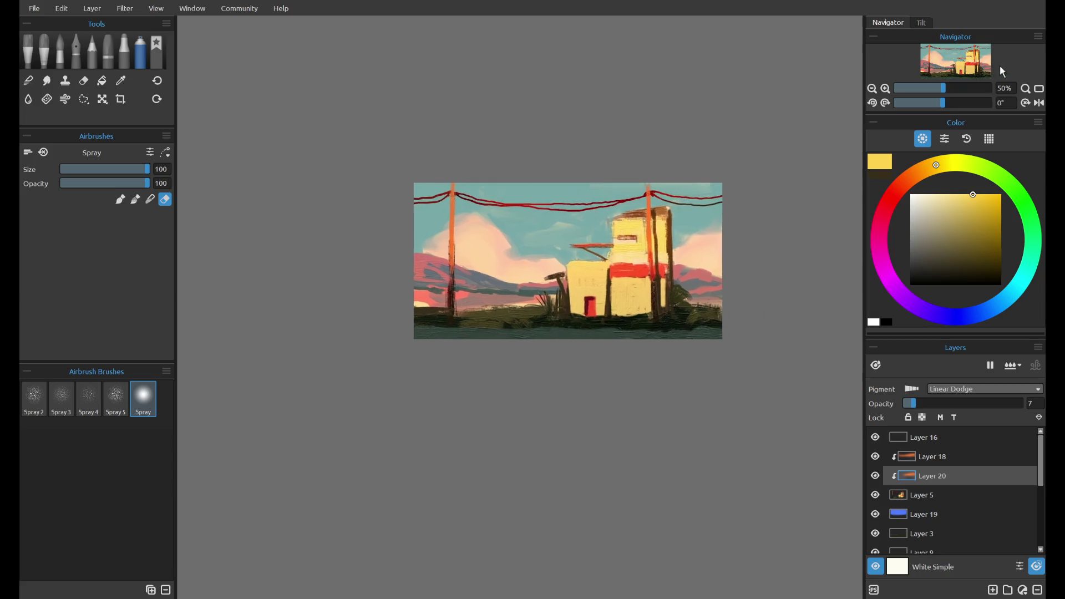
{"action": "left_click", "coordinate": [943, 458]}
{"action": "left_click", "coordinate": [923, 475]}
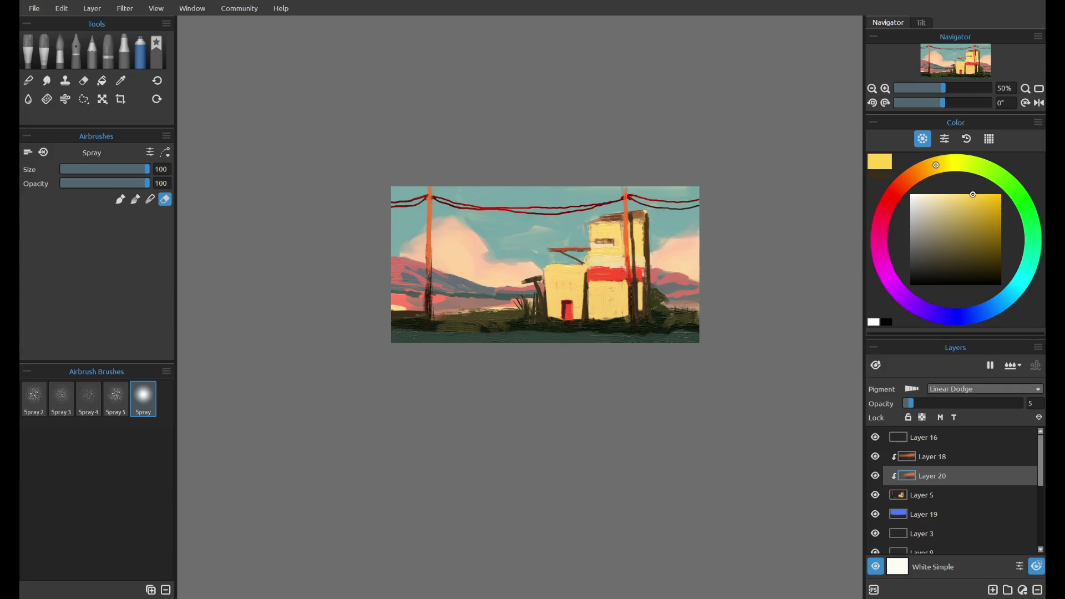
- Zoom the Rebelle canvas in and back out
{"action": "scroll", "coordinate": [629, 166], "scroll_direction": "up", "scroll_amount": 3}
{"action": "scroll", "coordinate": [627, 167], "scroll_direction": "down", "scroll_amount": 1}
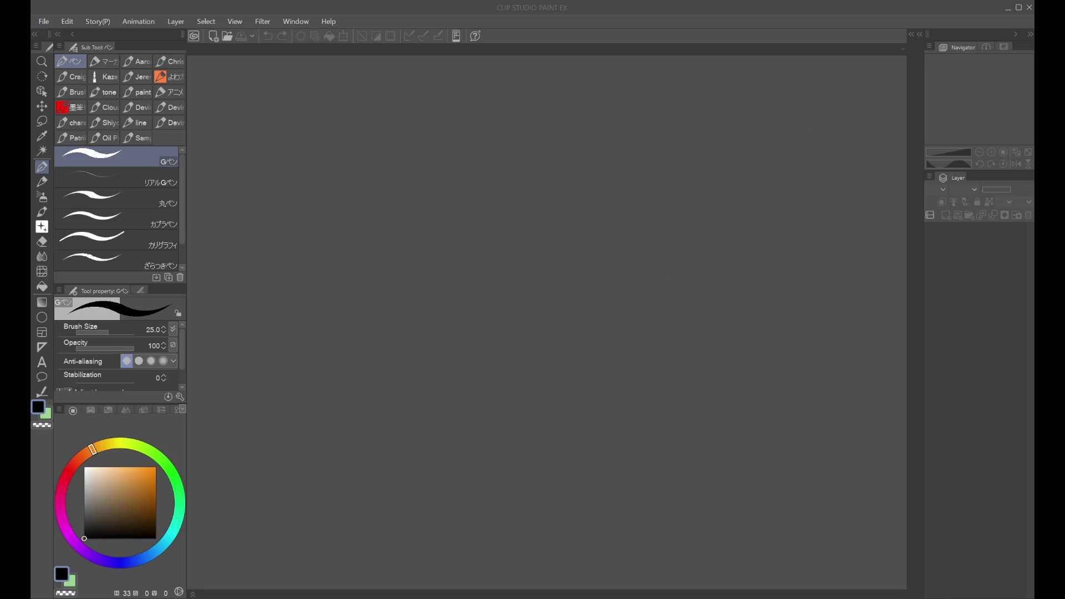
- Preview a stronger Hue/Saturation adjustment on the 30 min painting, then cancel it
{"action": "scroll", "coordinate": [409, 202], "scroll_direction": "up", "scroll_amount": 1}
{"action": "scroll", "coordinate": [409, 202], "scroll_direction": "up", "scroll_amount": 1}
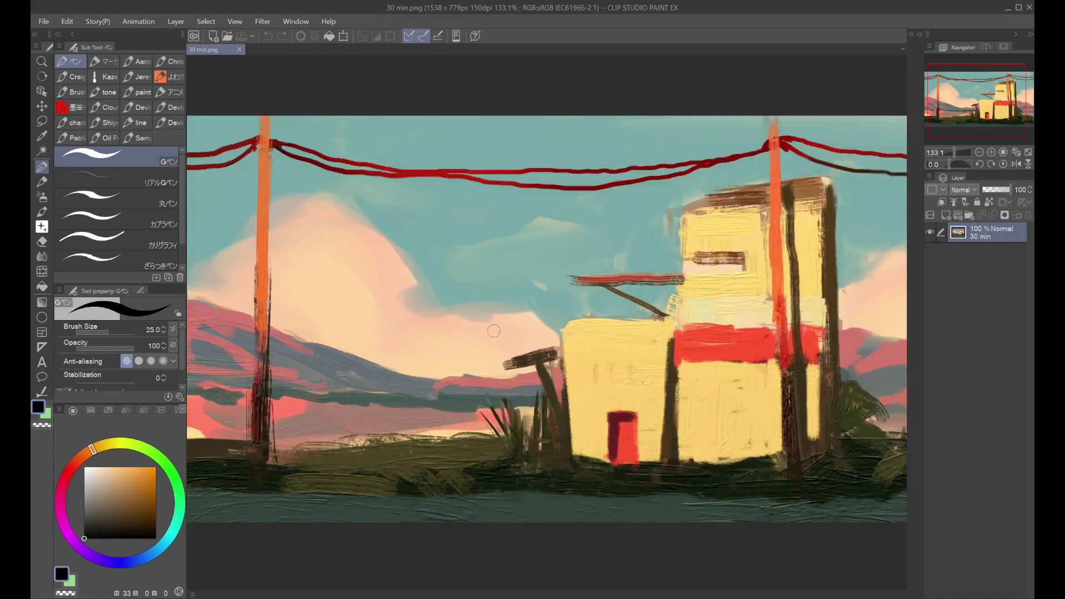
{"action": "scroll", "coordinate": [391, 159], "scroll_direction": "down", "scroll_amount": 3}
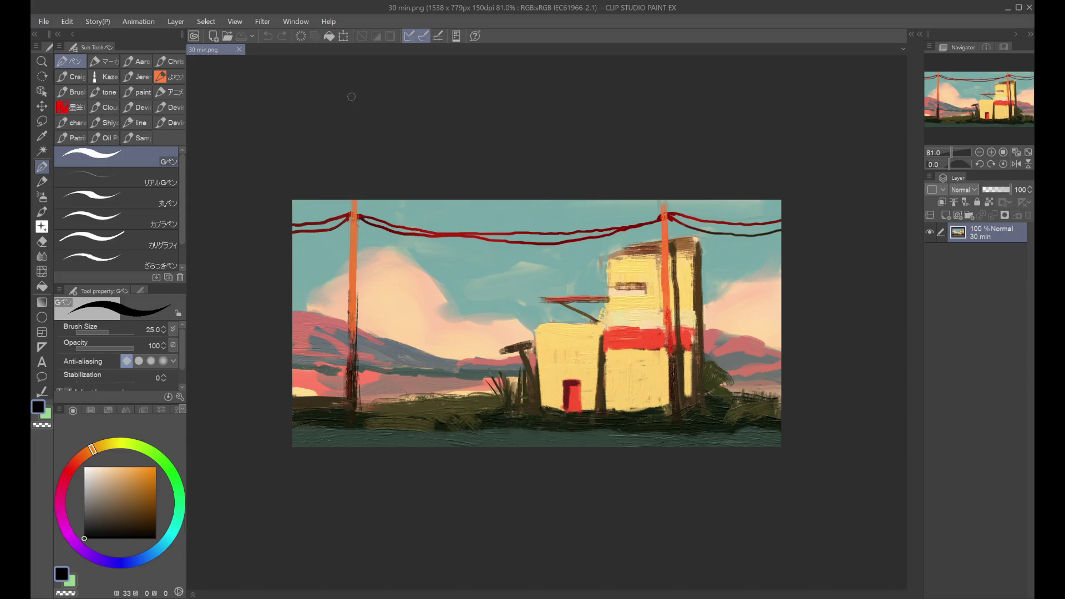
{"action": "key", "text": "ctrl+u"}
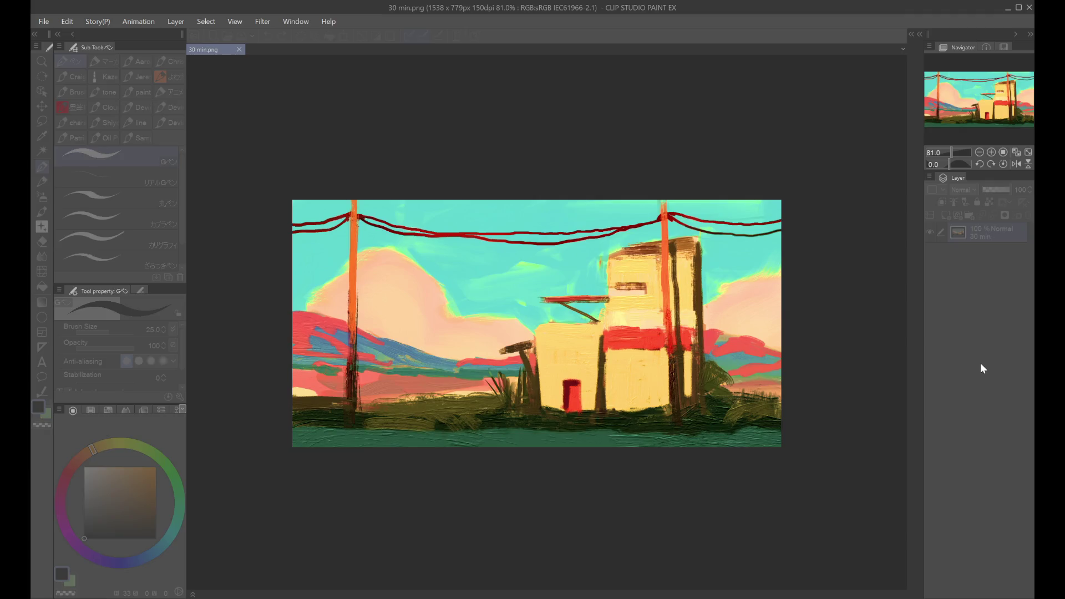
{"action": "key", "text": "Escape"}
- Duplicate the 30 min layer and apply a warm sunset Hue/Saturation grade to the copy
{"action": "key", "text": "ctrl+j"}
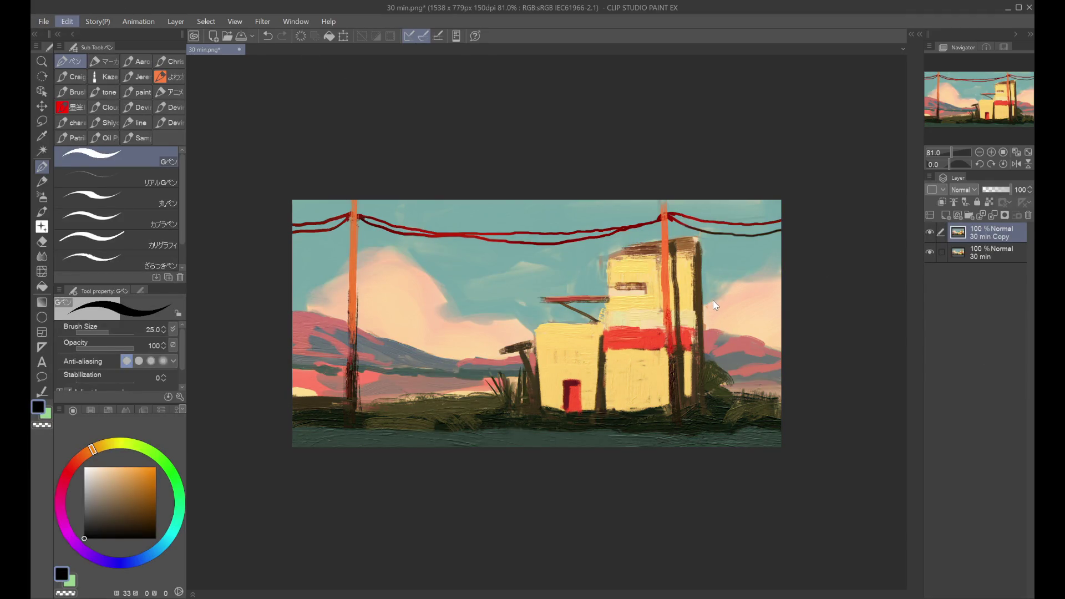
{"action": "key", "text": "ctrl+u"}
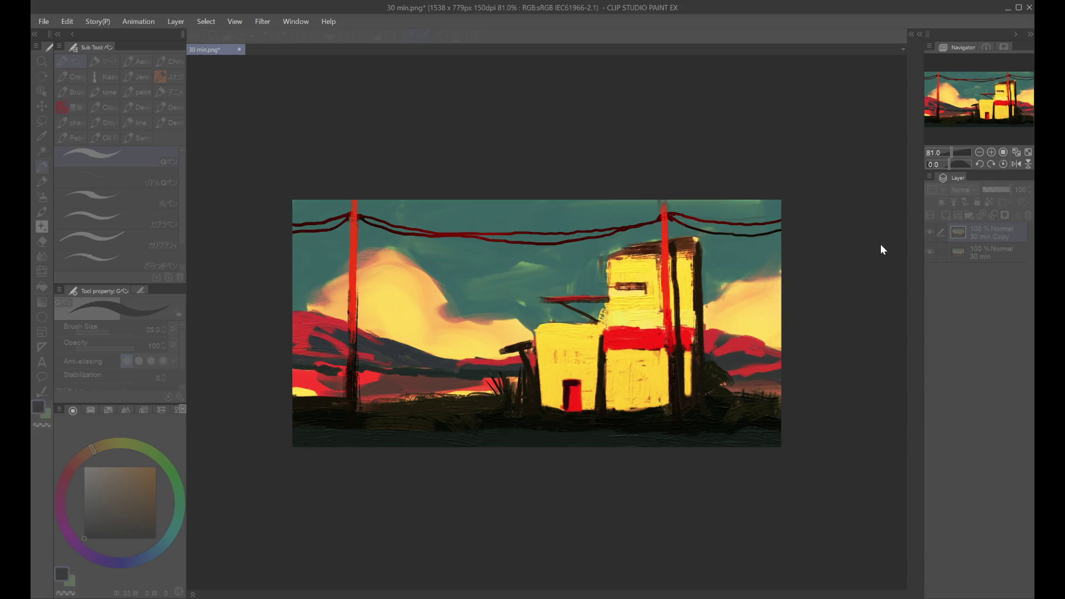
{"action": "key", "text": "Return"}
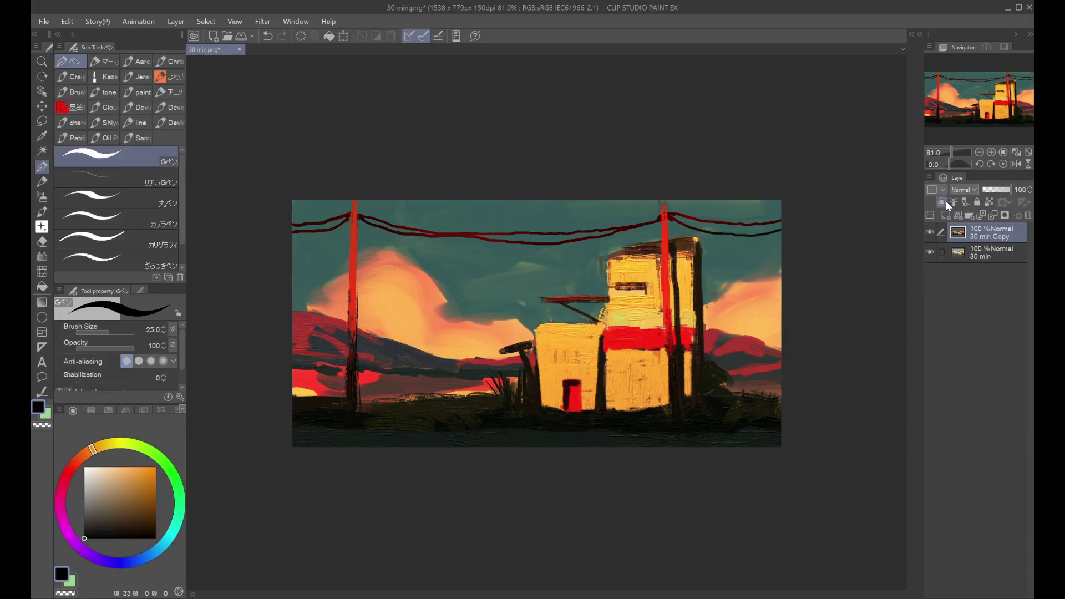
- Duplicate the graded layer as 30 min Copy 2, set to Multiply at 26% opacity
{"action": "left_click", "coordinate": [930, 234]}
{"action": "key", "text": "ctrl+j"}
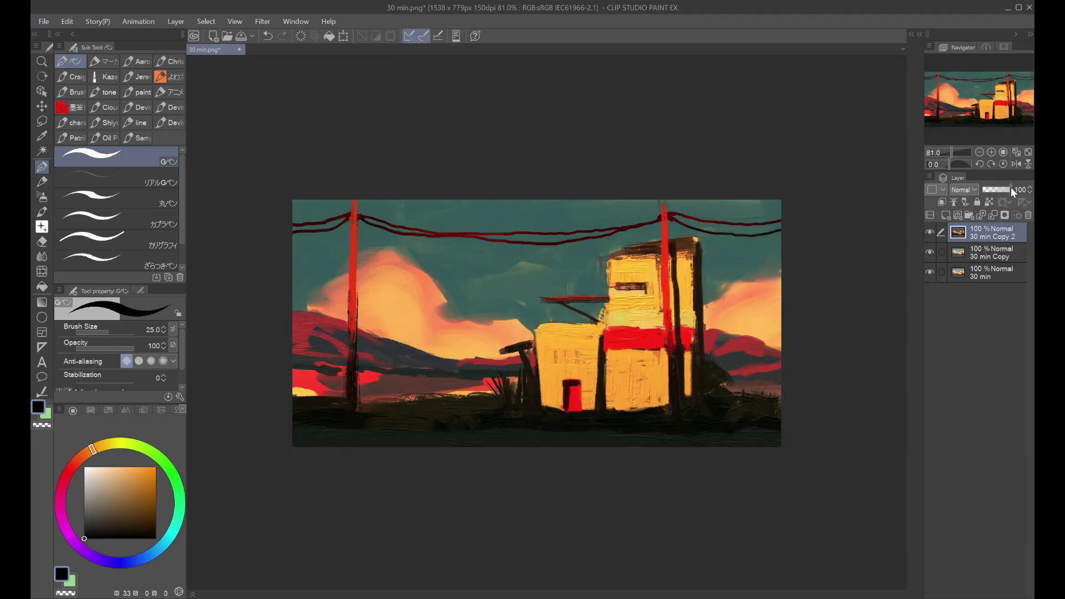
{"action": "mouse_move", "coordinate": [1011, 189]}
{"action": "left_mouse_down"}
{"action": "mouse_move", "coordinate": [999, 192]}
{"action": "mouse_move", "coordinate": [1015, 191]}
{"action": "left_mouse_up"}
{"action": "left_click", "coordinate": [952, 190]}
{"action": "left_click", "coordinate": [963, 216]}
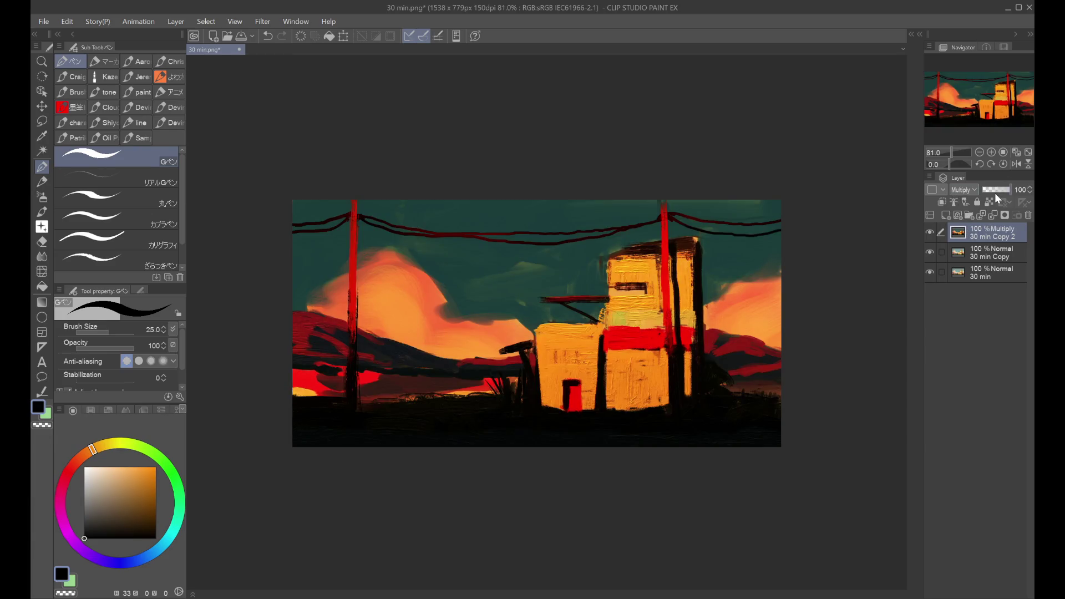
{"action": "key", "text": "ctrl+minus"}
{"action": "key", "text": "h"}
{"action": "left_click", "coordinate": [1000, 194]}
{"action": "key", "text": "h"}
{"action": "left_click_drag", "start_coordinate": [993, 192], "coordinate": [994, 186]}
- Add 30 min Copy 3 and lower 30 min Copy 2 to 14% opacity
{"action": "key", "text": "ctrl+c"}
{"action": "key", "text": "ctrl+v"}
{"action": "key", "text": "ctrl+alt+0"}
{"action": "key", "text": "ctrl+minus"}
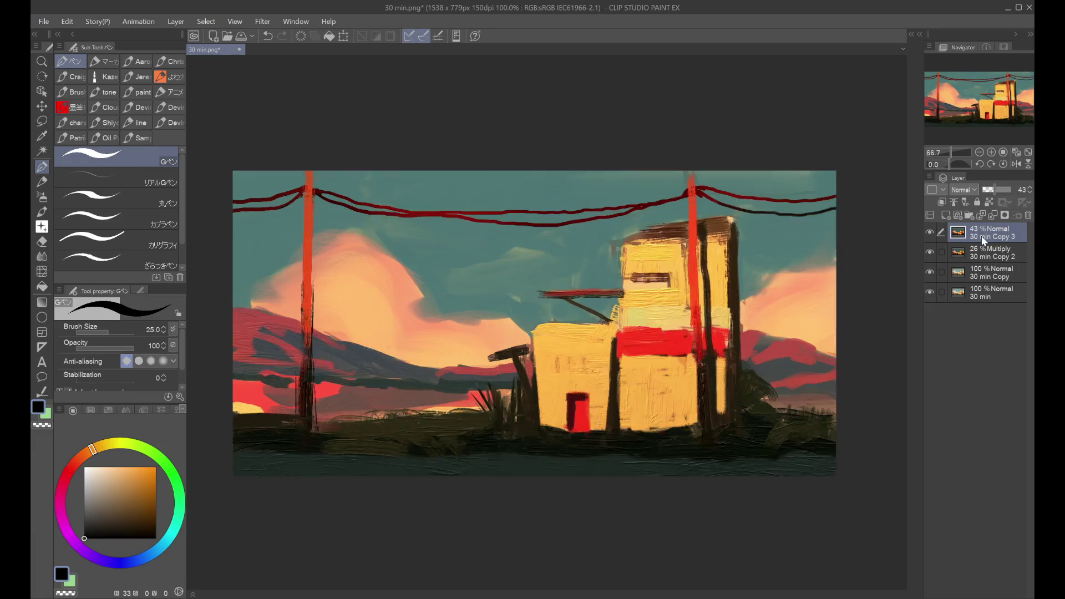
{"action": "left_click", "coordinate": [982, 253]}
{"action": "left_click_drag", "start_coordinate": [986, 188], "coordinate": [984, 189]}
{"action": "left_click", "coordinate": [930, 254]}
{"action": "left_click", "coordinate": [931, 253]}
- Create a colour-adjusted 30 min Copy 4 below Copy 2 at 15% opacity
{"action": "left_click", "coordinate": [972, 237]}
{"action": "key", "text": "ctrl+shift+alt+e"}
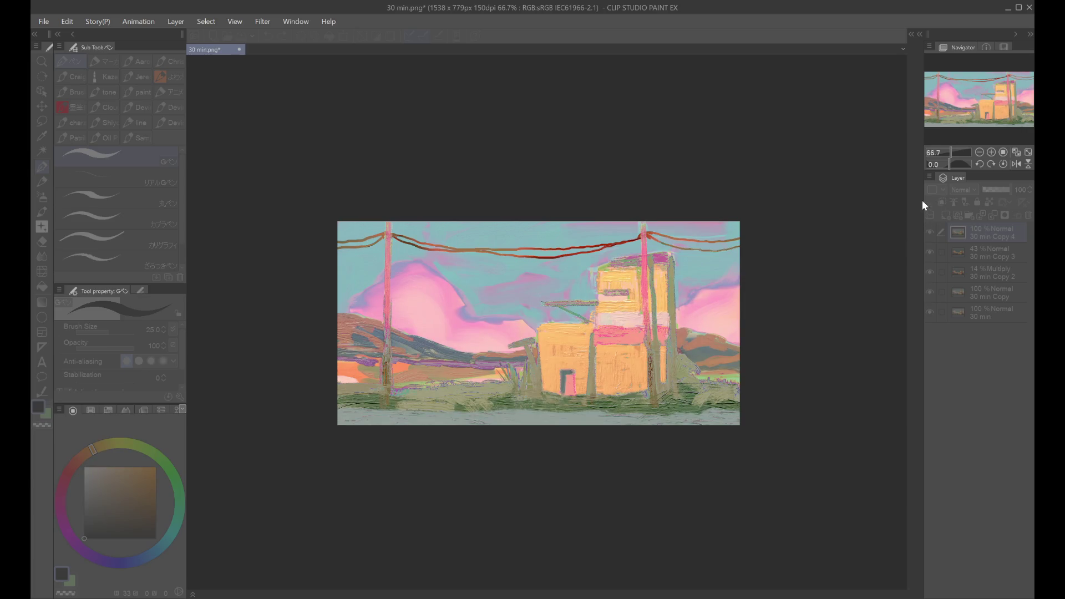
{"action": "key", "text": "Return"}
{"action": "left_click", "coordinate": [986, 190]}
{"action": "left_click_drag", "start_coordinate": [990, 233], "coordinate": [989, 281]}
{"action": "left_click", "coordinate": [985, 188]}
{"action": "left_click", "coordinate": [929, 272]}
{"action": "left_click", "coordinate": [927, 273]}
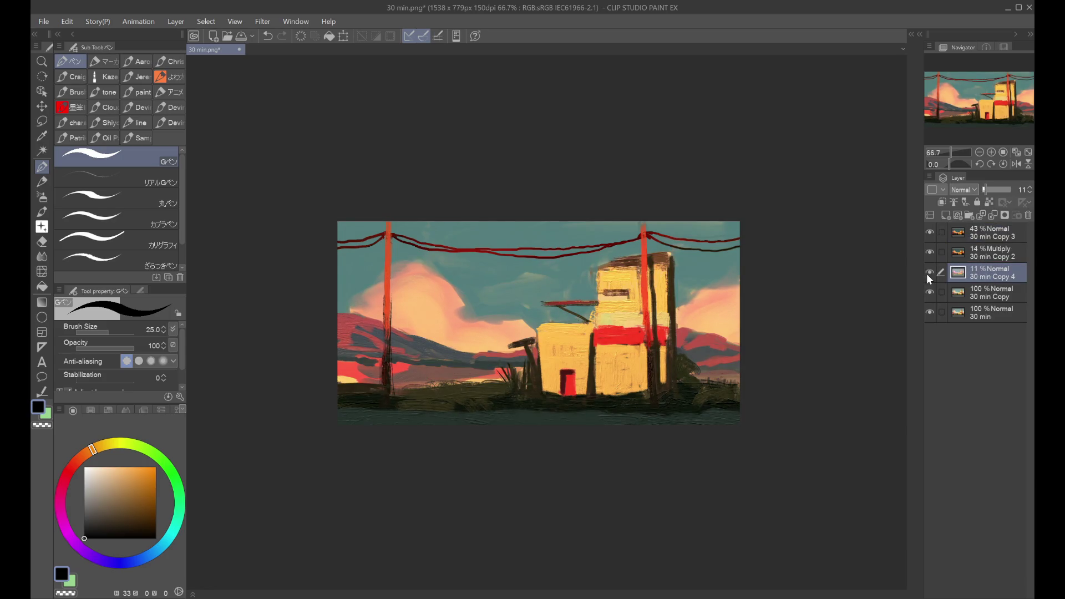
{"action": "left_click_drag", "start_coordinate": [992, 191], "coordinate": [987, 191]}
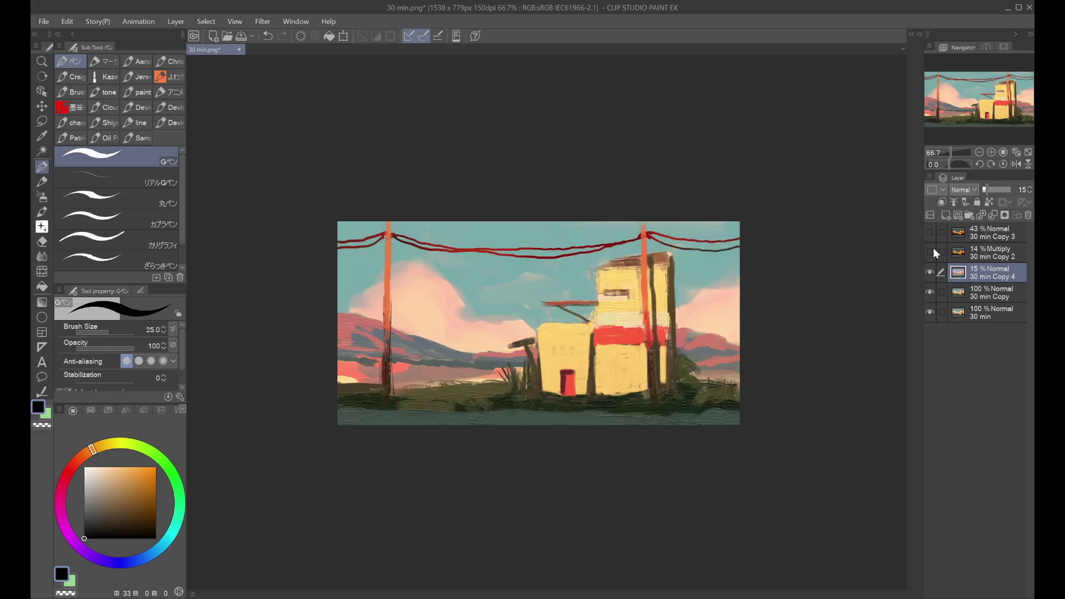
{"action": "left_click", "coordinate": [933, 271]}
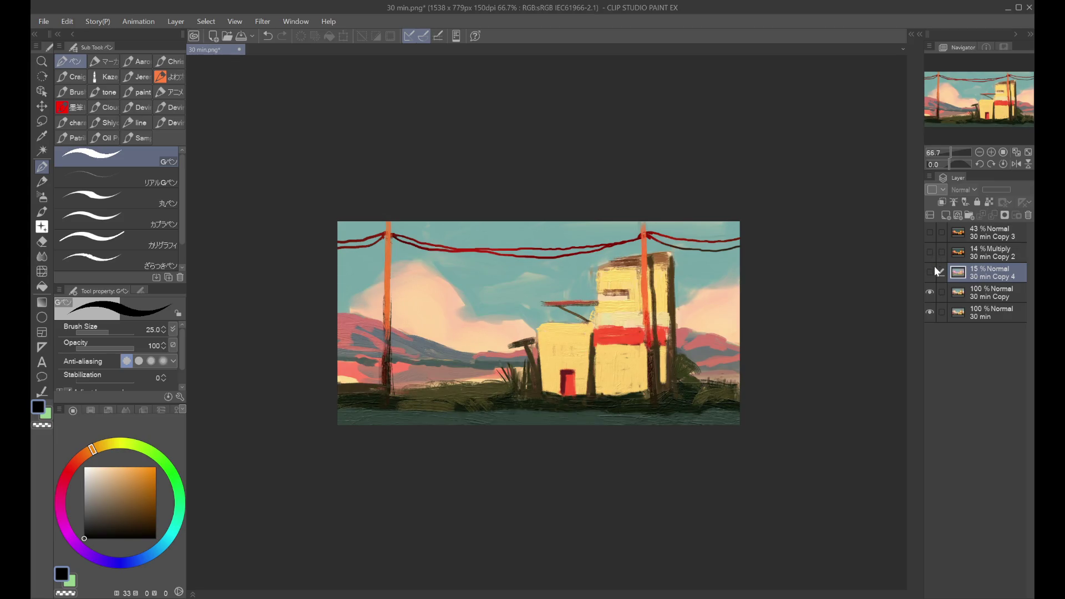
- Set the Multiply copy to 13% and 30 min Copy 3 to 47%, then save as 30 min post.png
{"action": "left_click", "coordinate": [928, 234]}
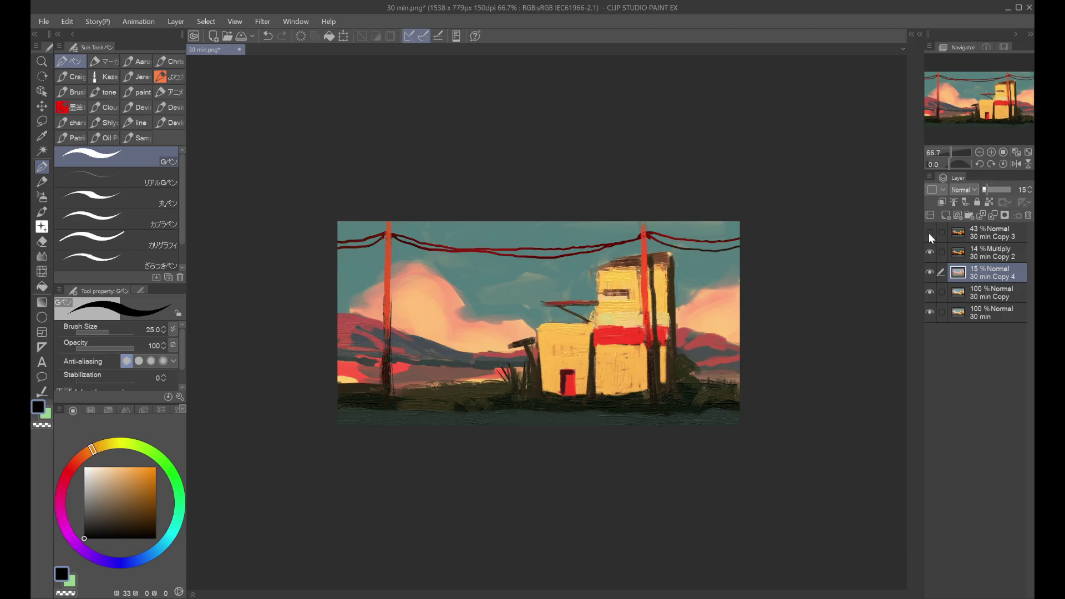
{"action": "left_click", "coordinate": [1000, 232]}
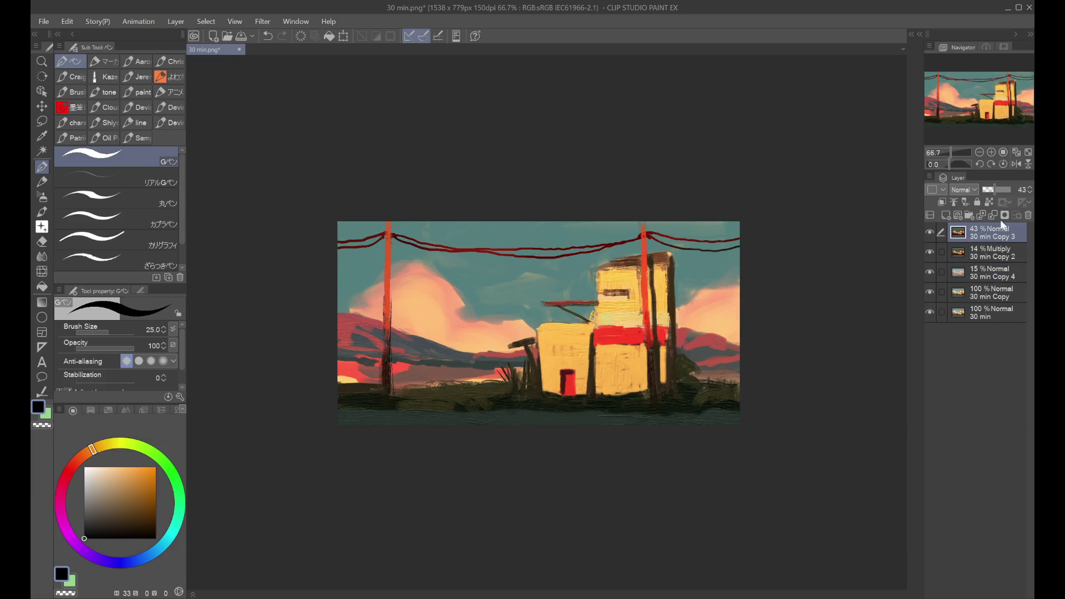
{"action": "left_click", "coordinate": [1000, 189]}
{"action": "left_click", "coordinate": [933, 238]}
{"action": "left_click", "coordinate": [981, 254]}
{"action": "left_click", "coordinate": [995, 190]}
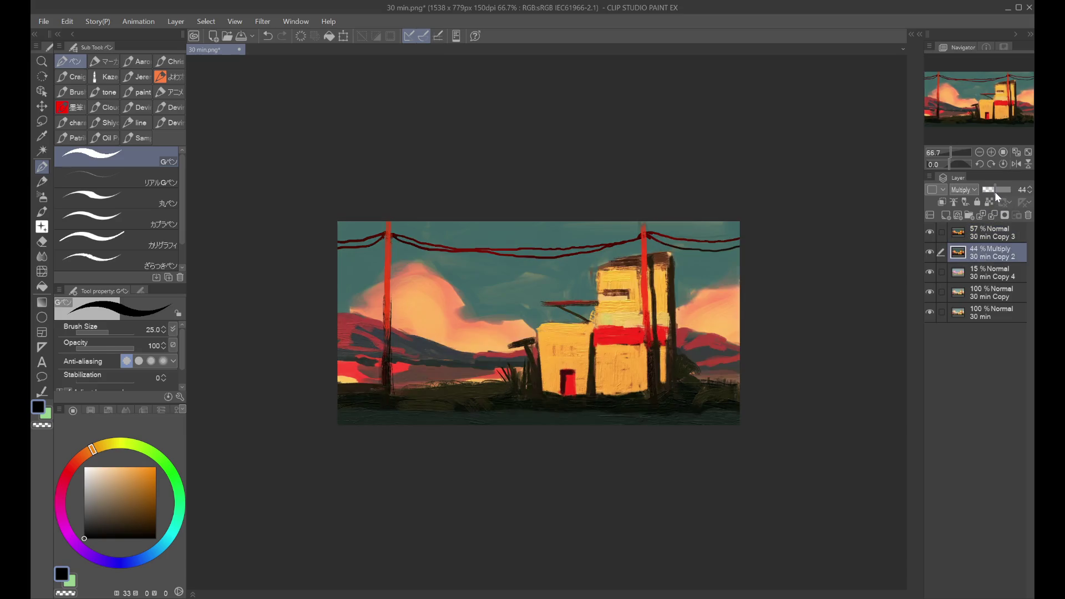
{"action": "left_click", "coordinate": [987, 191]}
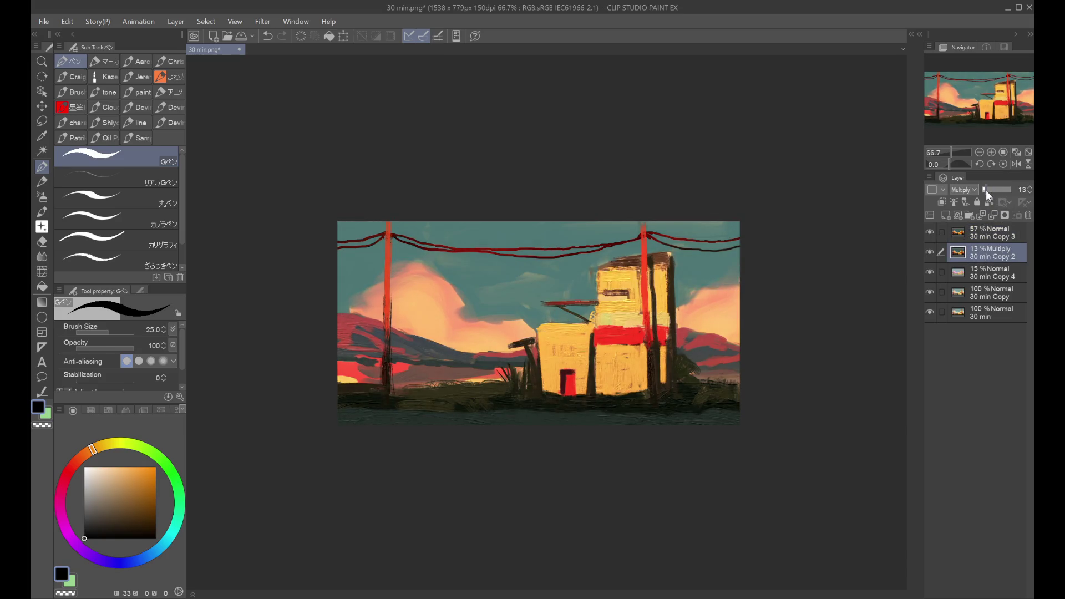
{"action": "left_click", "coordinate": [993, 233]}
{"action": "left_click", "coordinate": [1011, 189]}
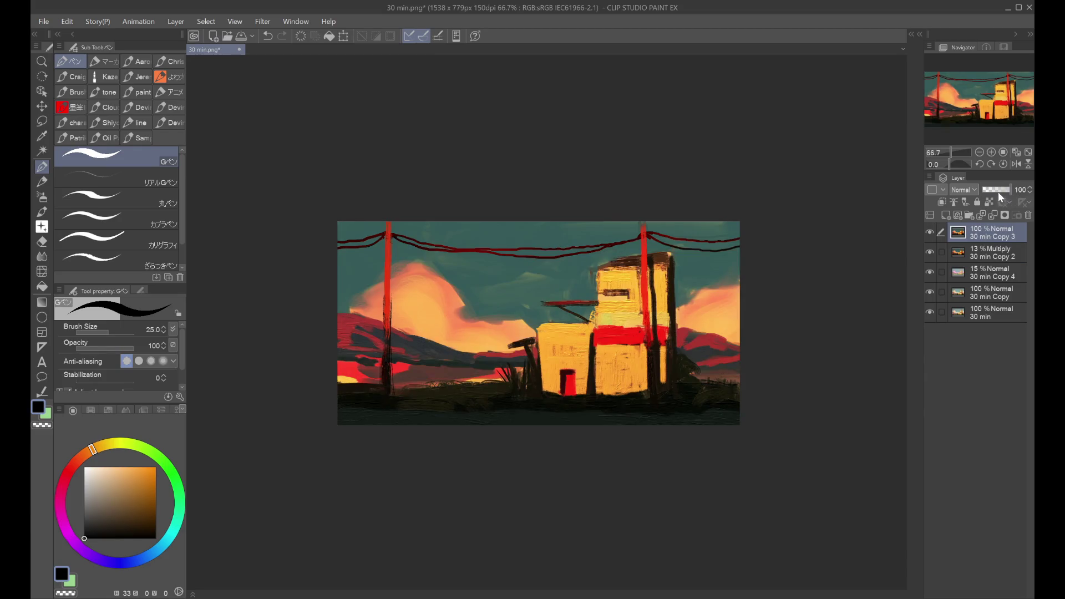
{"action": "left_click", "coordinate": [999, 192]}
{"action": "left_click", "coordinate": [996, 191]}
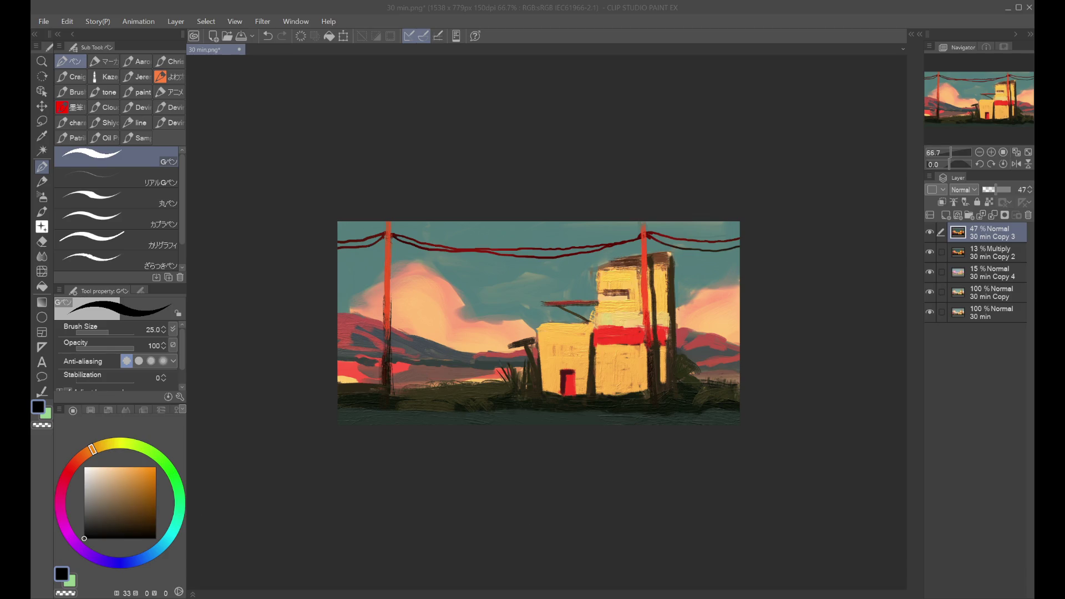
{"action": "key", "text": "Return"}
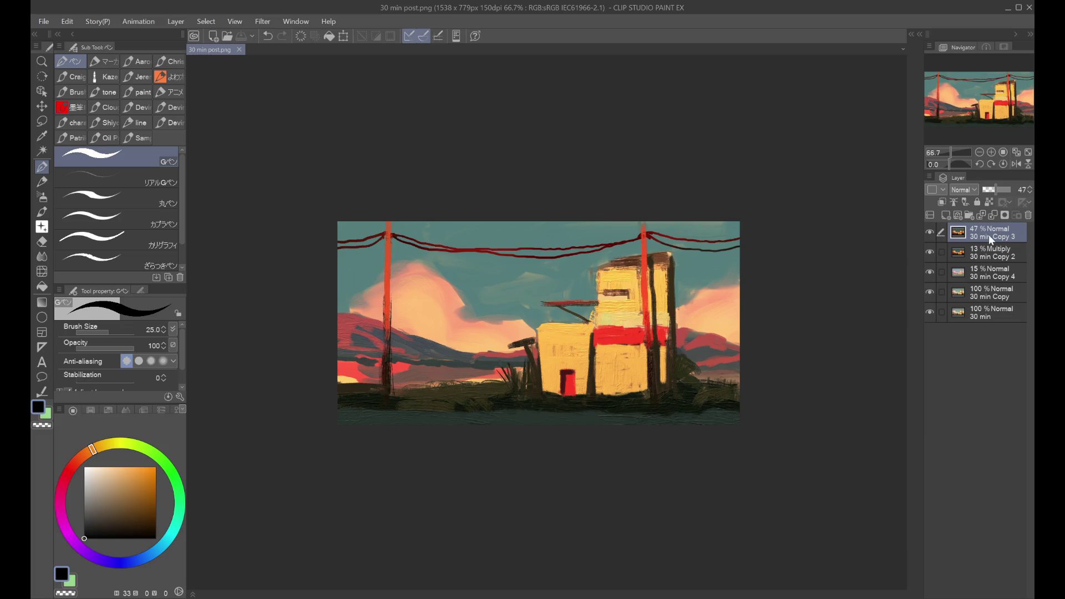
- Add a colour-corrected top copy at 72% opacity, then save and close 30 min post.png
{"action": "key", "text": "ctrl+shift+e"}
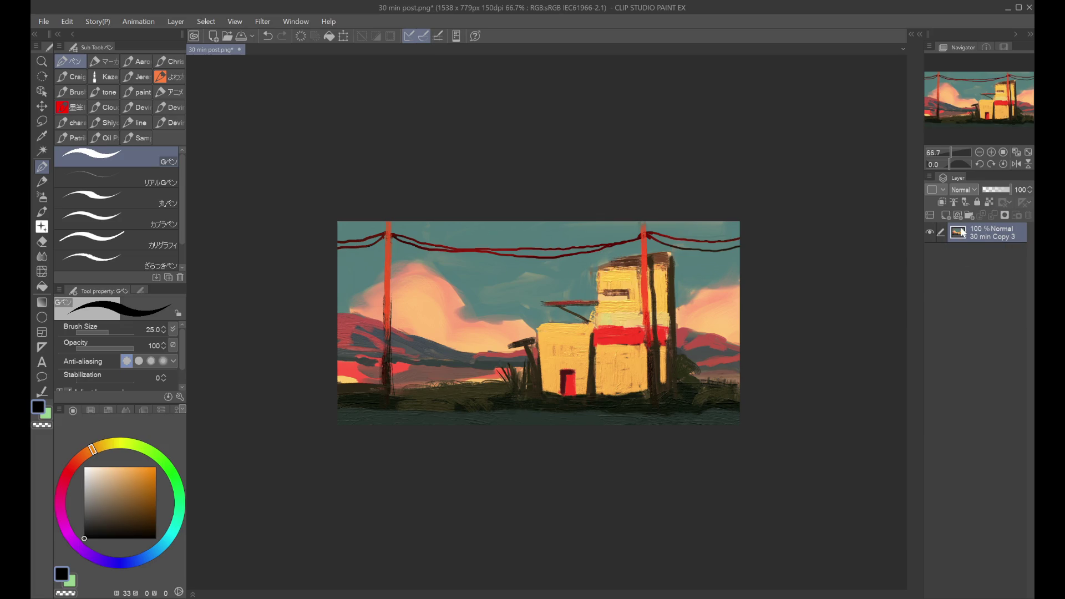
{"action": "key", "text": "ctrl+z"}
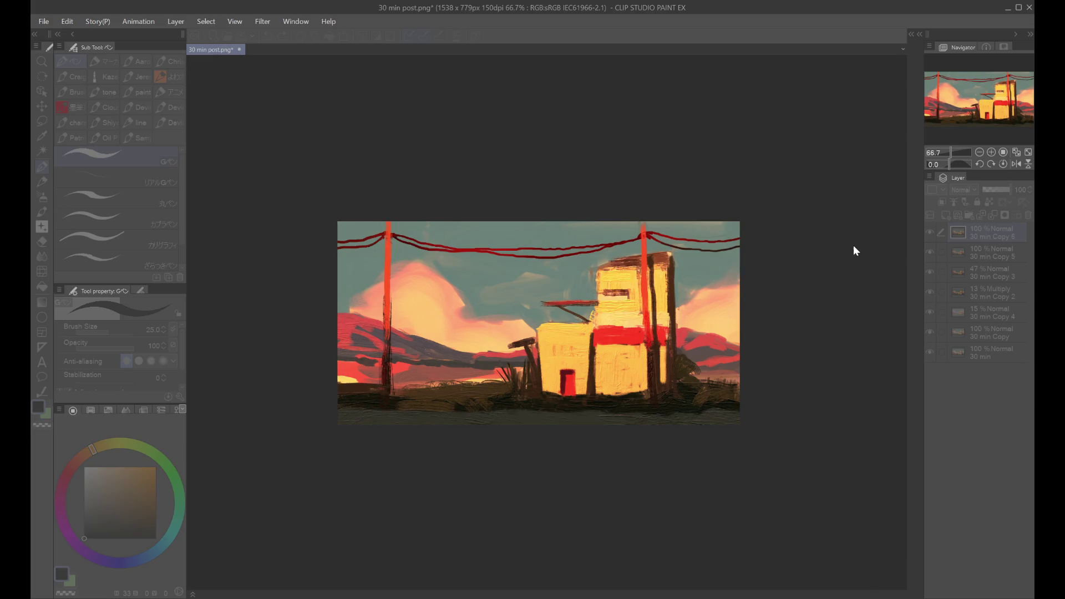
{"action": "key", "text": "Return"}
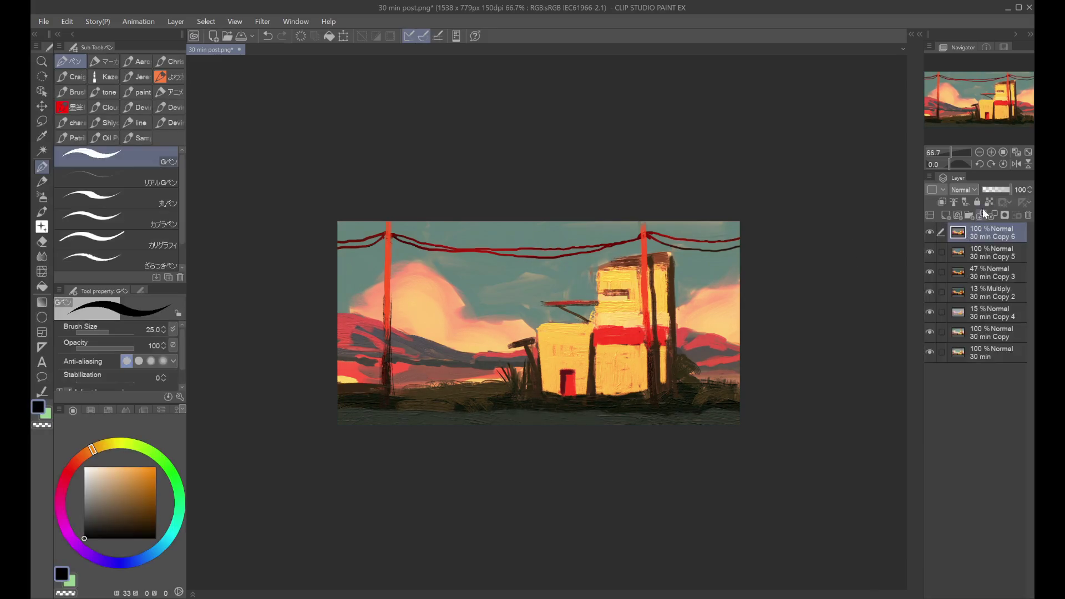
{"action": "left_click_drag", "start_coordinate": [996, 191], "coordinate": [1002, 189]}
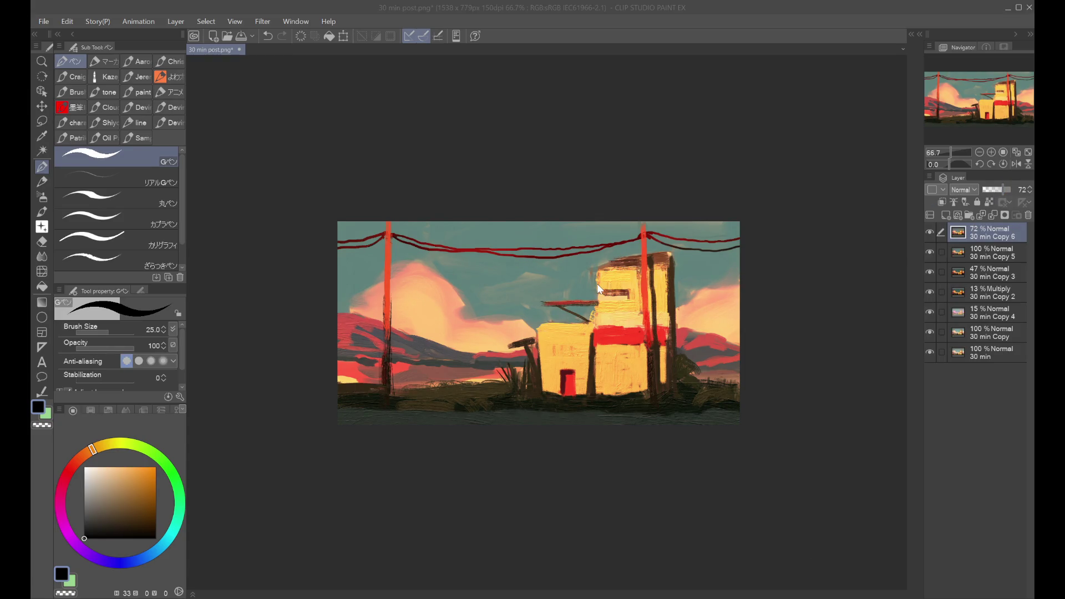
{"action": "key", "text": "ctrl+s"}
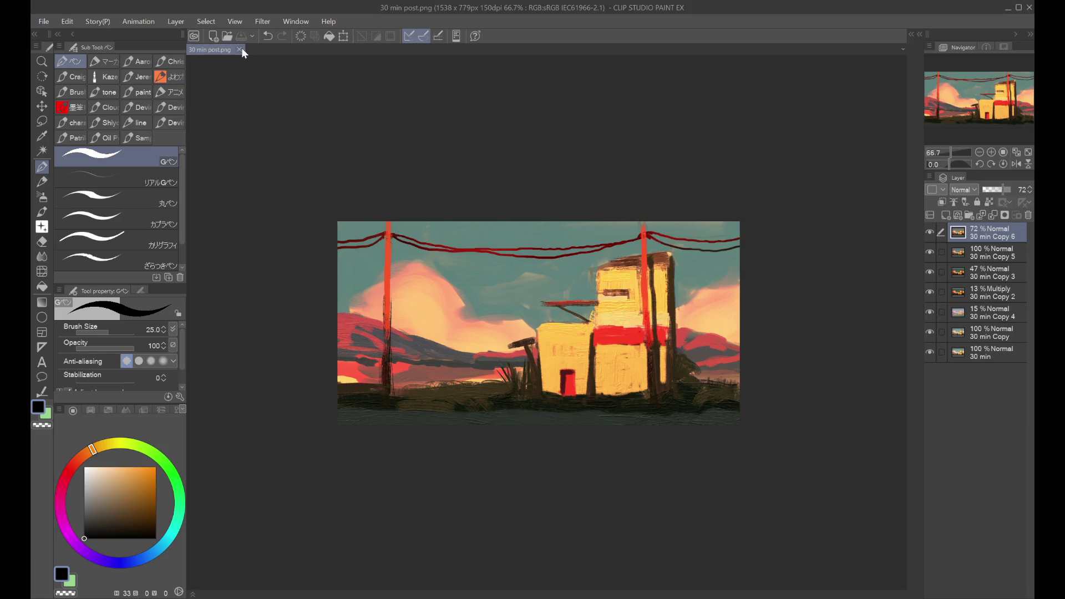
{"action": "left_click", "coordinate": [239, 50]}
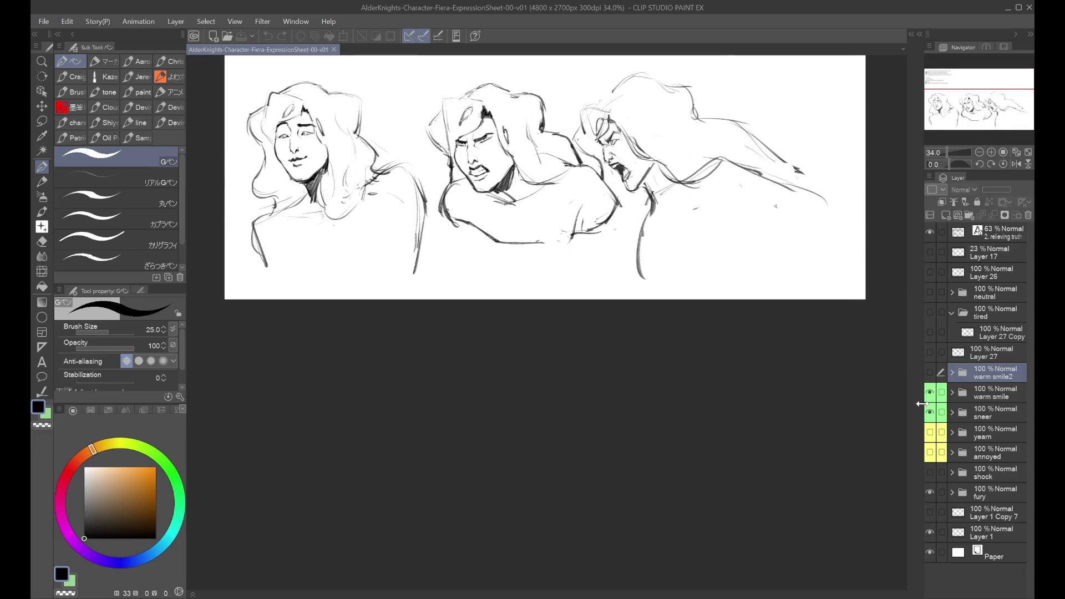
- Hide the right-hand fury sketch while keeping the sneer sketch visible
{"action": "left_click", "coordinate": [930, 413]}
{"action": "left_click", "coordinate": [930, 413]}
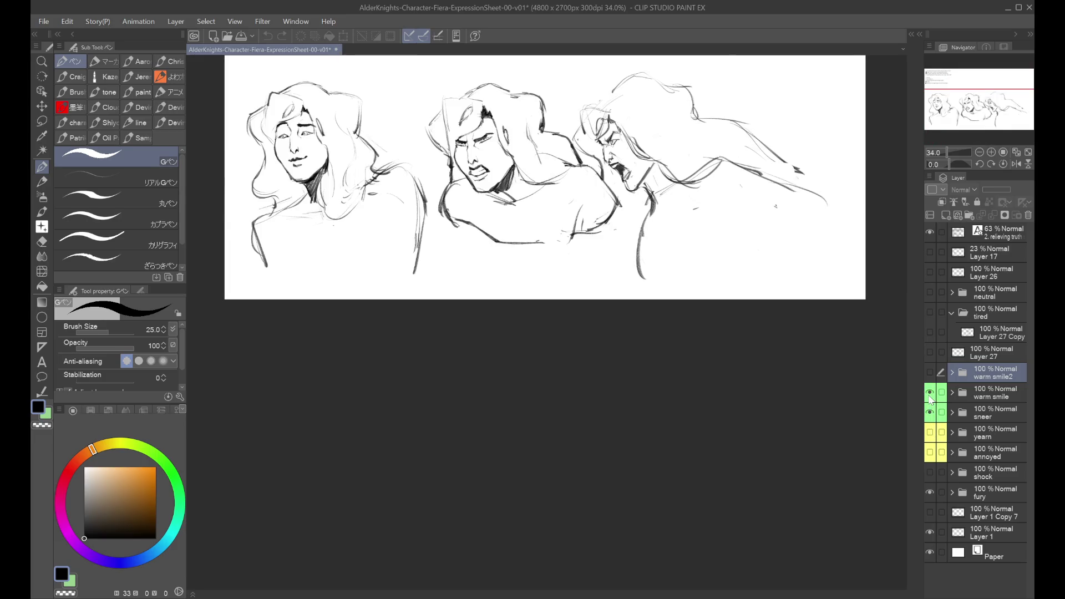
{"action": "left_click", "coordinate": [930, 492]}
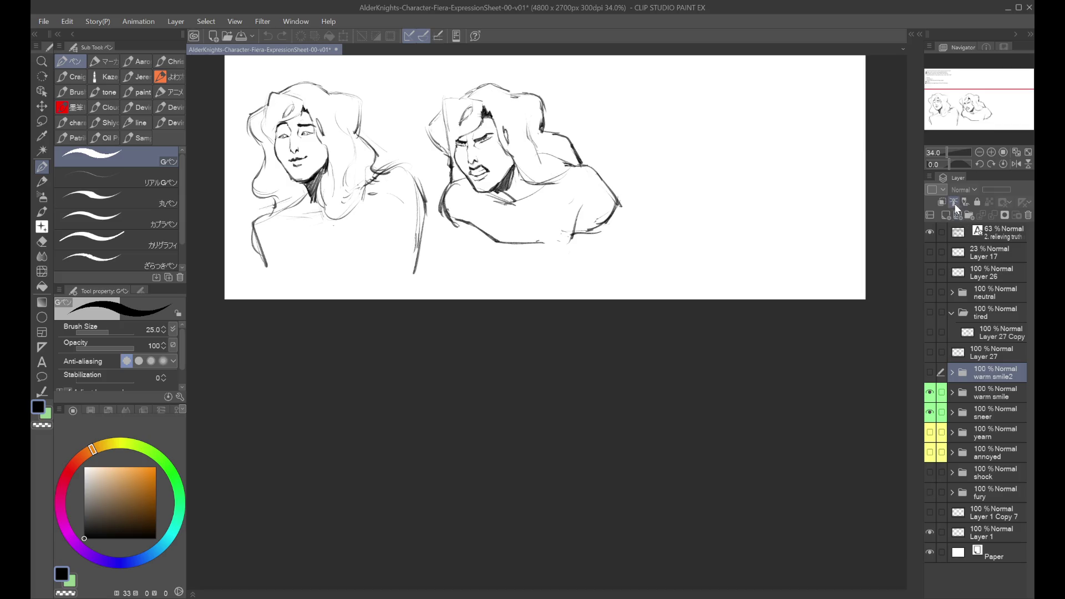
- Add a new Layer 29 clipped to the warm smile2 layer
{"action": "left_click", "coordinate": [943, 201]}
{"action": "left_click", "coordinate": [945, 216]}
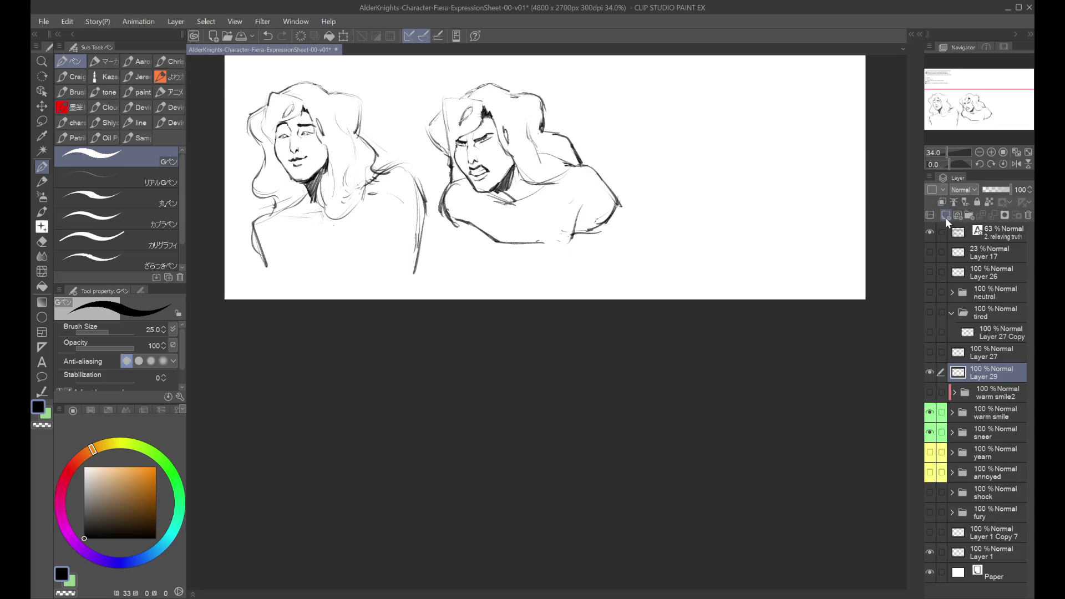
{"action": "left_click", "coordinate": [942, 201]}
{"action": "left_click", "coordinate": [984, 396]}
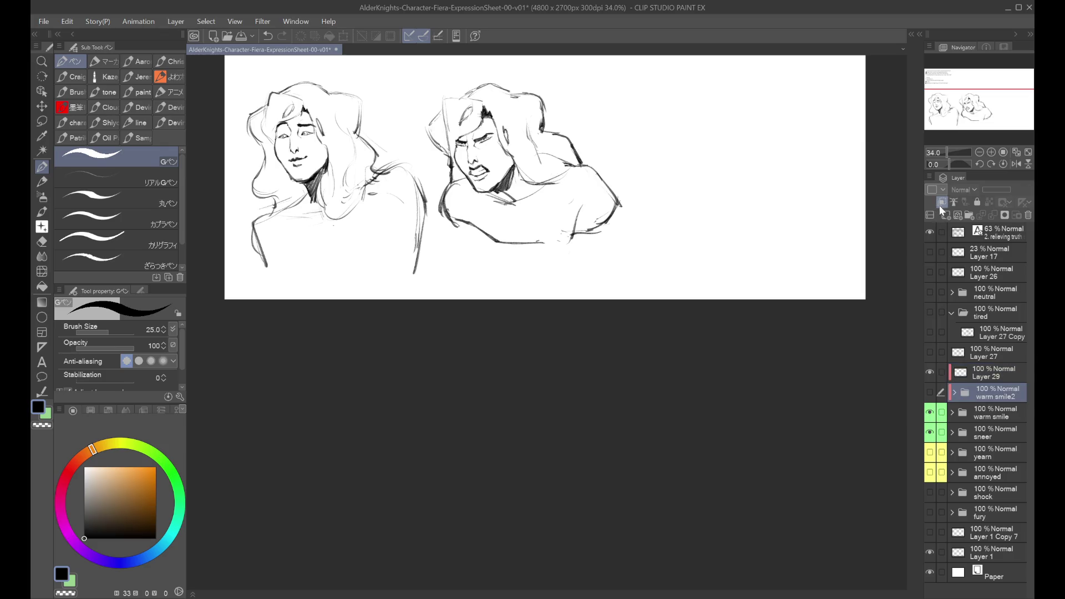
{"action": "left_click", "coordinate": [931, 393]}
{"action": "left_click", "coordinate": [931, 392]}
{"action": "left_click", "coordinate": [987, 375]}
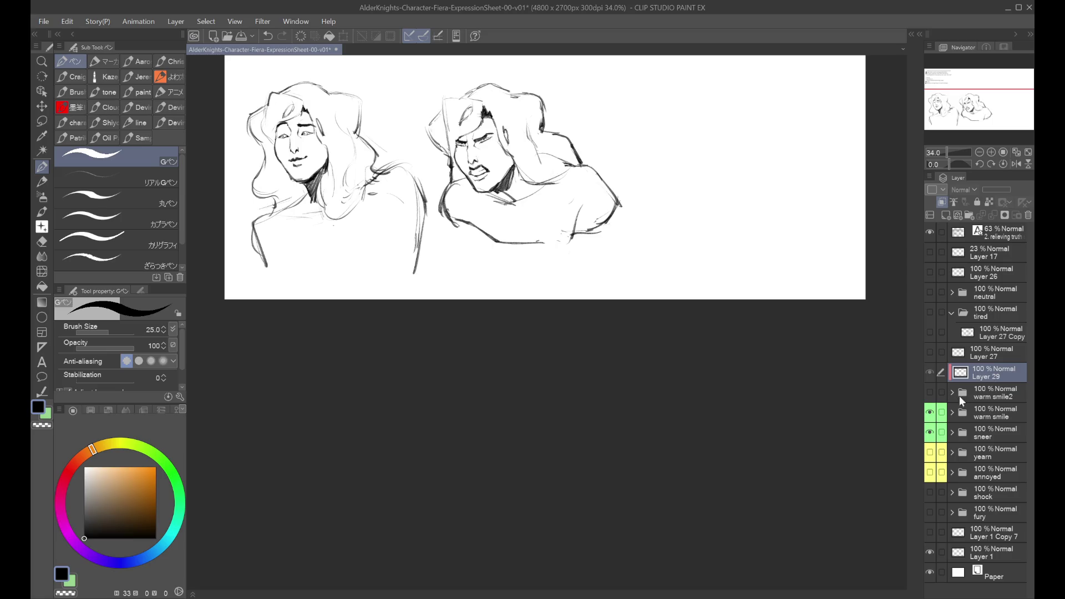
- Show the neutral sketch and select its folder for transforming
{"action": "left_click", "coordinate": [929, 292]}
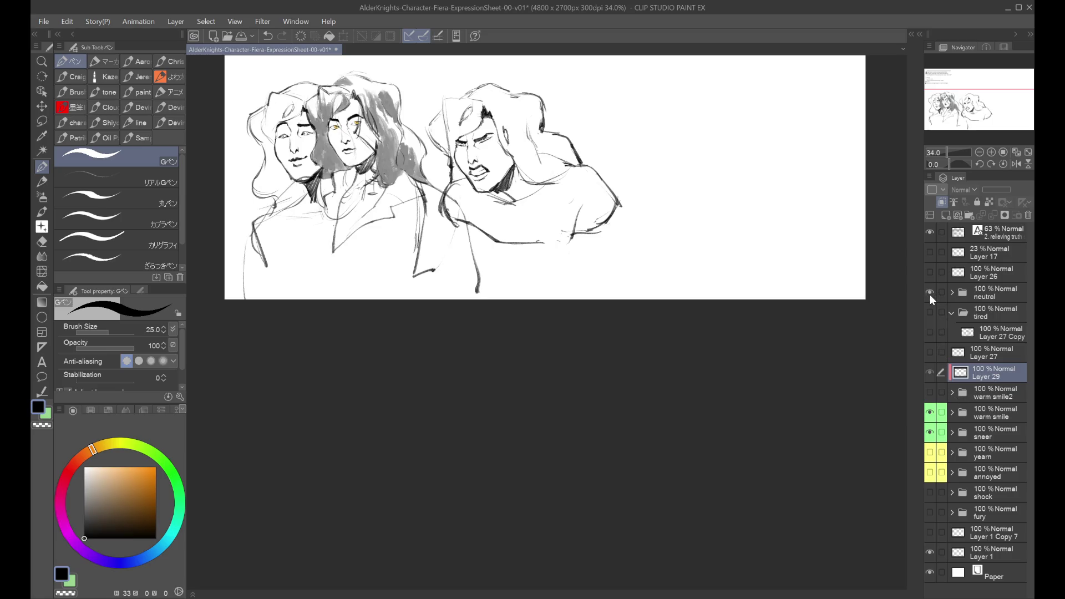
{"action": "left_click", "coordinate": [1013, 292]}
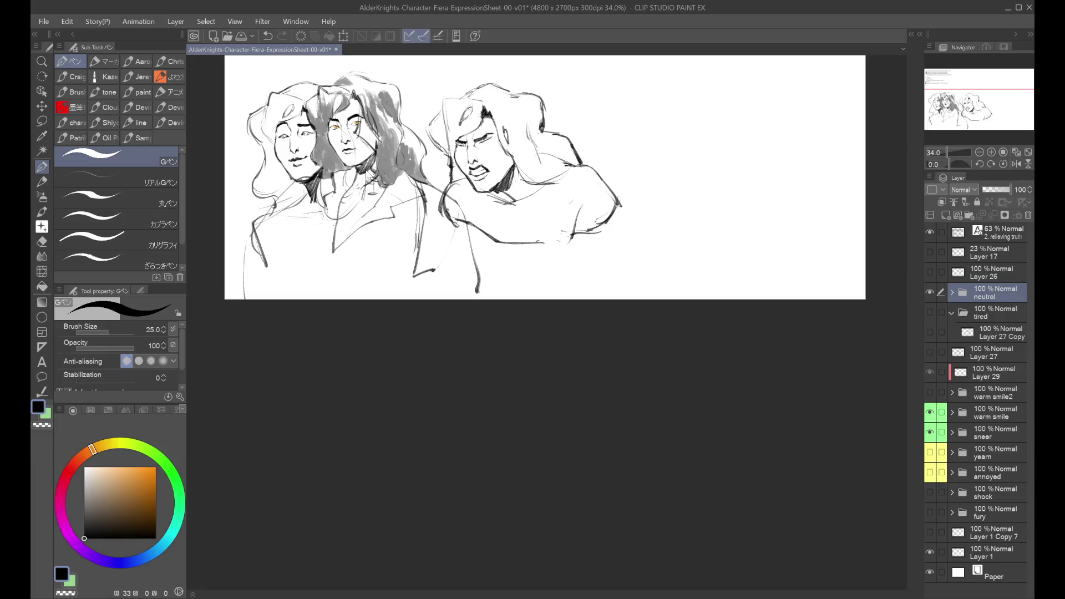
{"action": "key", "text": "ctrl+t"}
- Shift the neutral sketch right, then handwrite 'brb.' on new Layer 30 under the middle face
{"action": "mouse_move", "coordinate": [480, 174]}
{"action": "left_mouse_down"}
{"action": "mouse_move", "coordinate": [786, 184]}
{"action": "mouse_move", "coordinate": [710, 197]}
{"action": "mouse_move", "coordinate": [721, 199]}
{"action": "left_mouse_up"}
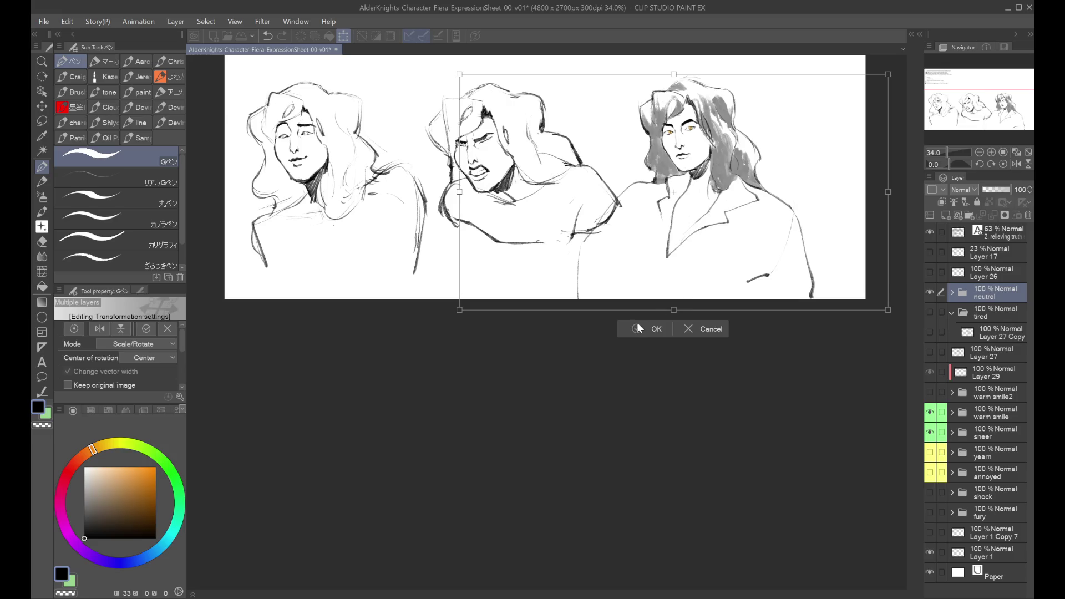
{"action": "left_click", "coordinate": [638, 329]}
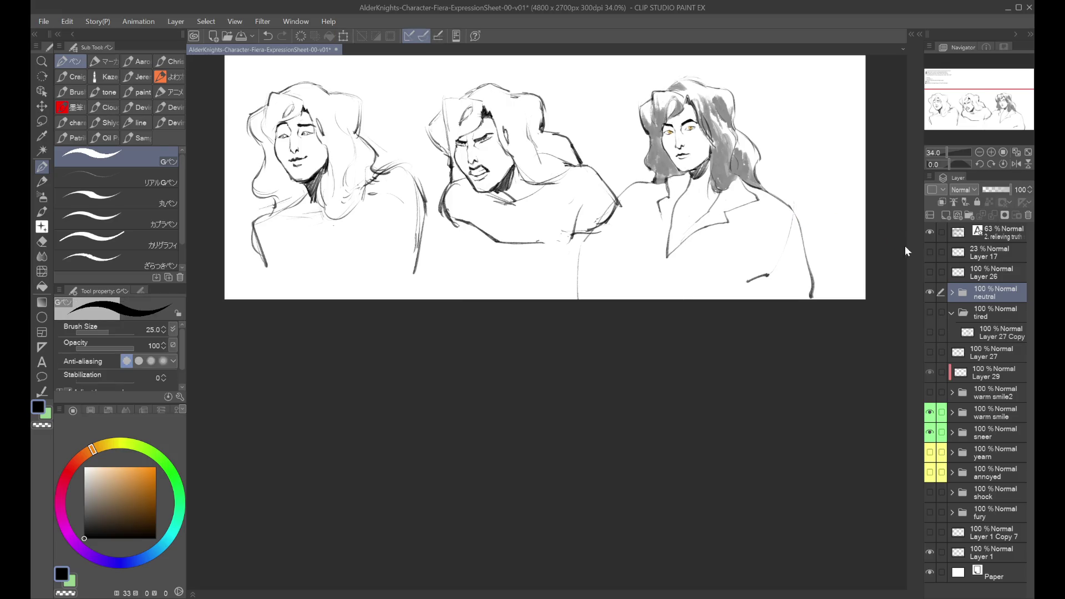
{"action": "left_click", "coordinate": [946, 215]}
{"action": "mouse_move", "coordinate": [441, 252]}
{"action": "left_mouse_down"}
{"action": "mouse_move", "coordinate": [445, 279]}
{"action": "mouse_move", "coordinate": [494, 274]}
{"action": "left_mouse_up"}
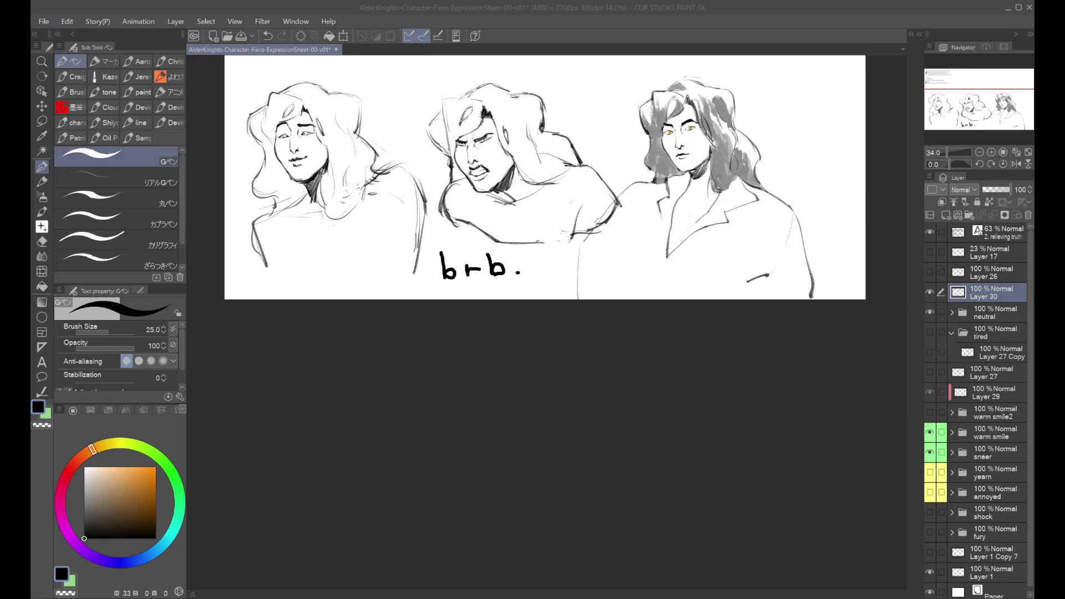
{"action": "scroll", "coordinate": [595, 367], "scroll_direction": "up", "scroll_amount": 1}
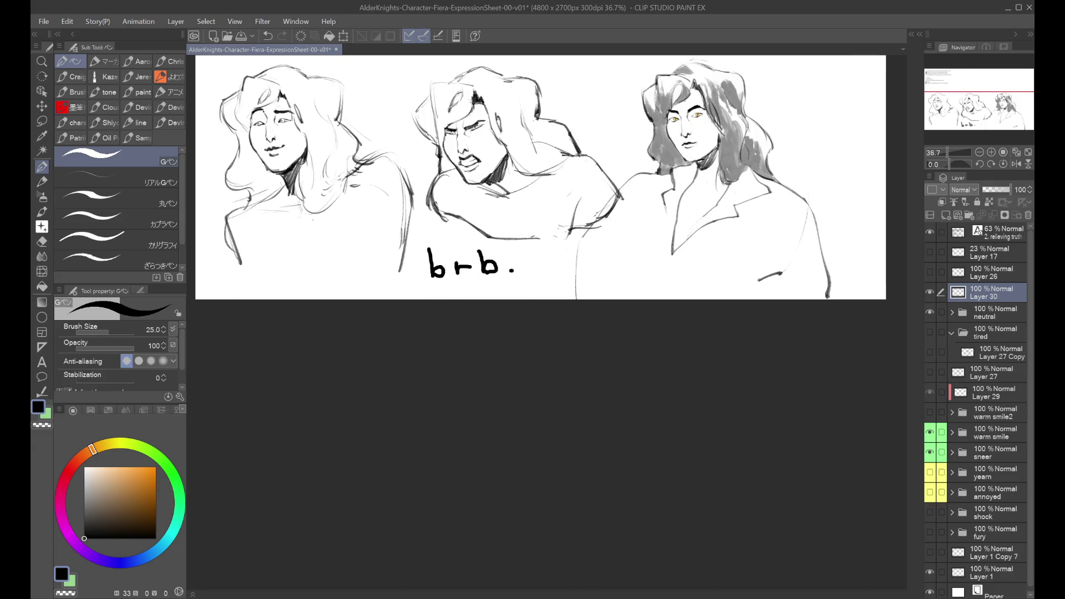